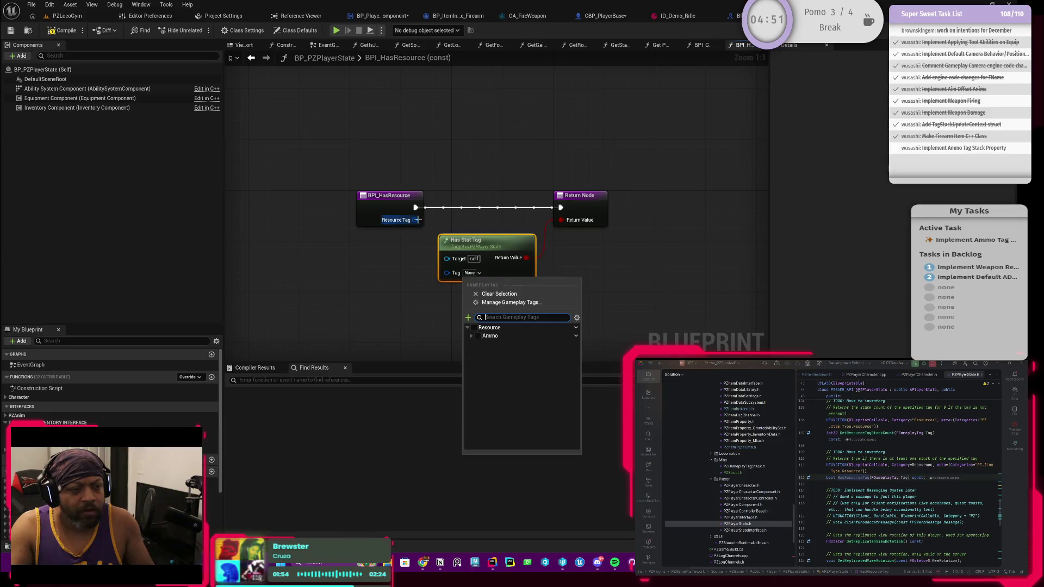
# Wire Resource Tag into Has Stat Tag's Tag input, then check out and save the player state blueprint.
pyautogui.moveTo(415, 220); pyautogui.dragTo(447, 272)
pyautogui.moveTo(492, 239)
pyautogui.mouseDown()
pyautogui.moveTo(495, 224)
pyautogui.moveTo(489, 245)
pyautogui.mouseUp()
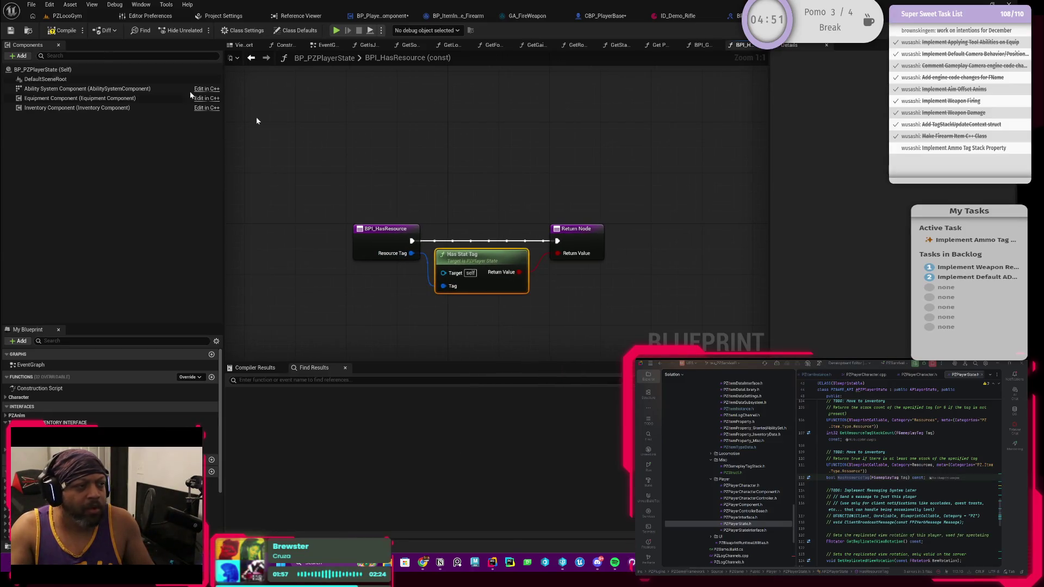
pyautogui.click(11, 32)
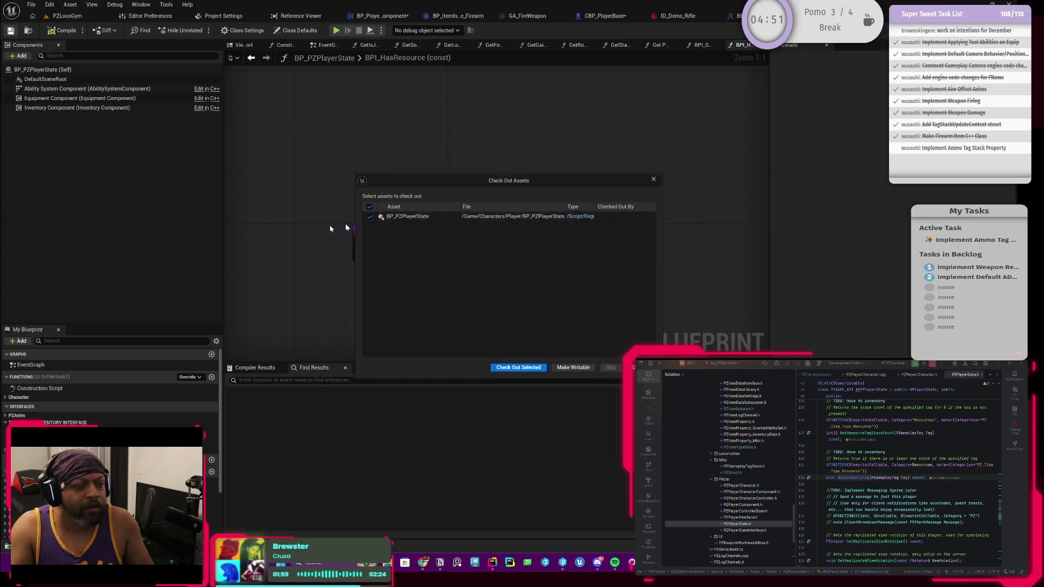
pyautogui.click(523, 372)
# In BPI_GetResourceStackCount, add Get Stat Tag Stack Count on Resource Tag and feed its result to Stack Count.
pyautogui.doubleClick(163, 438)
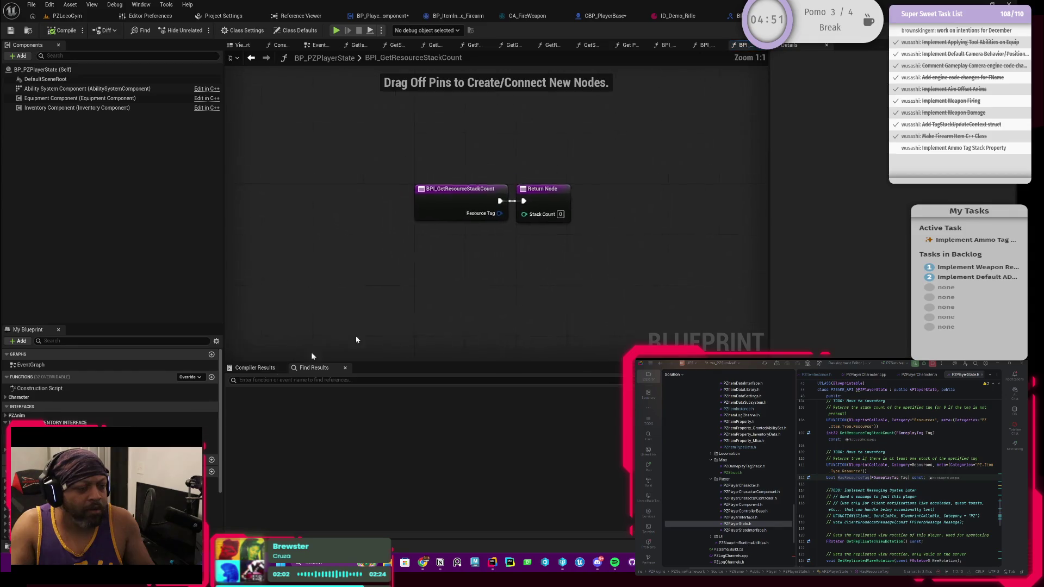
pyautogui.moveTo(489, 207)
pyautogui.mouseDown()
pyautogui.moveTo(394, 210)
pyautogui.moveTo(435, 223)
pyautogui.moveTo(454, 278)
pyautogui.mouseUp()
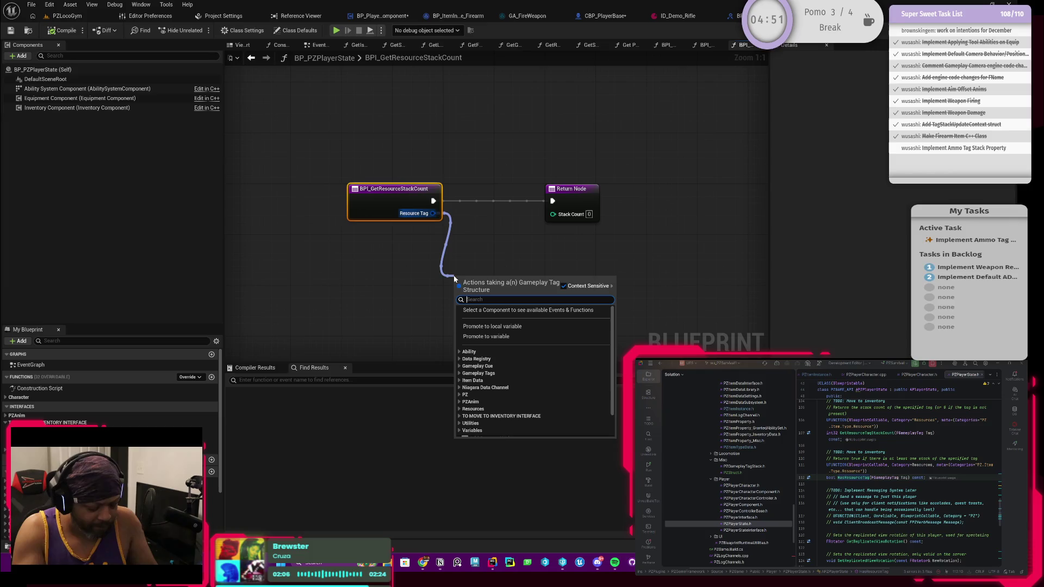
pyautogui.write('ge')
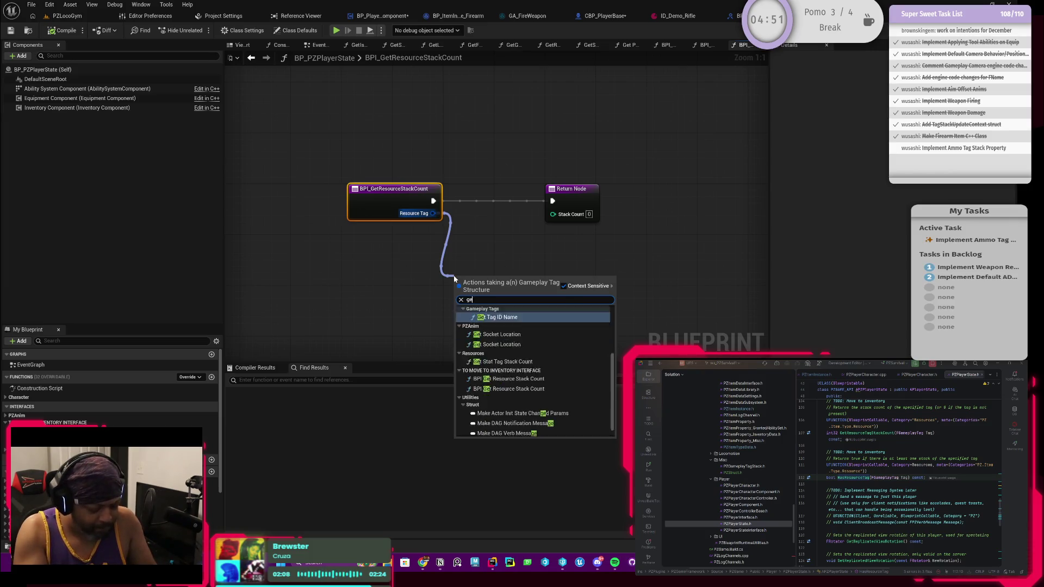
pyautogui.write('tstat')
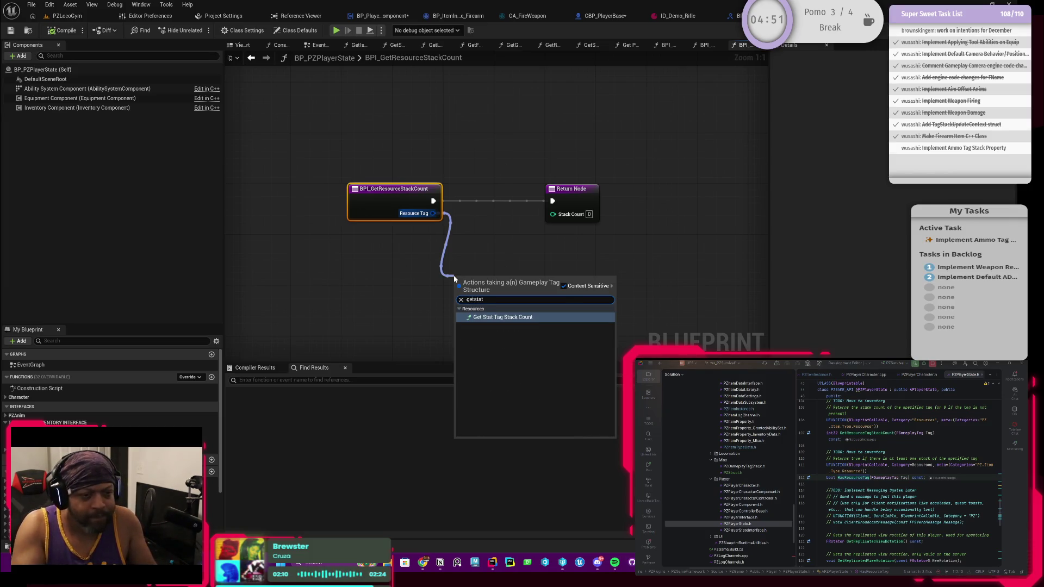
pyautogui.press('Return')
pyautogui.moveTo(513, 280); pyautogui.dragTo(515, 272)
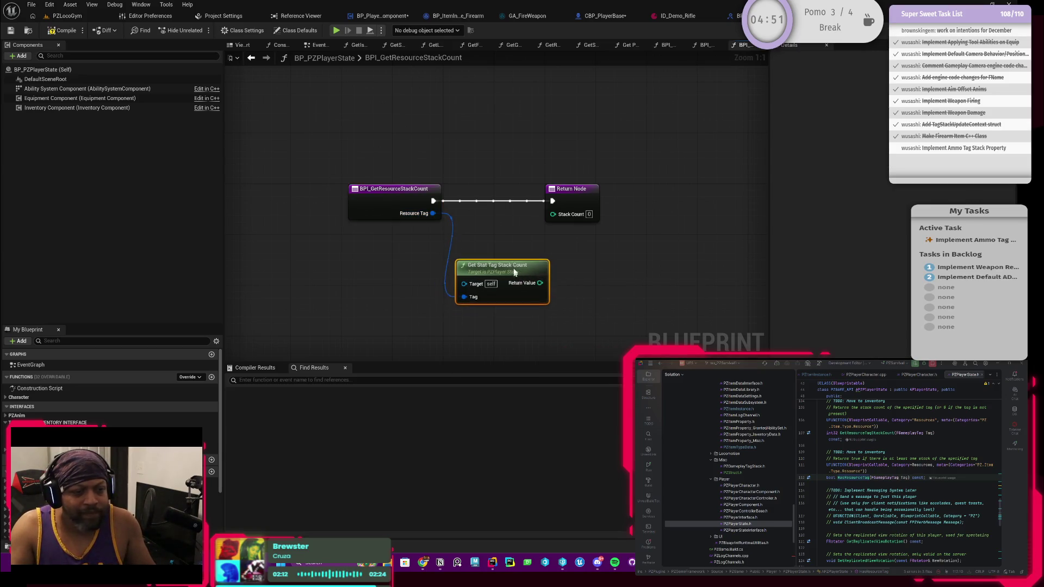
pyautogui.moveTo(451, 200); pyautogui.dragTo(428, 200)
pyautogui.moveTo(600, 294); pyautogui.dragTo(613, 225)
pyautogui.moveTo(584, 278)
pyautogui.mouseDown()
pyautogui.moveTo(570, 231)
pyautogui.moveTo(514, 231)
pyautogui.mouseUp()
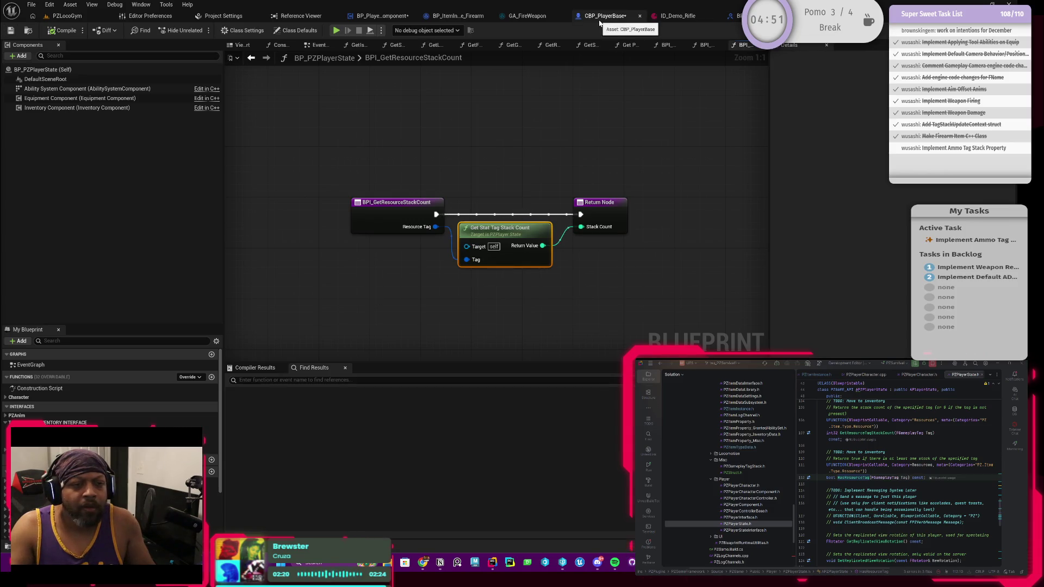
# In ReloadActiveTools_BP, add a BPI Has Resource message node from Get Instance Owner's Return Value.
pyautogui.click(394, 17)
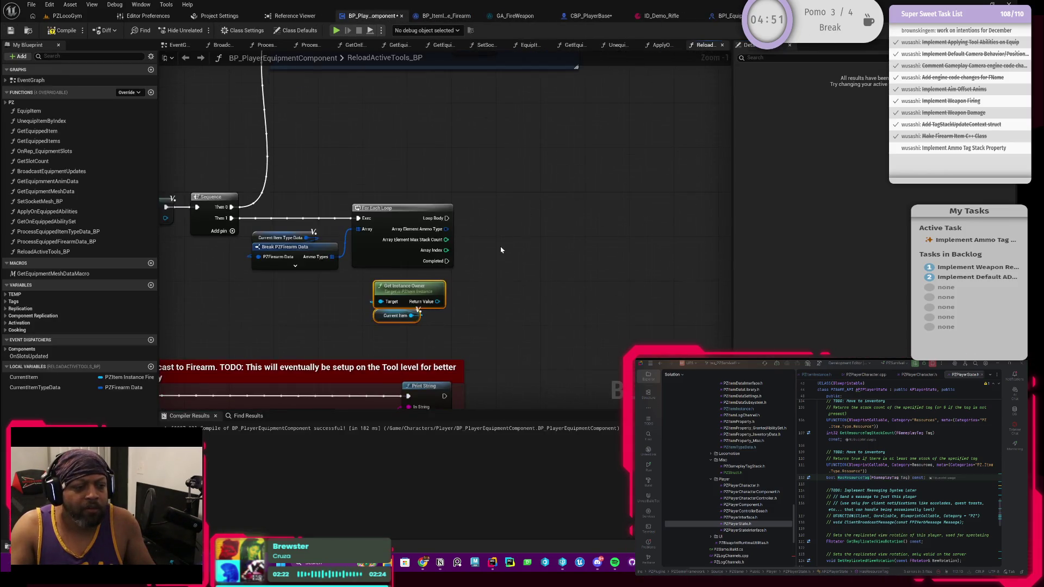
pyautogui.scroll(1, 522, 256)
pyautogui.moveTo(400, 321); pyautogui.dragTo(482, 274)
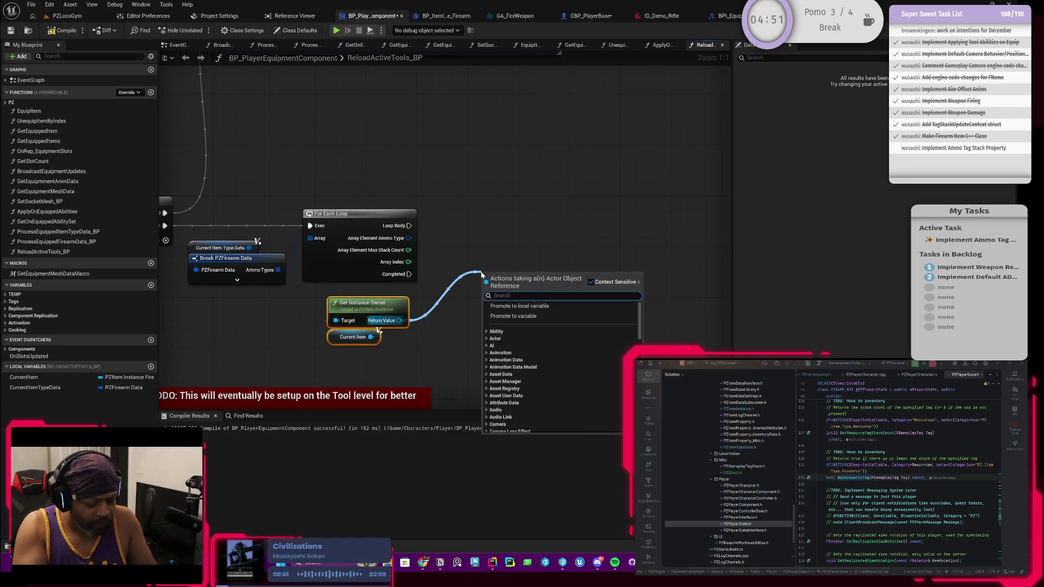
pyautogui.write('g')
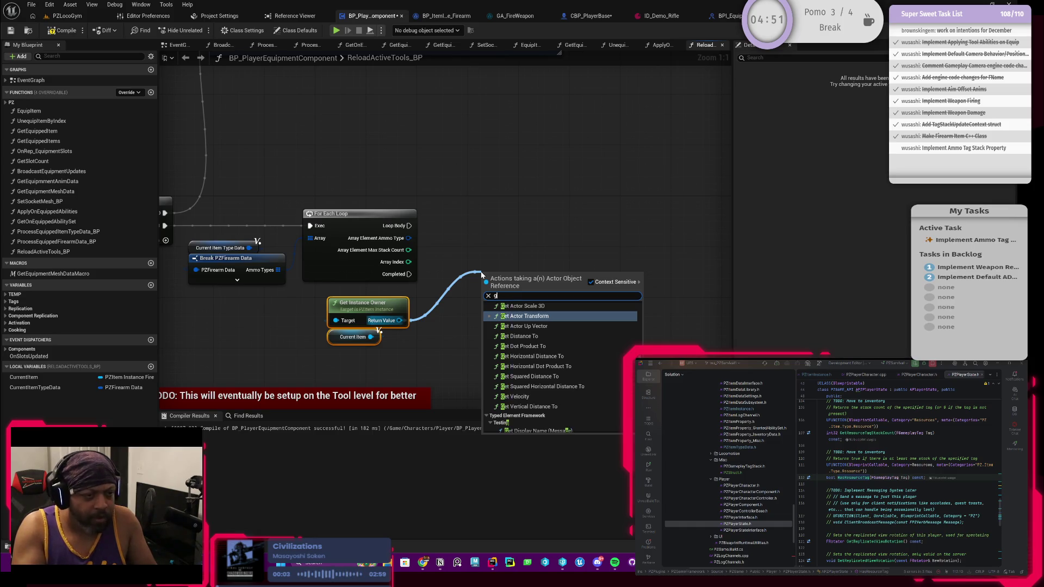
pyautogui.press('BackSpace')
pyautogui.write('has ')
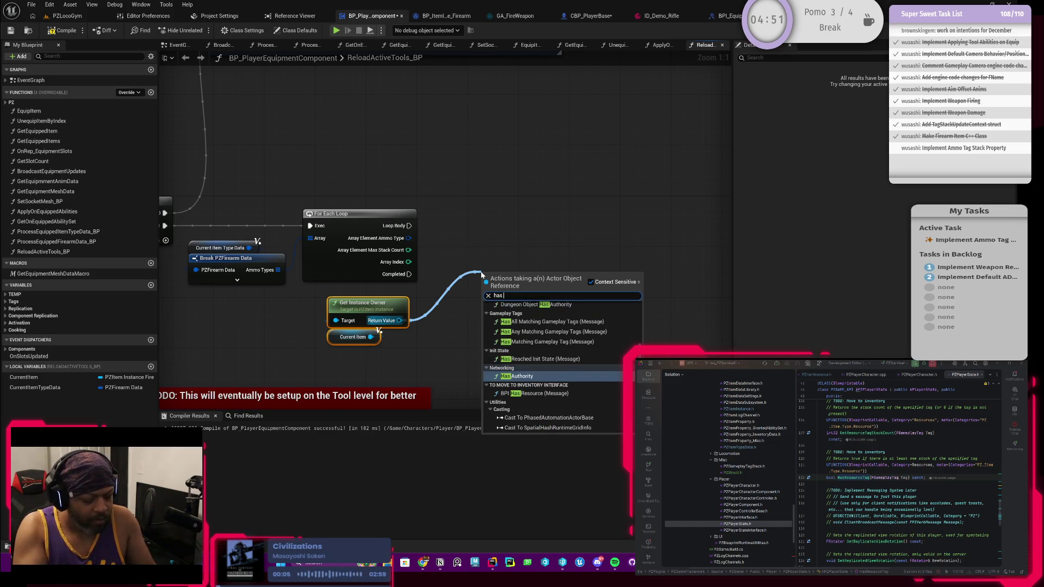
pyautogui.write('sta')
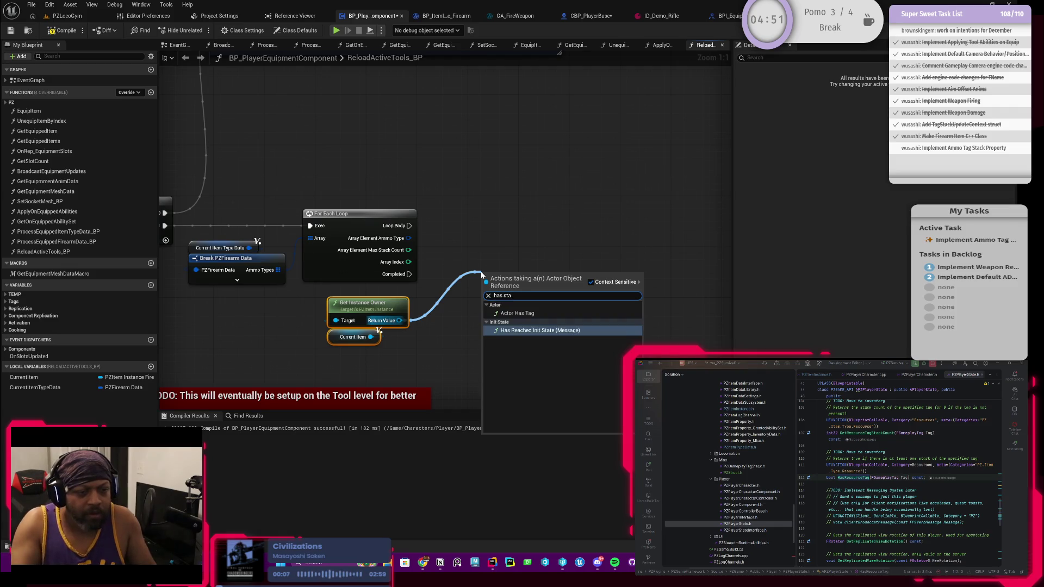
pyautogui.press('BackSpace')
pyautogui.press('BackSpace')
pyautogui.press('BackSpace')
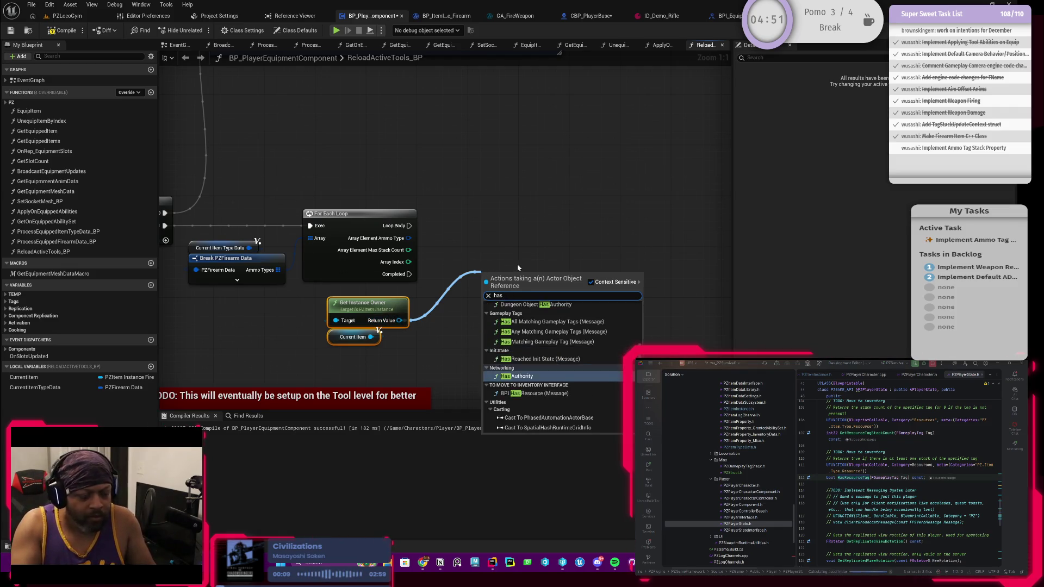
pyautogui.write(' reso')
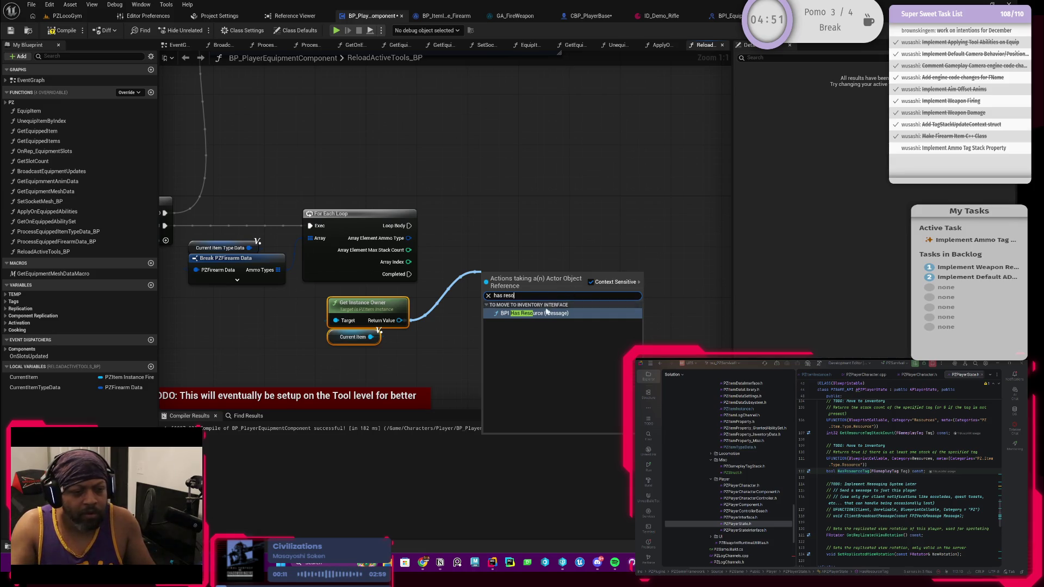
pyautogui.click(547, 313)
pyautogui.moveTo(532, 315); pyautogui.dragTo(519, 272)
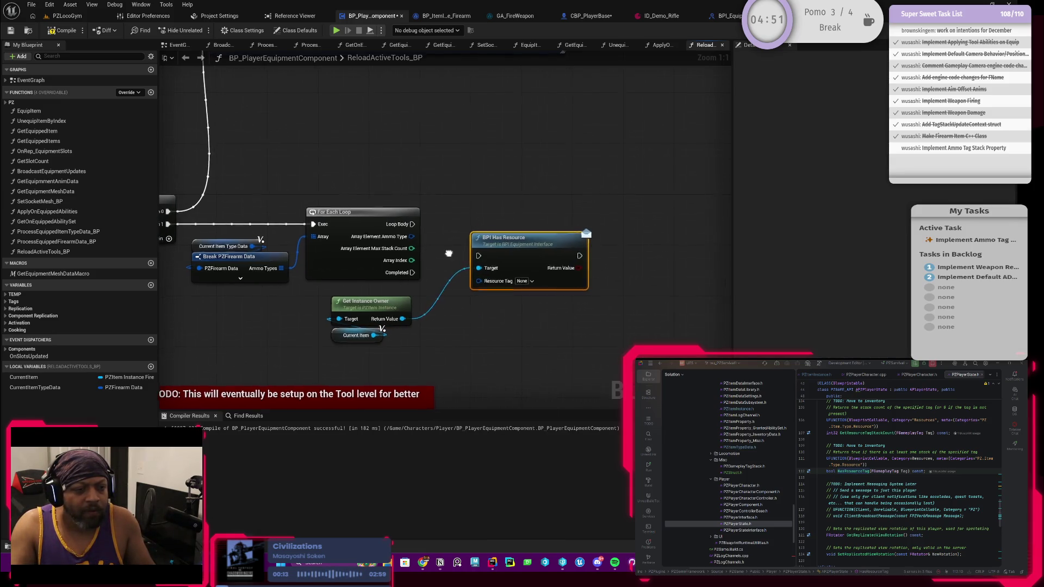
# Check the BPI Has Resource definition, then wire Loop Body and Array Element Ammo Type into it.
pyautogui.doubleClick(516, 247)
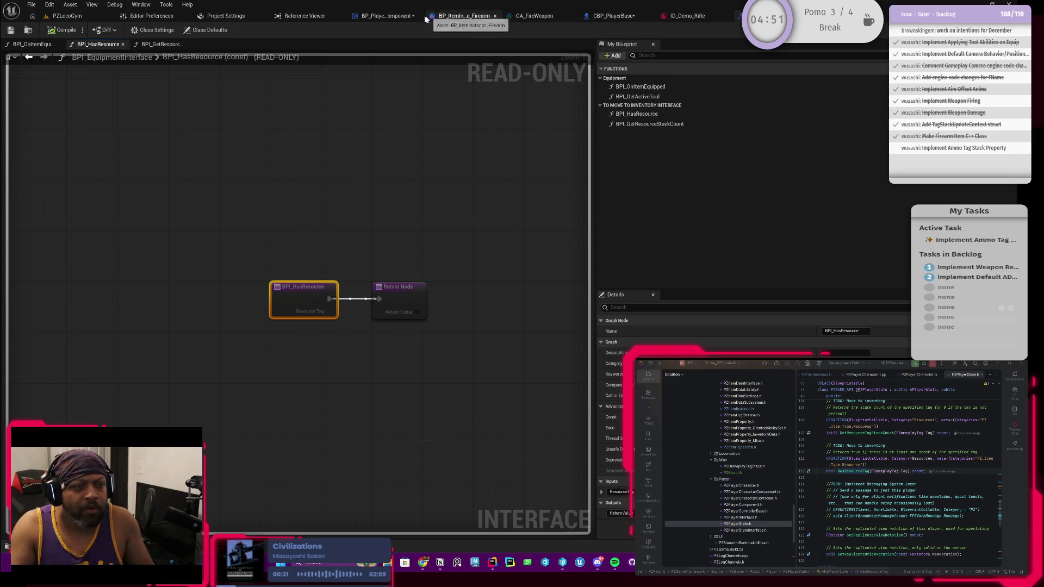
pyautogui.click(388, 17)
pyautogui.moveTo(416, 220); pyautogui.dragTo(483, 251)
pyautogui.press('q')
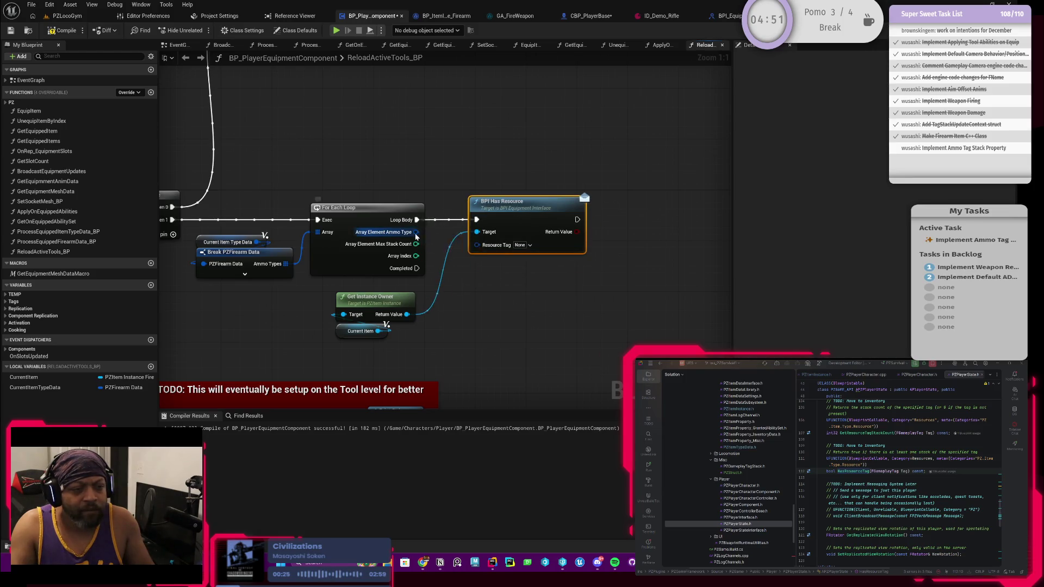
pyautogui.moveTo(416, 232)
pyautogui.mouseDown()
pyautogui.moveTo(476, 245)
pyautogui.moveTo(486, 231)
pyautogui.mouseUp()
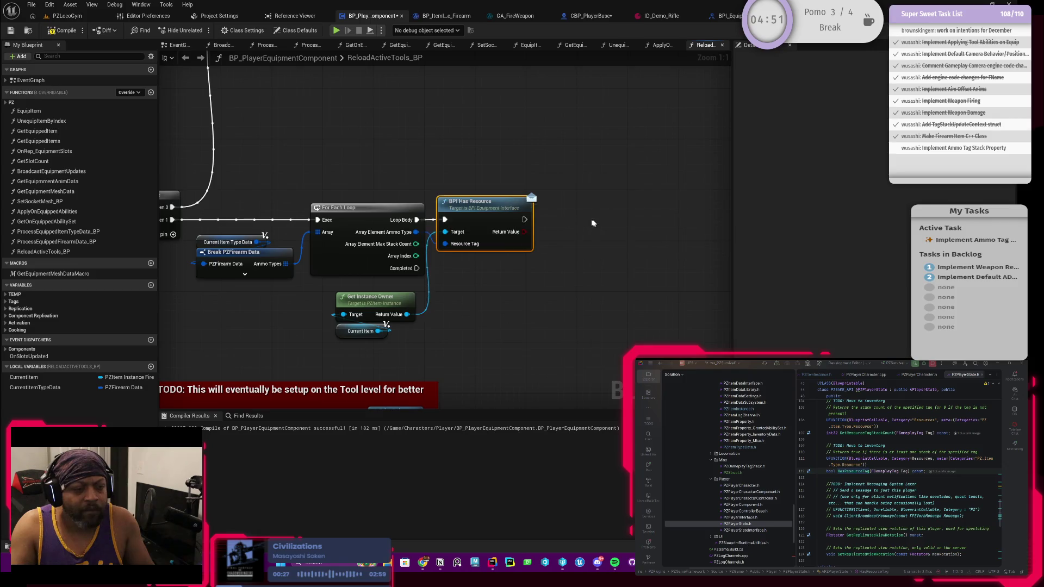
pyautogui.moveTo(593, 223); pyautogui.dragTo(545, 226)
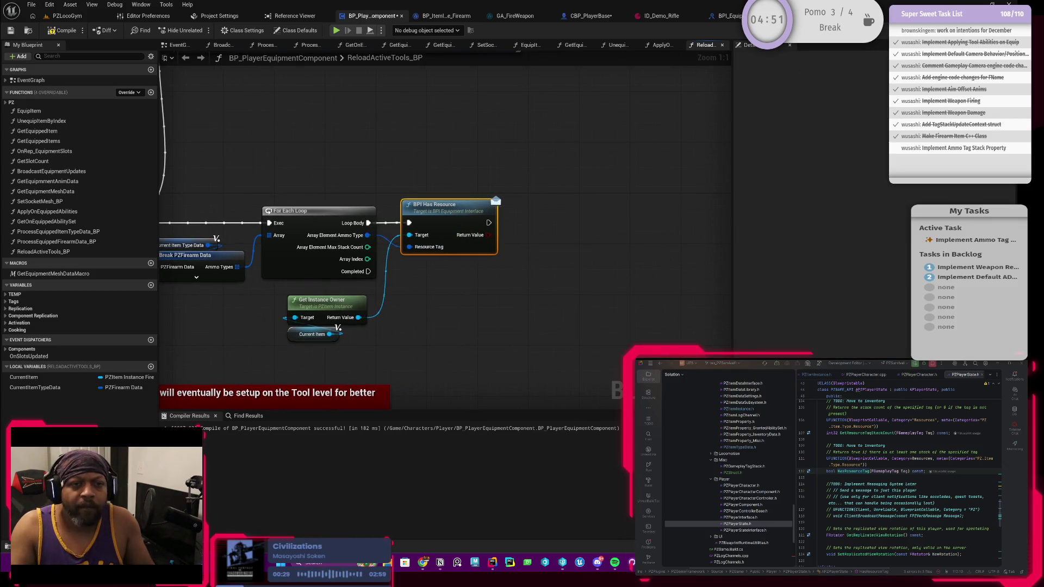
# In the equipment interface, inspect the ResourceTag input's default gameplay tag options.
pyautogui.click(731, 16)
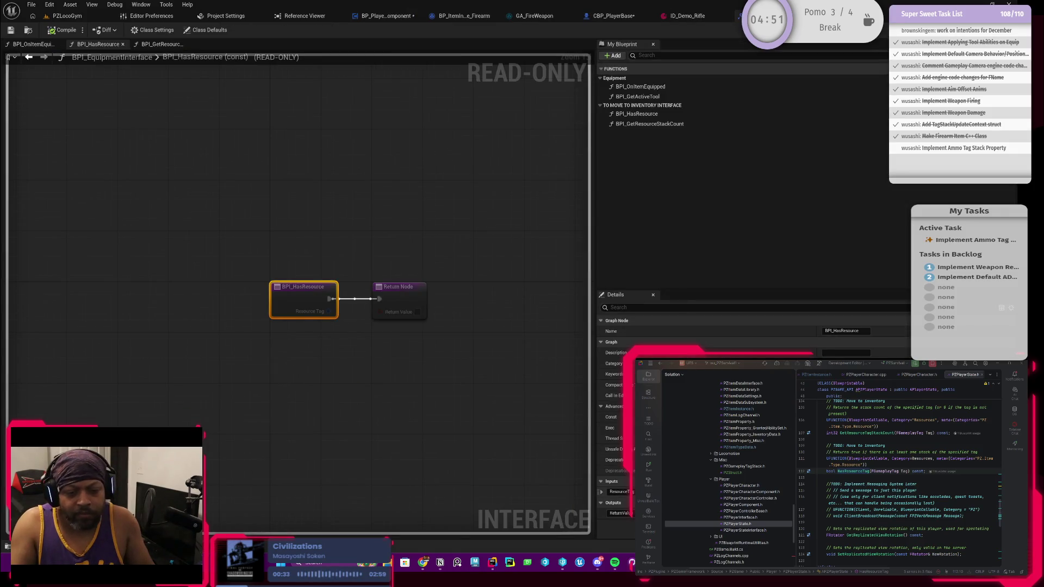
pyautogui.click(602, 492)
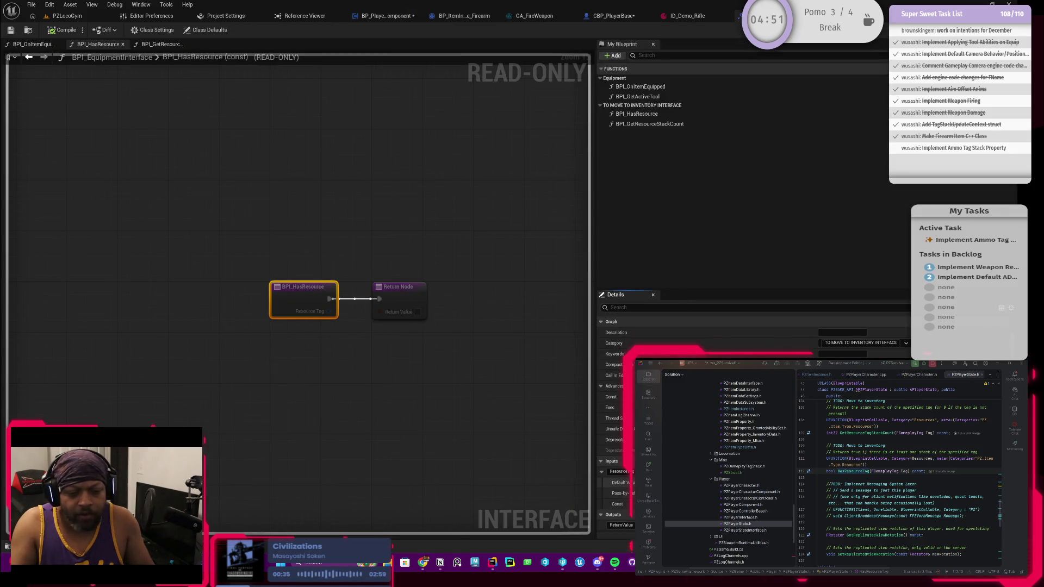
pyautogui.click(838, 482)
pyautogui.scroll(-5, 864, 352)
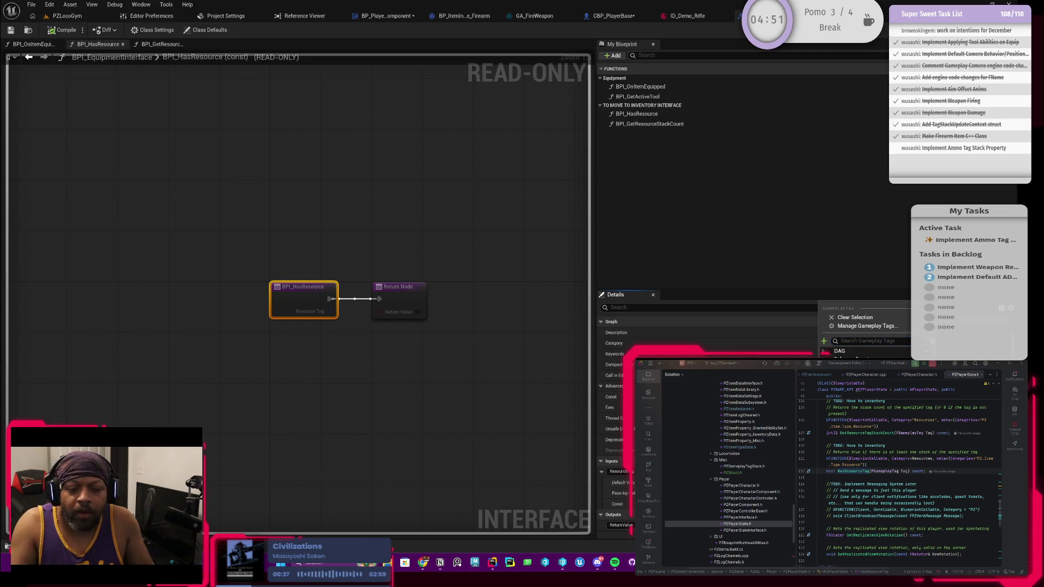
pyautogui.scroll(-2, 856, 353)
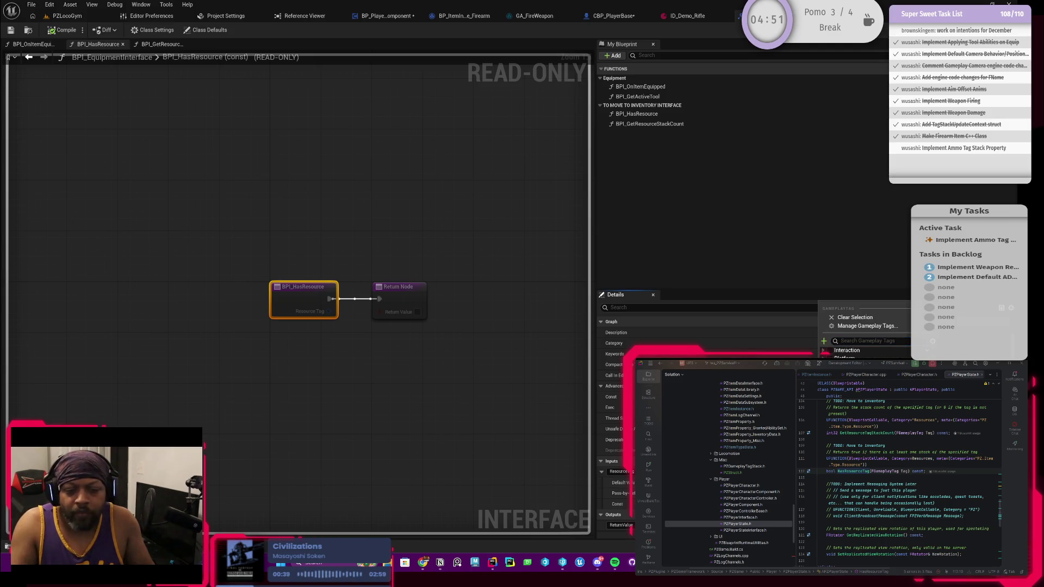
pyautogui.scroll(5, 856, 352)
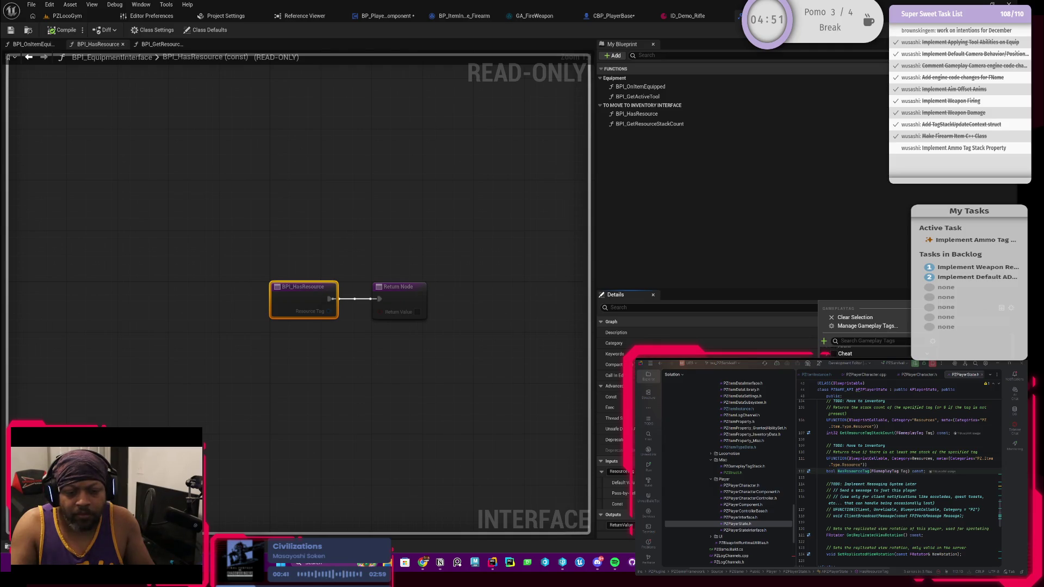
pyautogui.scroll(-2, 851, 352)
pyautogui.press('Escape')
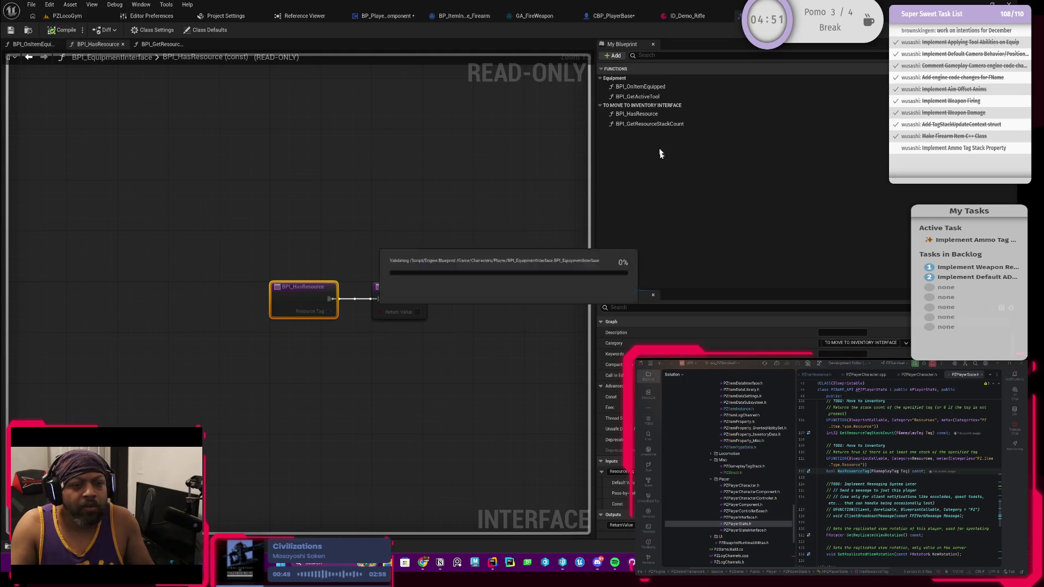
# Inspect the Resource inputs of BPI_HasResource and BPI_GetResourceStackCount in Details.
pyautogui.doubleClick(636, 114)
pyautogui.click(639, 115)
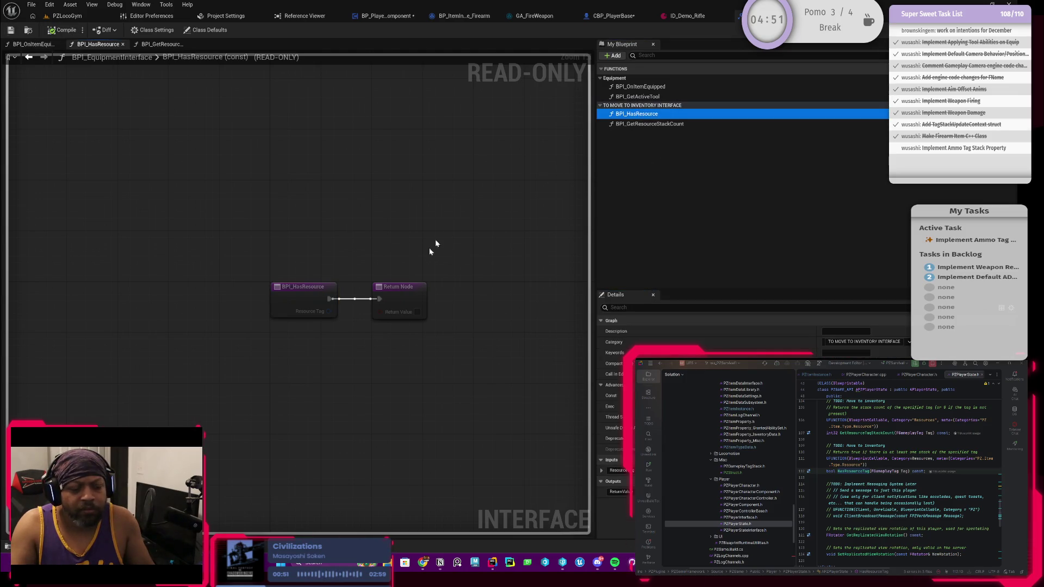
pyautogui.click(601, 472)
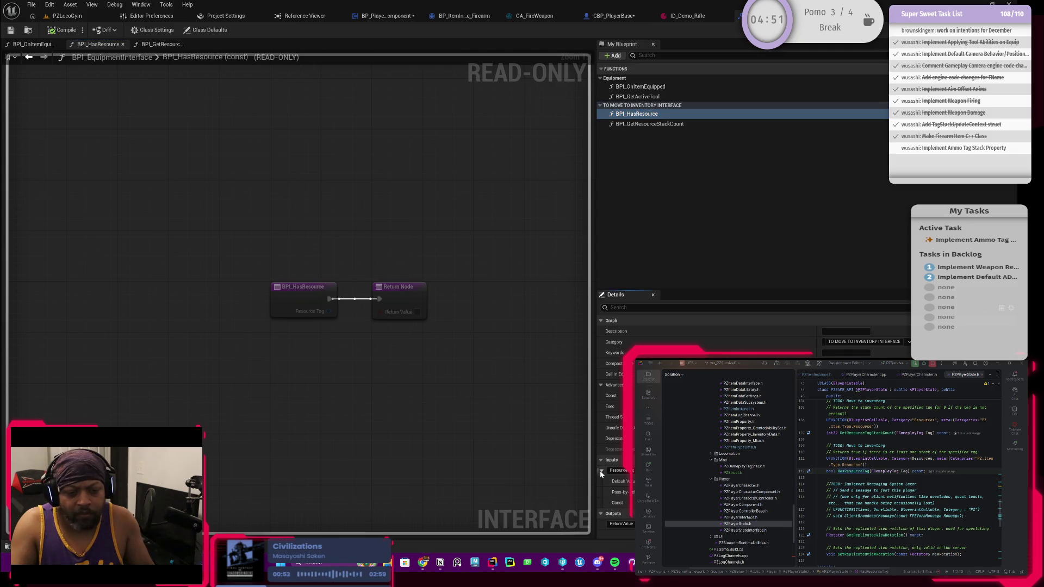
pyautogui.doubleClick(656, 124)
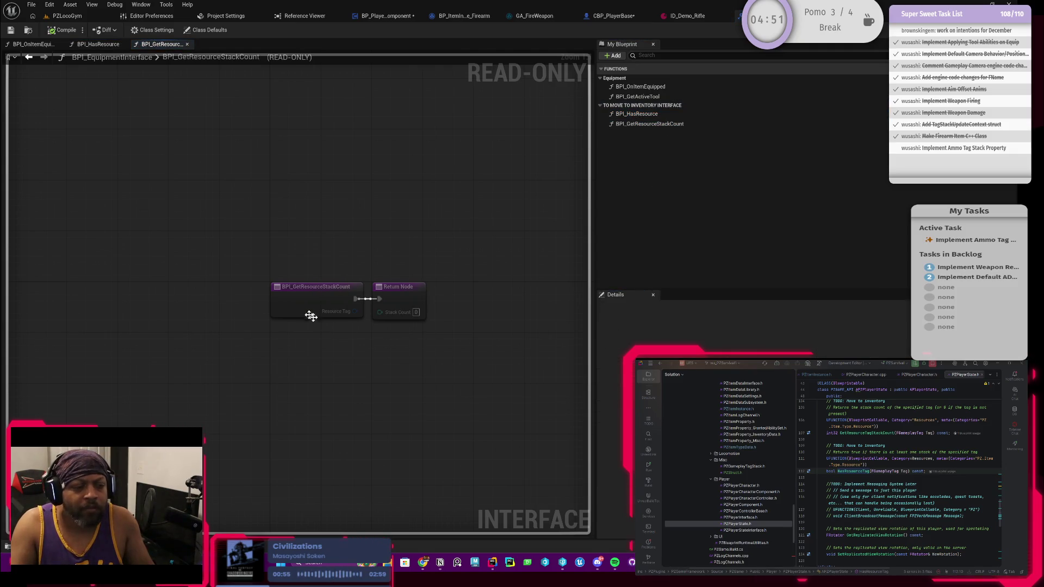
pyautogui.click(601, 492)
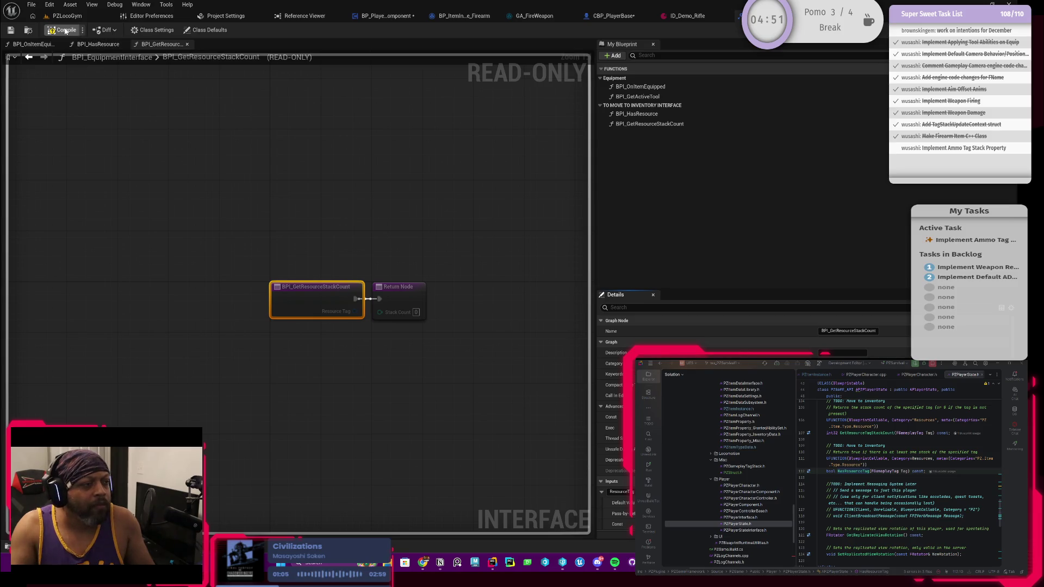
# Place a Branch driven by BPI Has Resource's boolean result in the reload graph's loop body.
pyautogui.click(388, 16)
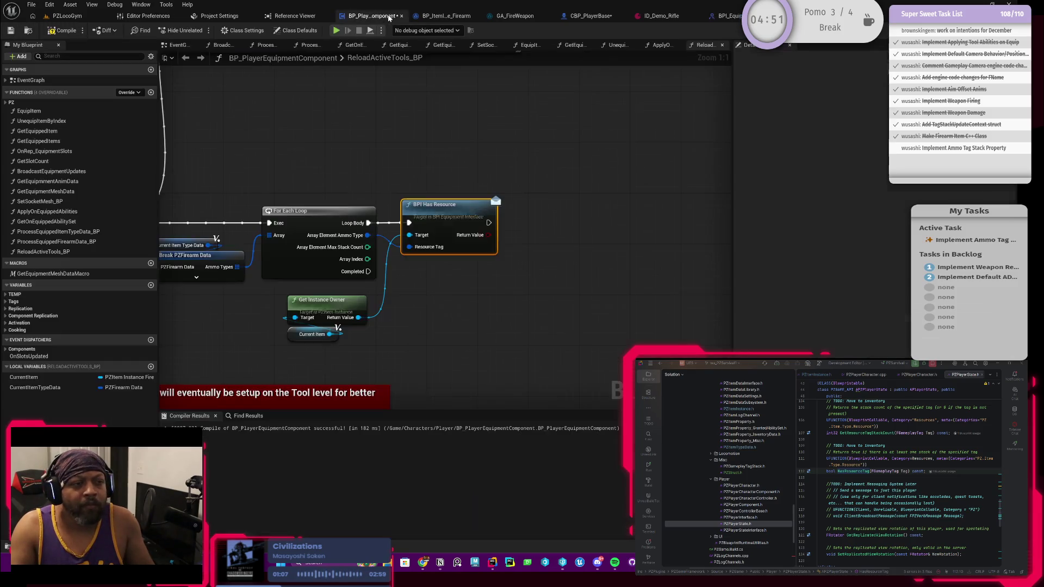
pyautogui.moveTo(503, 214)
pyautogui.mouseDown()
pyautogui.moveTo(577, 203)
pyautogui.moveTo(546, 206)
pyautogui.mouseUp()
pyautogui.write('bran')
pyautogui.press('Return')
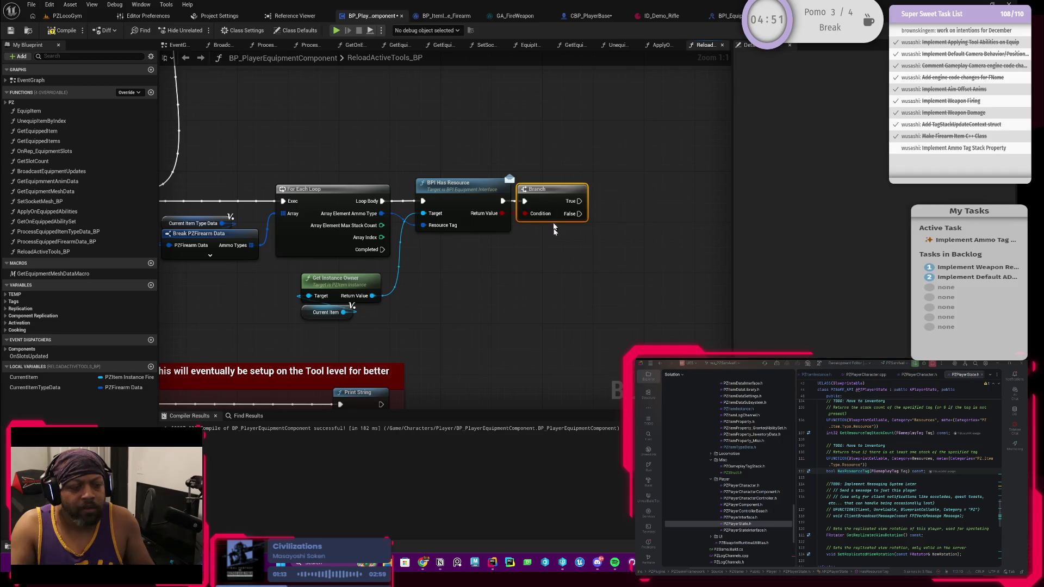
pyautogui.moveTo(534, 266); pyautogui.dragTo(469, 269)
pyautogui.moveTo(307, 300); pyautogui.dragTo(540, 274)
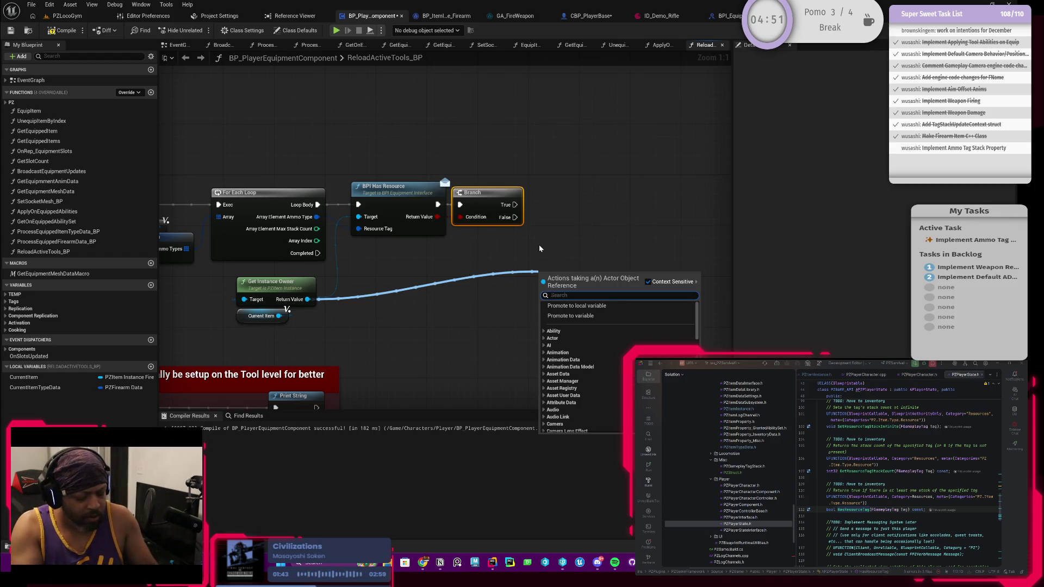
# Add BPI Get Resource Stack Count on the instance owner and run it from Branch True.
pyautogui.write('getsta')
pyautogui.press('BackSpace')
pyautogui.press('BackSpace')
pyautogui.press('BackSpace')
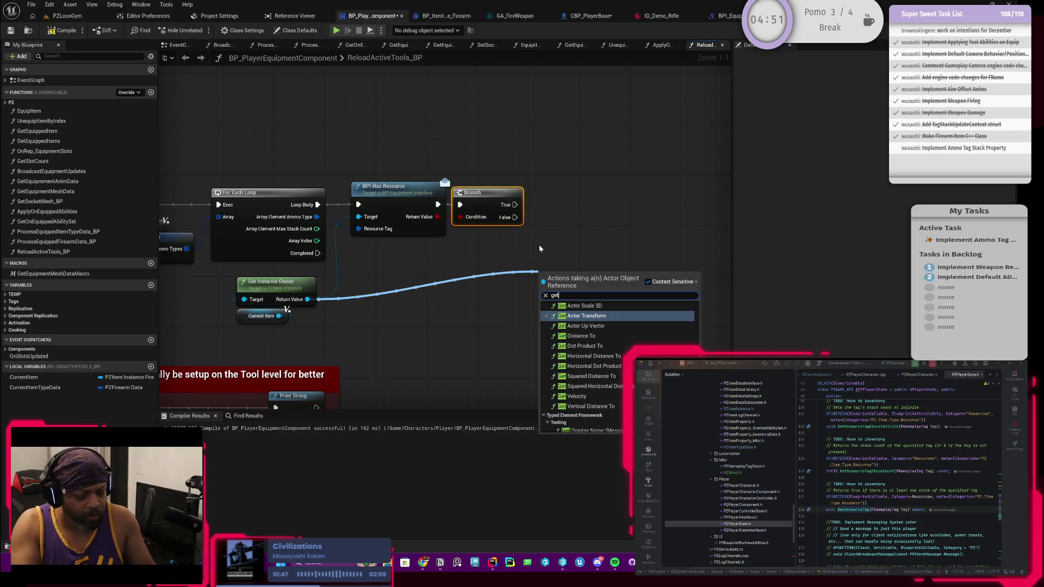
pyautogui.write('resource')
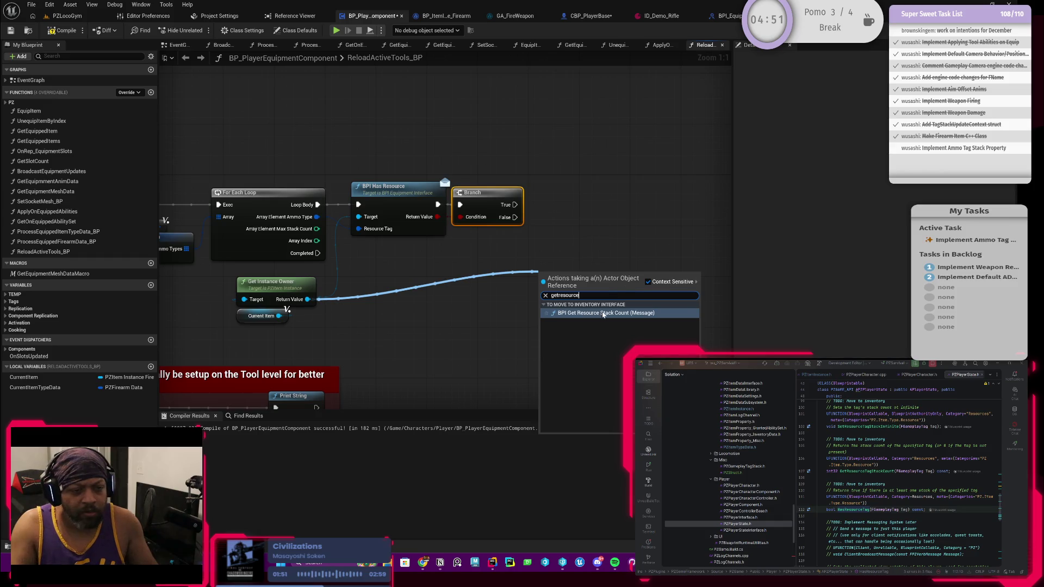
pyautogui.press('Return')
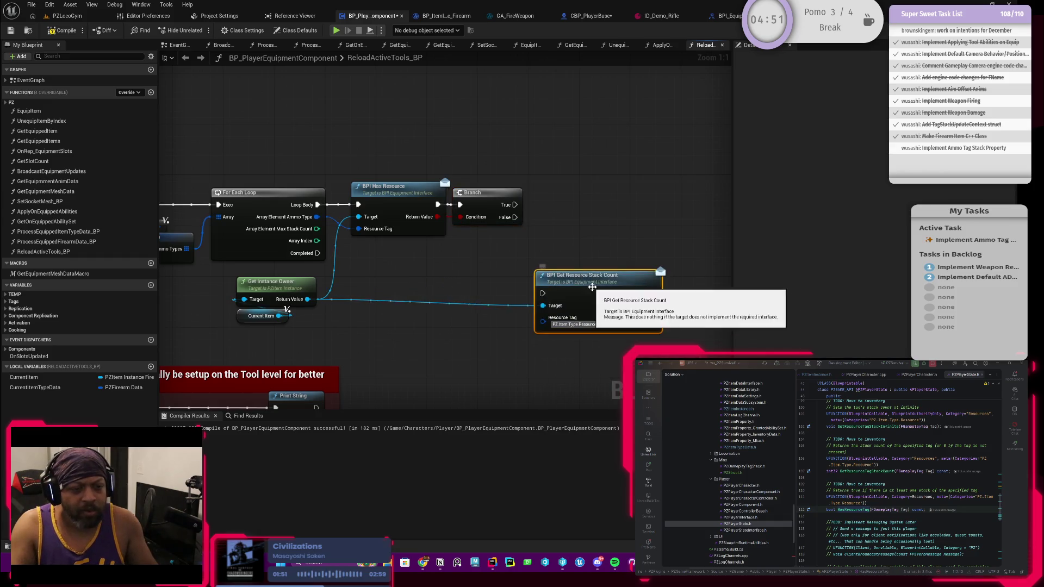
pyautogui.moveTo(595, 289); pyautogui.dragTo(626, 218)
pyautogui.moveTo(515, 205)
pyautogui.mouseDown()
pyautogui.moveTo(574, 223)
pyautogui.moveTo(603, 208)
pyautogui.mouseUp()
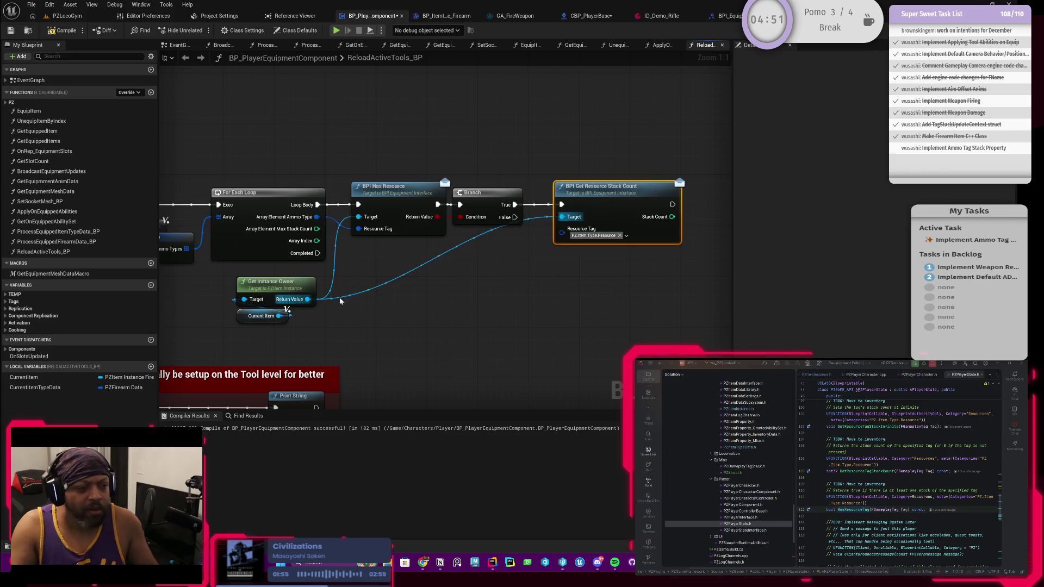
# Straighten the owner wire with a reroute point and connect Ammo Type to Resource Tag.
pyautogui.doubleClick(353, 295)
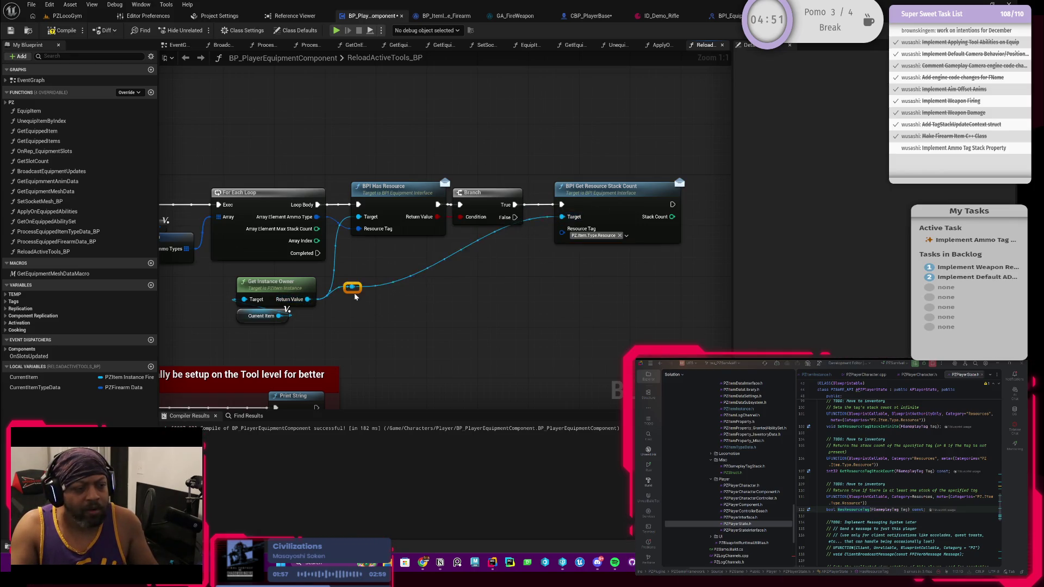
pyautogui.moveTo(360, 292); pyautogui.dragTo(498, 307)
pyautogui.moveTo(486, 261)
pyautogui.mouseDown()
pyautogui.moveTo(460, 280)
pyautogui.moveTo(464, 267)
pyautogui.moveTo(446, 274)
pyautogui.mouseUp()
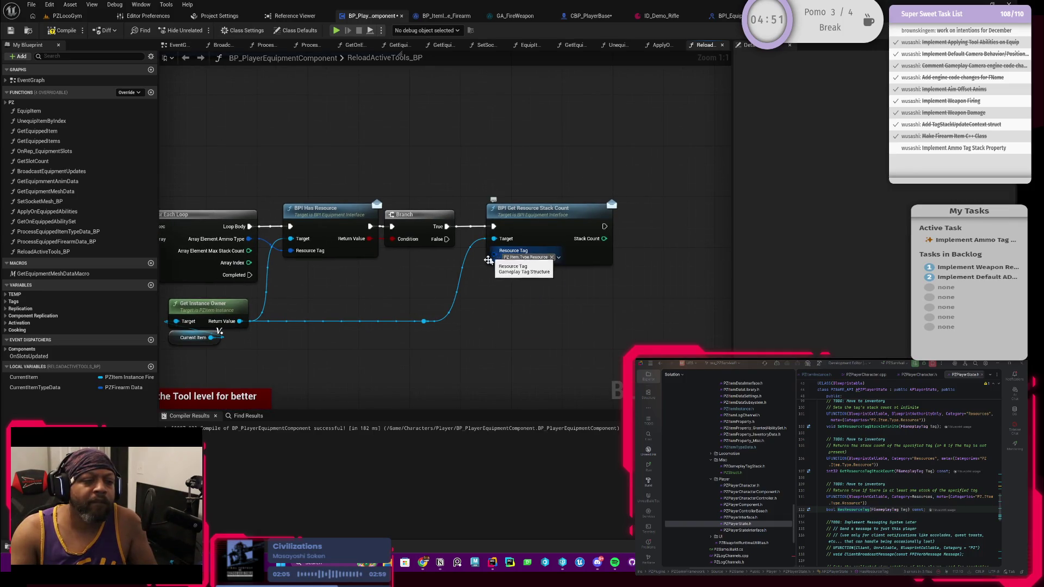
pyautogui.moveTo(406, 268)
pyautogui.mouseDown()
pyautogui.moveTo(517, 251)
pyautogui.moveTo(434, 271)
pyautogui.mouseUp()
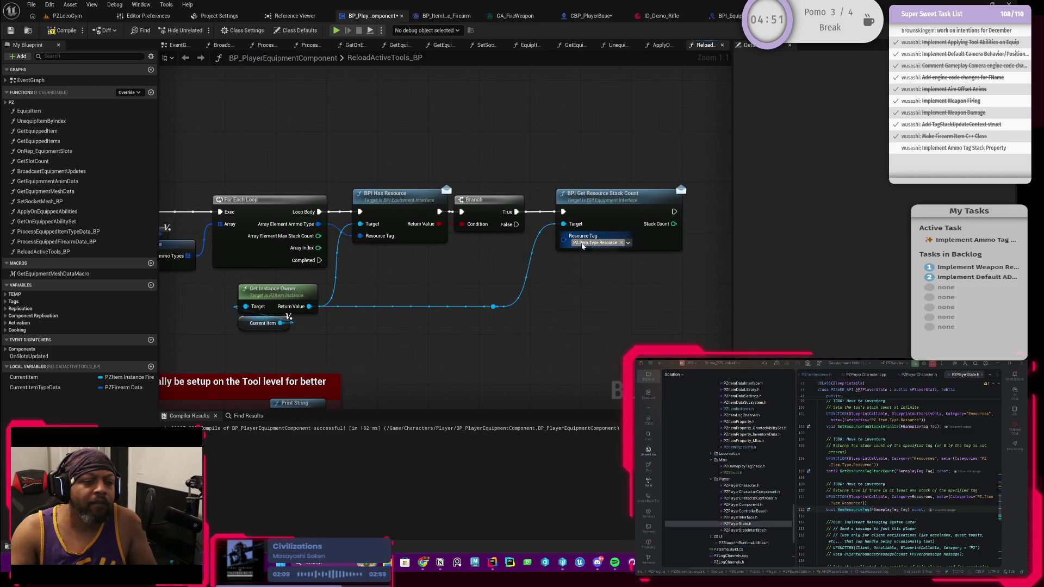
pyautogui.moveTo(571, 248); pyautogui.dragTo(540, 260)
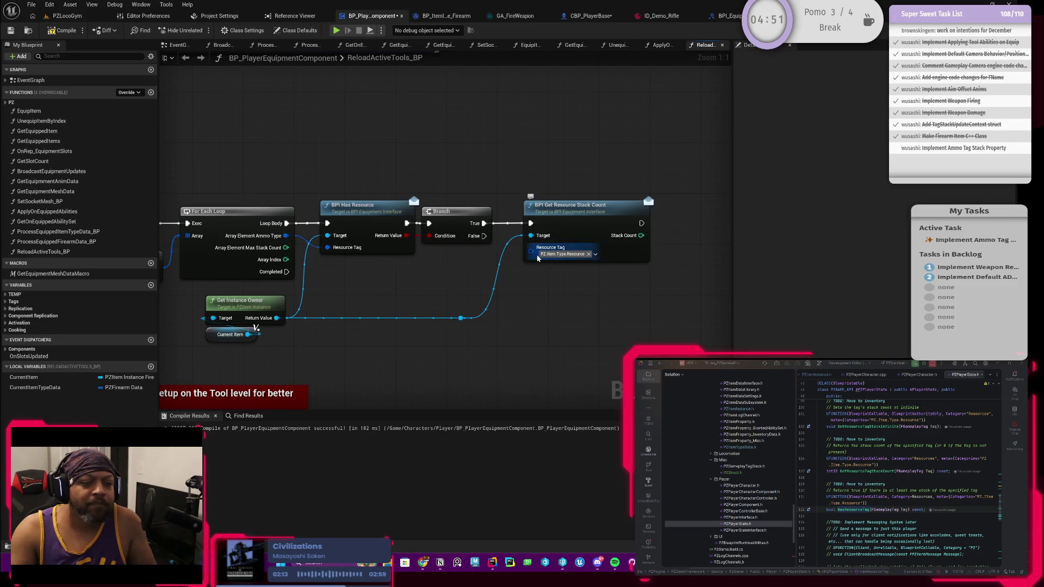
pyautogui.moveTo(548, 281)
pyautogui.mouseDown()
pyautogui.moveTo(534, 278)
pyautogui.moveTo(612, 280)
pyautogui.mouseUp()
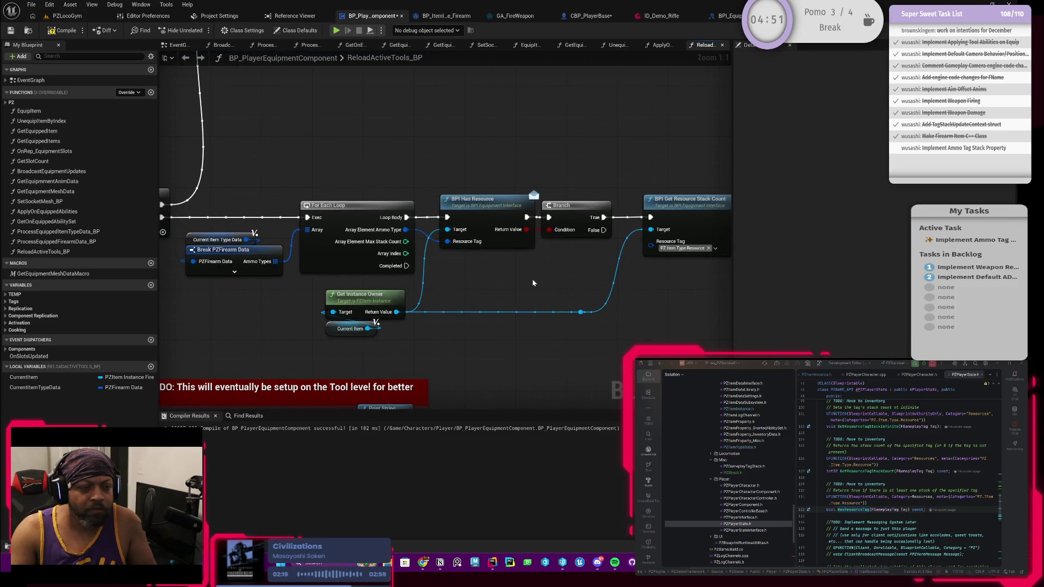
pyautogui.scroll(-1, 484, 267)
pyautogui.scroll(-1, 484, 271)
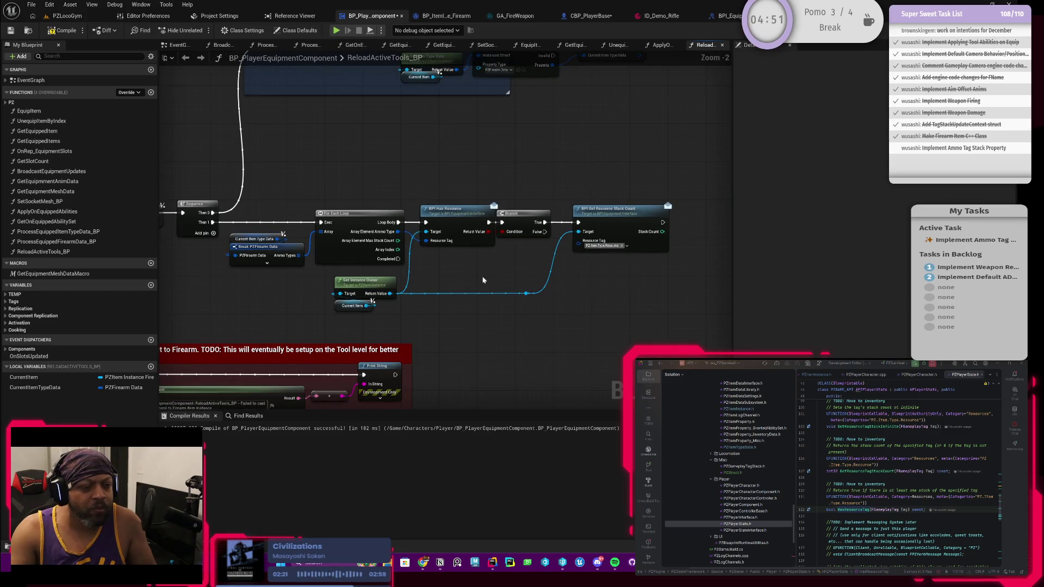
pyautogui.moveTo(482, 275); pyautogui.dragTo(457, 279)
pyautogui.scroll(-1, 412, 256)
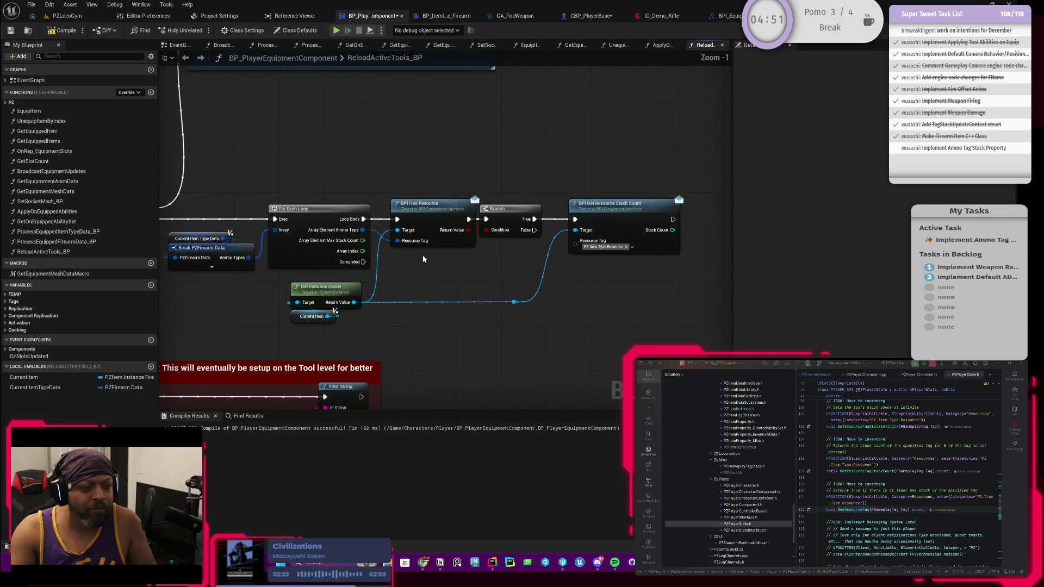
pyautogui.scroll(-1, 423, 256)
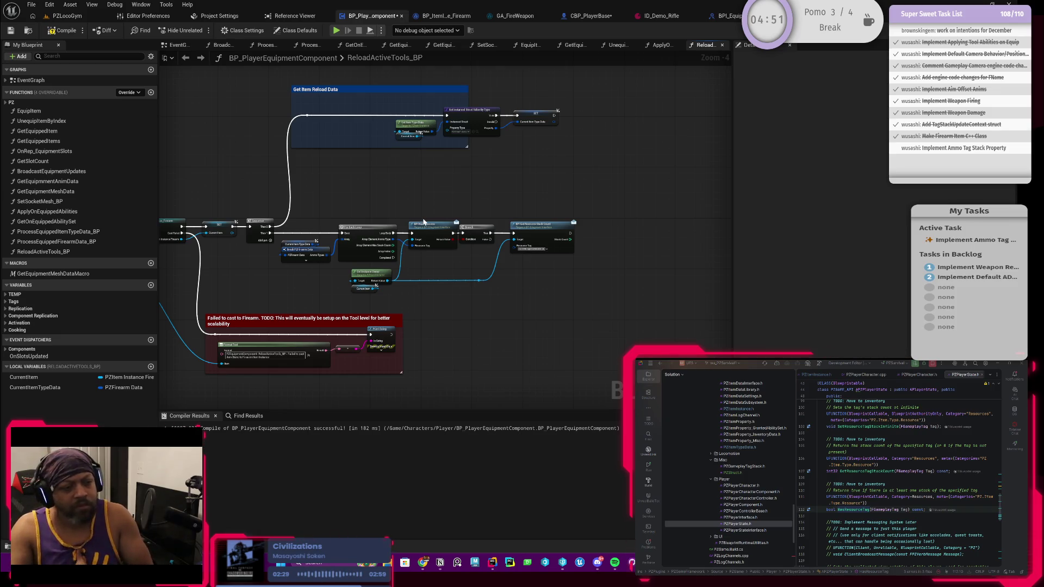
pyautogui.scroll(2, 428, 209)
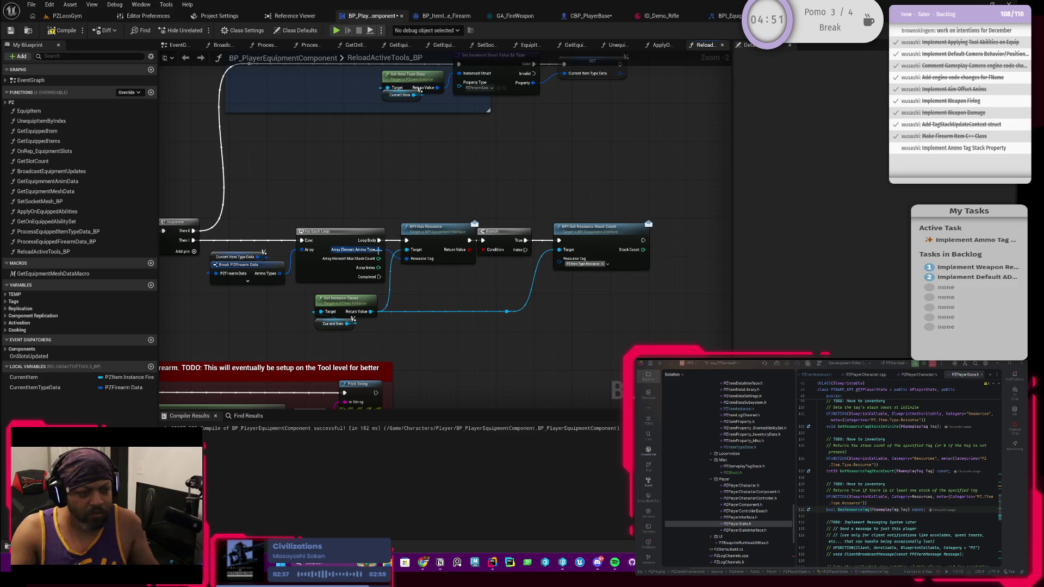
pyautogui.moveTo(379, 249)
pyautogui.mouseDown()
pyautogui.moveTo(405, 273)
pyautogui.moveTo(559, 266)
pyautogui.mouseUp()
# Add two reroute points to tidy the Resource Tag wiring between Has Resource and the stack count node.
pyautogui.doubleClick(530, 254)
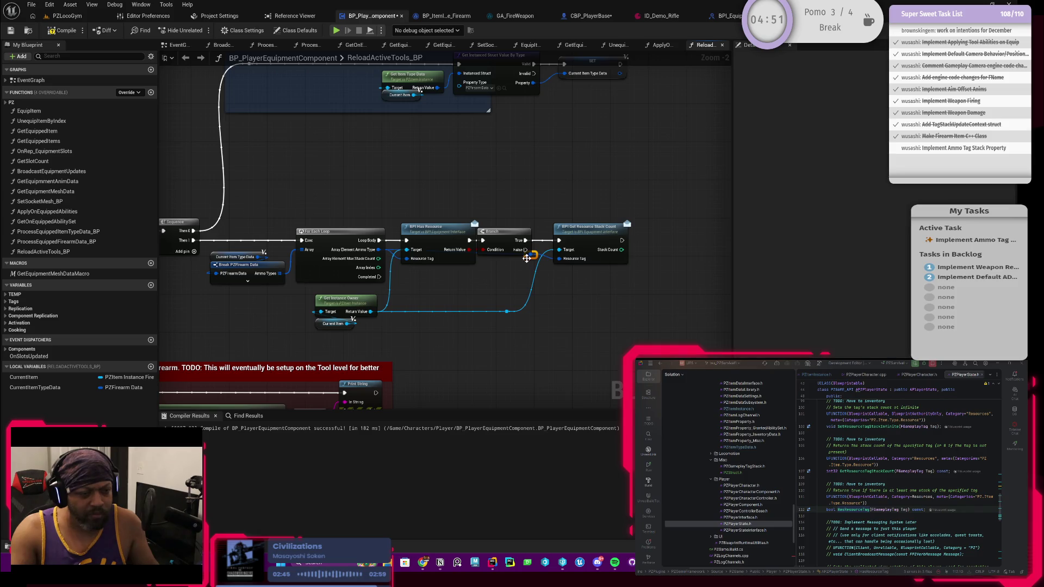
pyautogui.moveTo(526, 258)
pyautogui.mouseDown()
pyautogui.moveTo(513, 276)
pyautogui.moveTo(403, 279)
pyautogui.mouseUp()
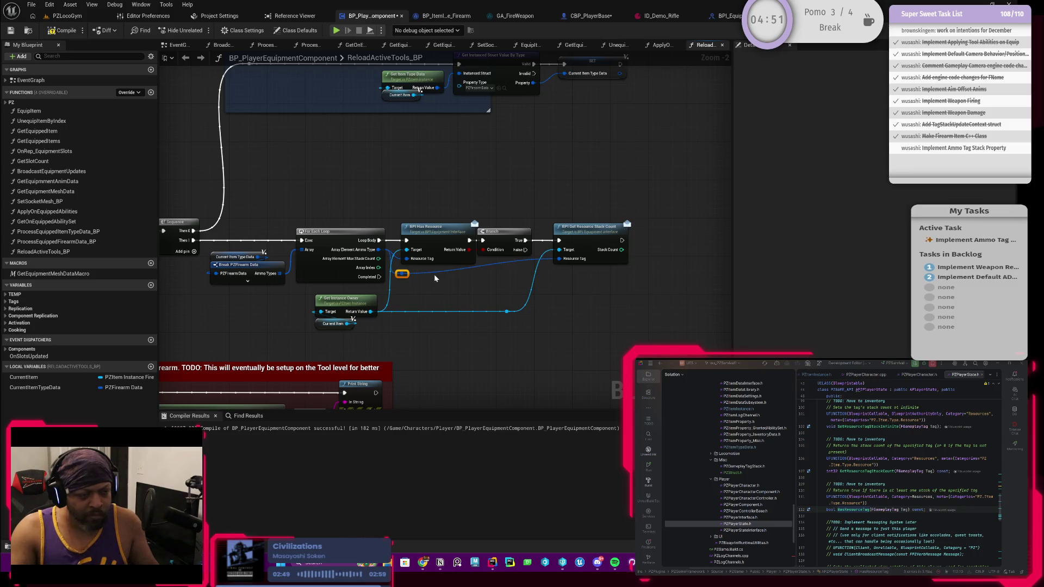
pyautogui.doubleClick(431, 269)
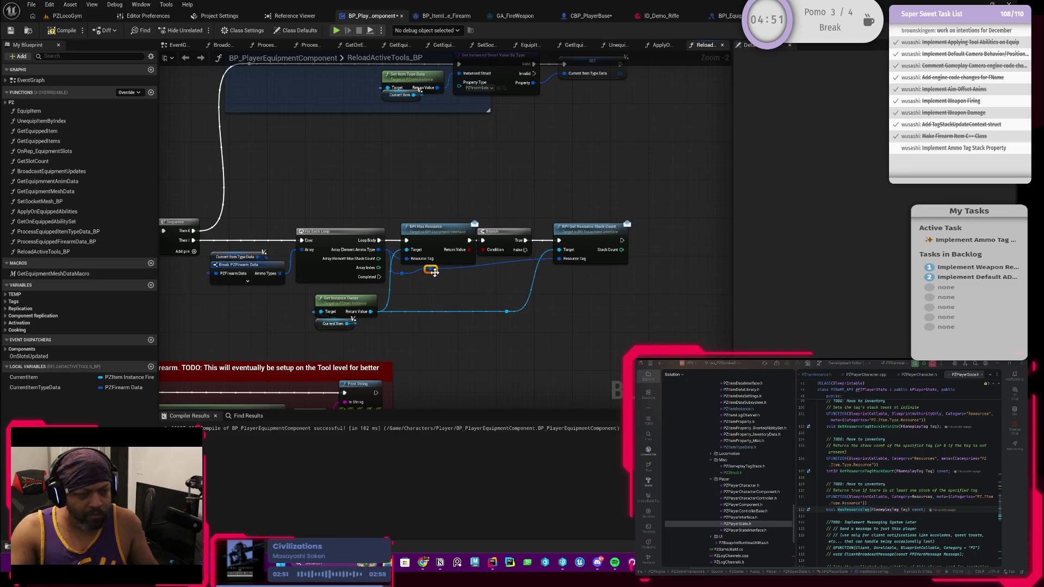
pyautogui.moveTo(434, 273); pyautogui.dragTo(530, 280)
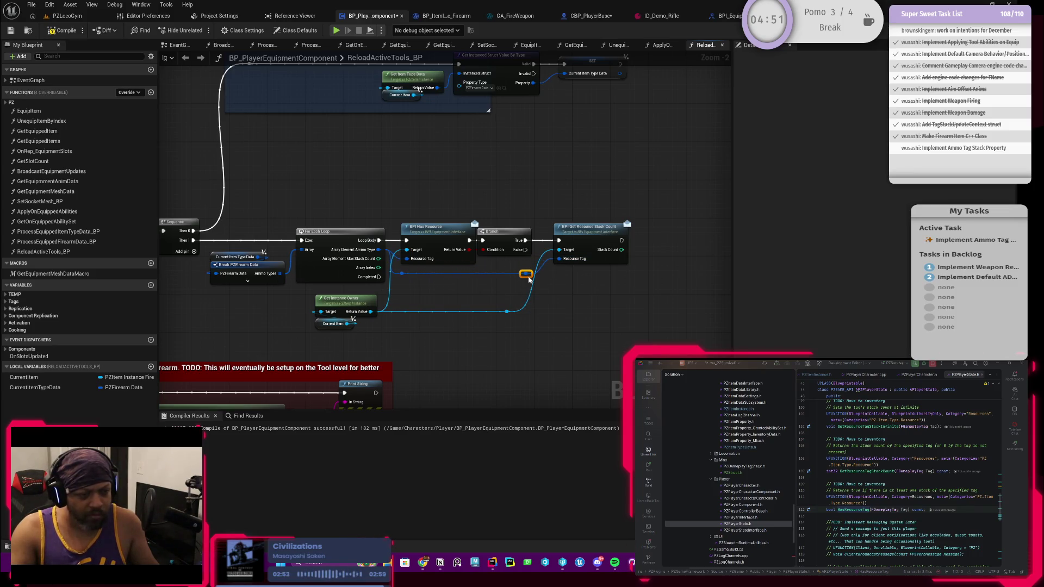
pyautogui.click(490, 267)
pyautogui.scroll(2, 484, 272)
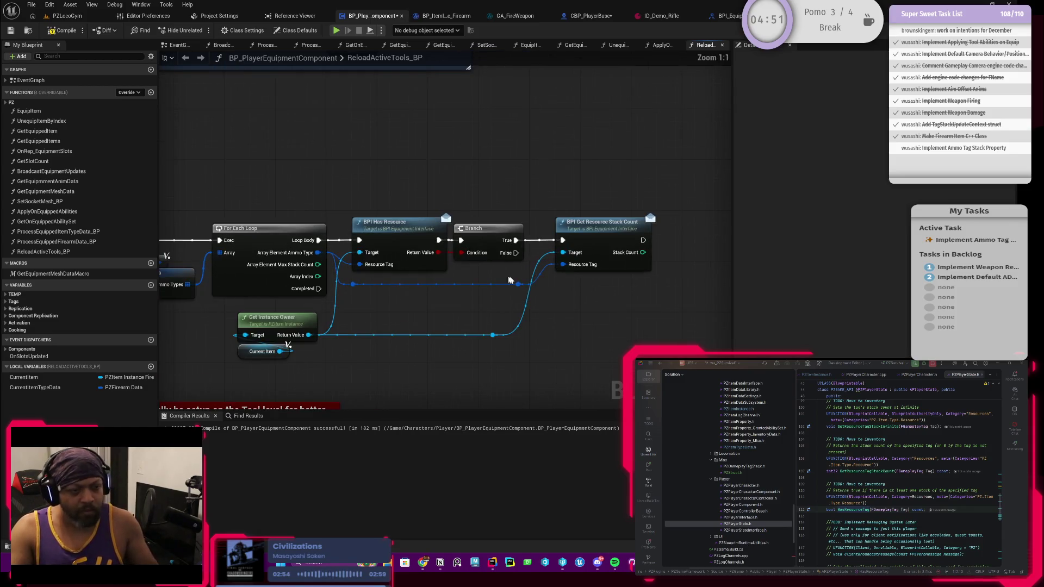
# Compile and save BP_PlayerEquipmentComponent, then reframe the graph around the new nodes.
pyautogui.click(54, 30)
pyautogui.click(10, 30)
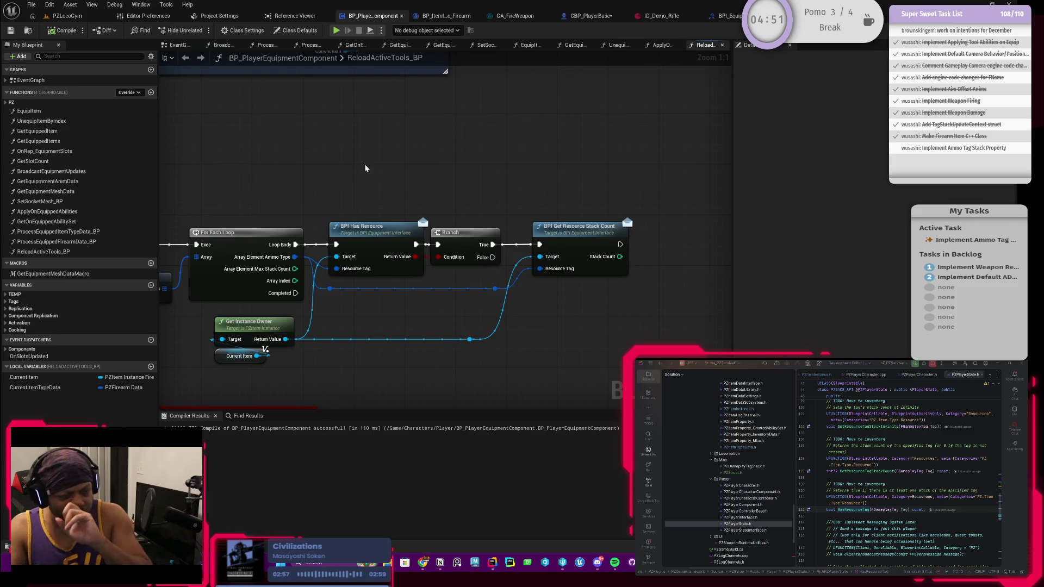
pyautogui.moveTo(455, 302); pyautogui.dragTo(529, 300)
pyautogui.moveTo(524, 250); pyautogui.dragTo(561, 300)
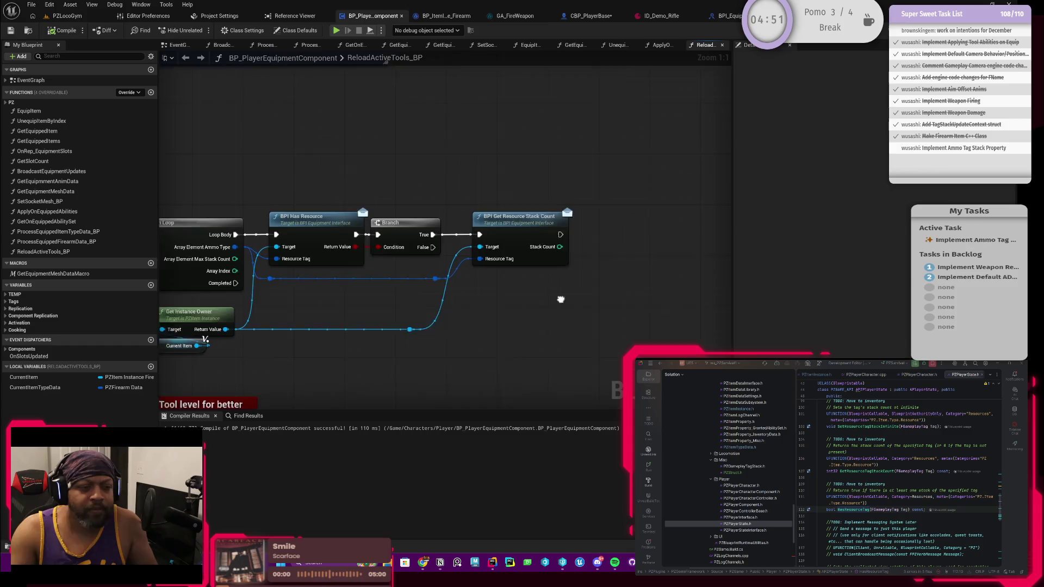
pyautogui.scroll(-1, 452, 287)
pyautogui.moveTo(452, 287)
pyautogui.mouseDown()
pyautogui.moveTo(463, 303)
pyautogui.moveTo(520, 307)
pyautogui.moveTo(470, 305)
pyautogui.moveTo(481, 290)
pyautogui.moveTo(501, 294)
pyautogui.moveTo(454, 310)
pyautogui.moveTo(397, 304)
pyautogui.mouseUp()
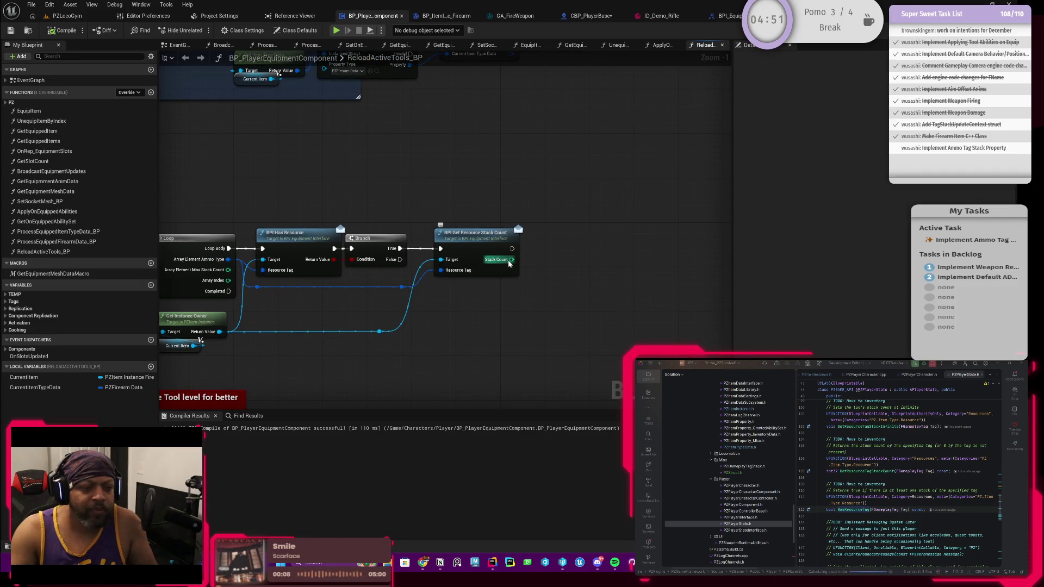
# Promote Stack Count to an integer local variable named AvailableReloadAmmo and recompile.
pyautogui.moveTo(511, 260); pyautogui.dragTo(545, 257)
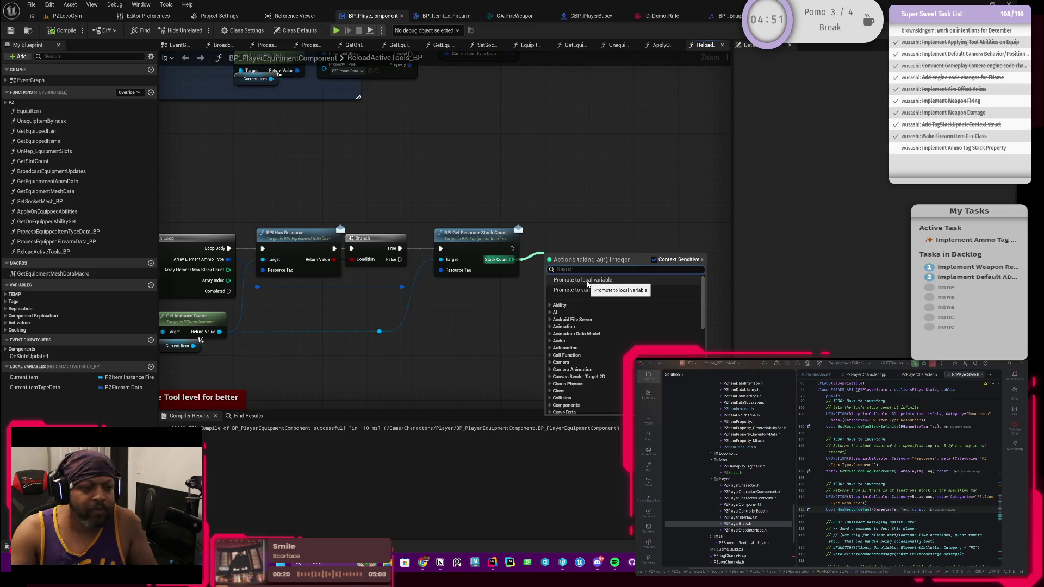
pyautogui.click(587, 283)
pyautogui.write('A')
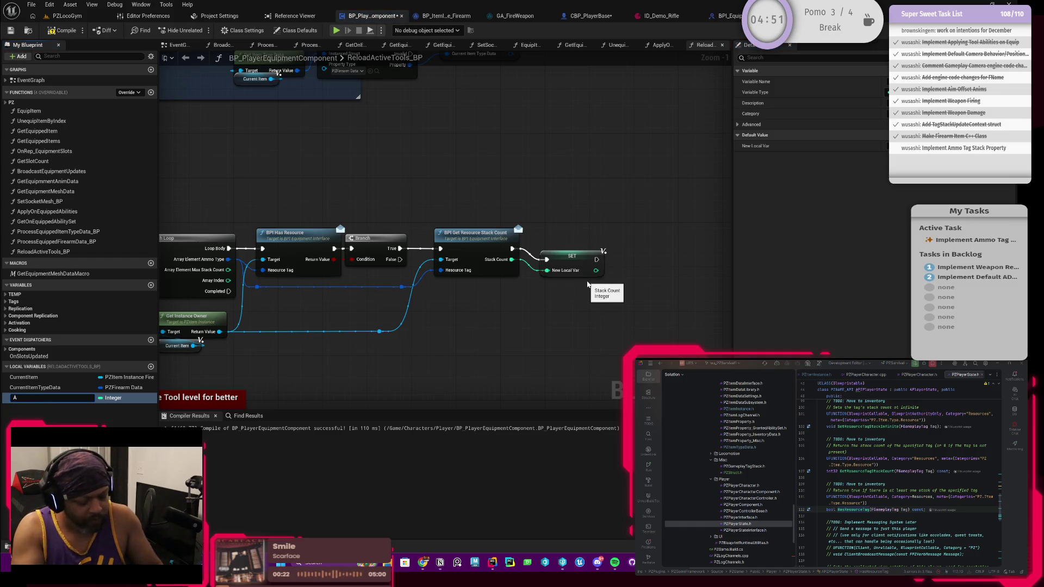
pyautogui.write('vailable')
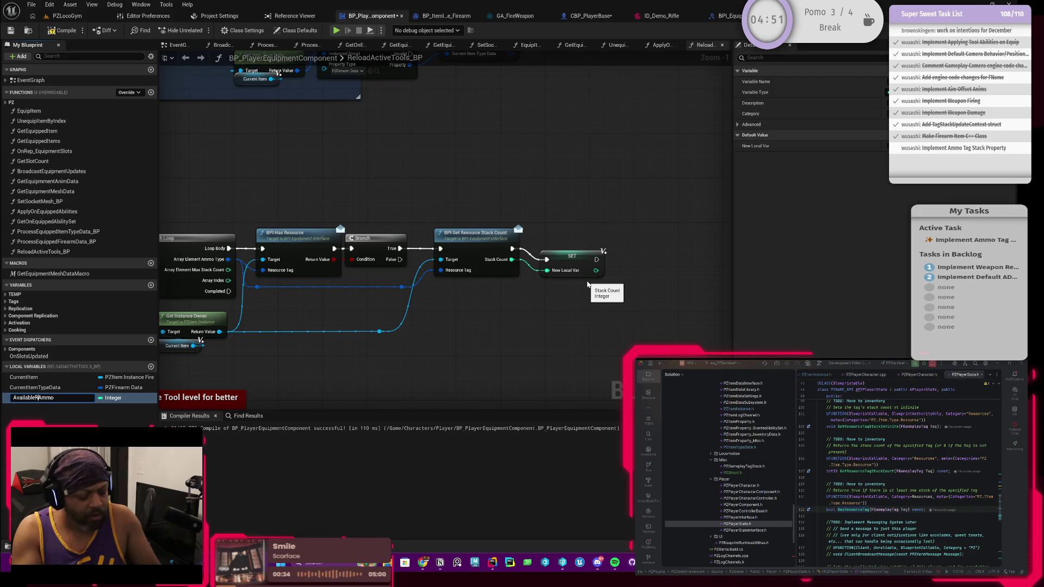
pyautogui.write('Reload')
pyautogui.press('Return')
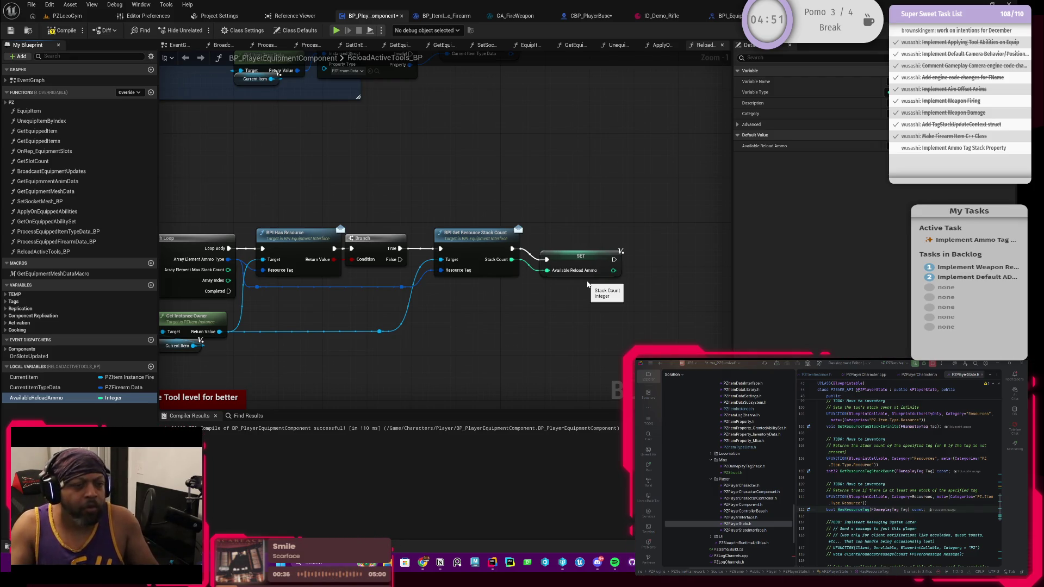
pyautogui.moveTo(584, 265); pyautogui.dragTo(579, 254)
pyautogui.moveTo(313, 167)
pyautogui.mouseDown()
pyautogui.moveTo(468, 158)
pyautogui.moveTo(406, 170)
pyautogui.mouseUp()
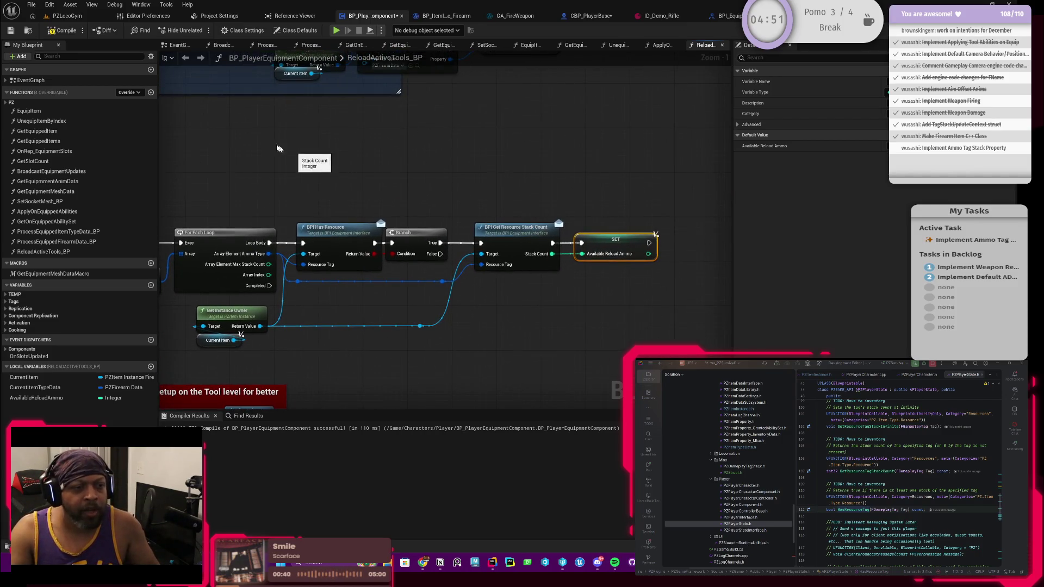
pyautogui.click(63, 31)
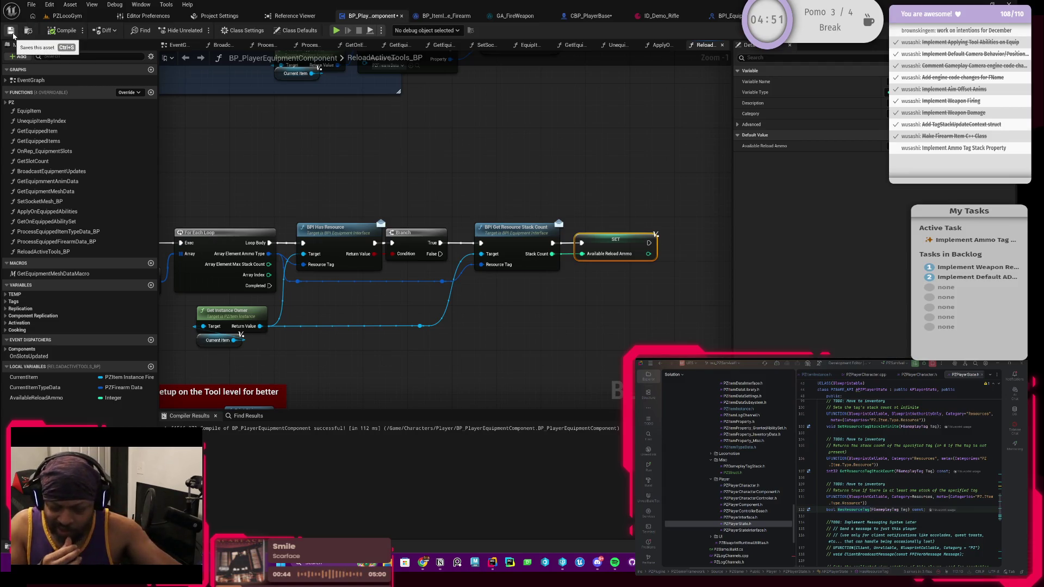
# Save the blueprint and shift the three Get Item Reload Data nodes left inside their comment.
pyautogui.click(12, 32)
pyautogui.scroll(-2, 396, 89)
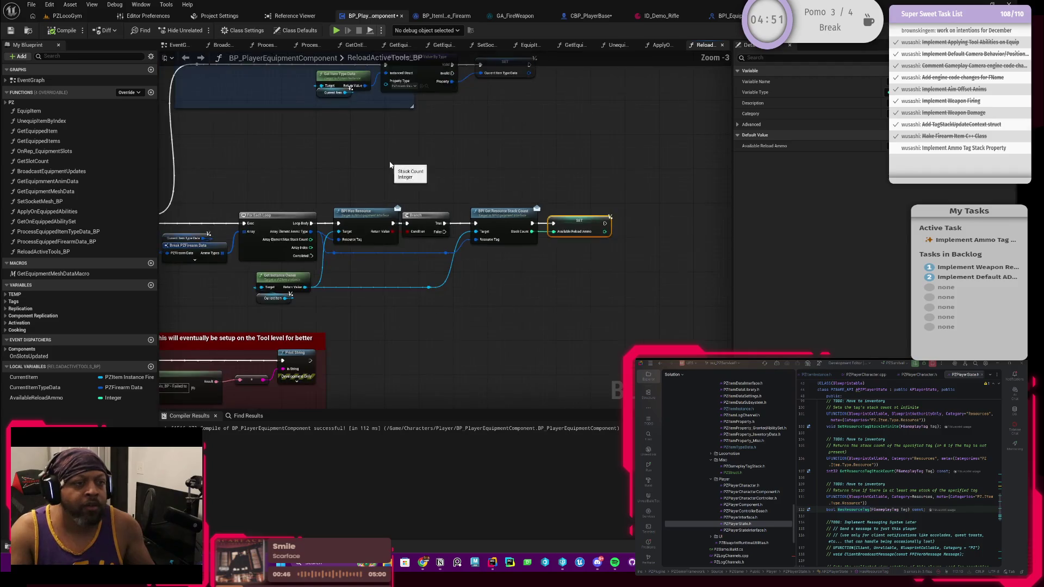
pyautogui.moveTo(408, 171)
pyautogui.mouseDown()
pyautogui.moveTo(430, 215)
pyautogui.moveTo(492, 221)
pyautogui.mouseUp()
pyautogui.moveTo(430, 136); pyautogui.dragTo(664, 203)
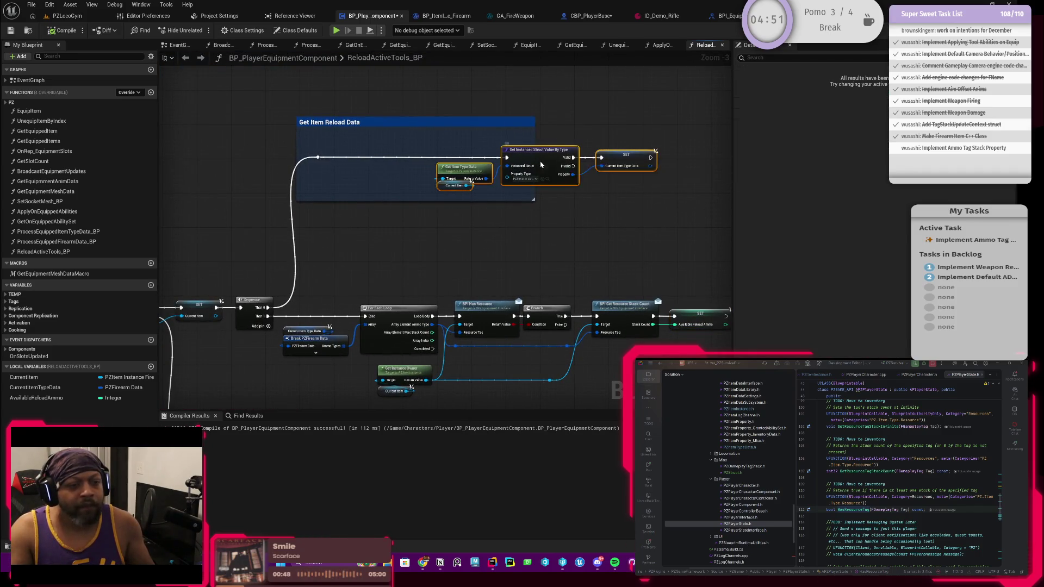
pyautogui.moveTo(542, 166); pyautogui.dragTo(421, 162)
pyautogui.click(544, 226)
# Review the failed-cast and Get Item Reload Data comments and the SET AvailableReloadAmmo node.
pyautogui.moveTo(536, 277)
pyautogui.mouseDown()
pyautogui.moveTo(526, 205)
pyautogui.moveTo(495, 168)
pyautogui.mouseUp()
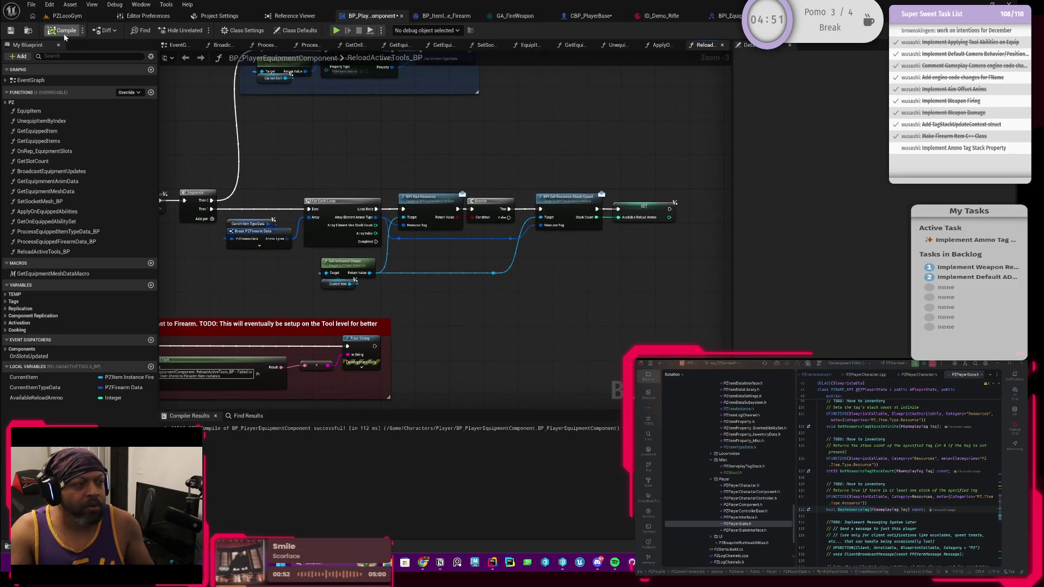
pyautogui.scroll(2, 402, 136)
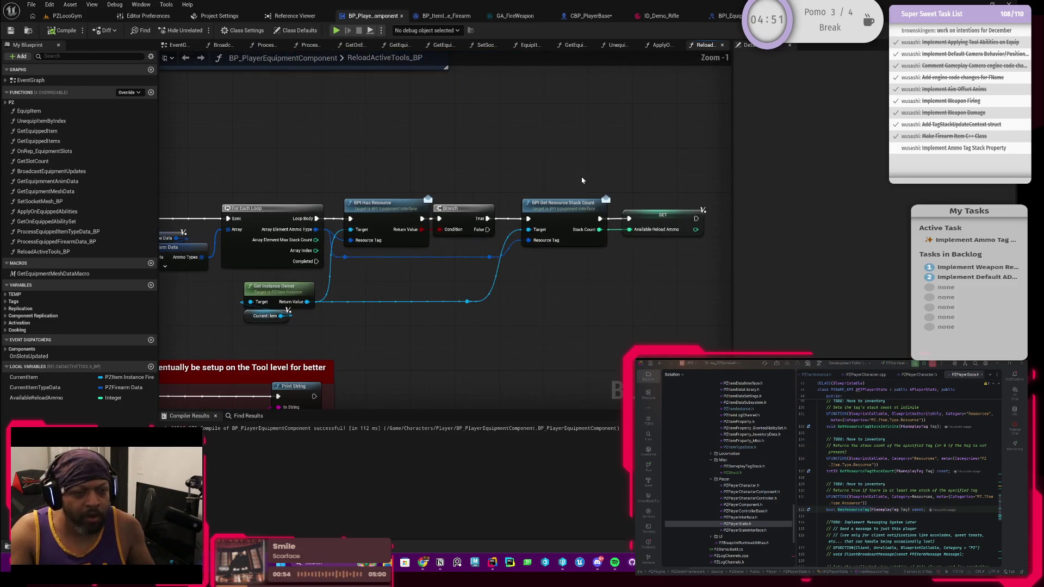
pyautogui.scroll(-2, 484, 173)
pyautogui.moveTo(485, 173)
pyautogui.mouseDown()
pyautogui.moveTo(454, 168)
pyautogui.moveTo(534, 231)
pyautogui.moveTo(567, 205)
pyautogui.moveTo(438, 207)
pyautogui.mouseUp()
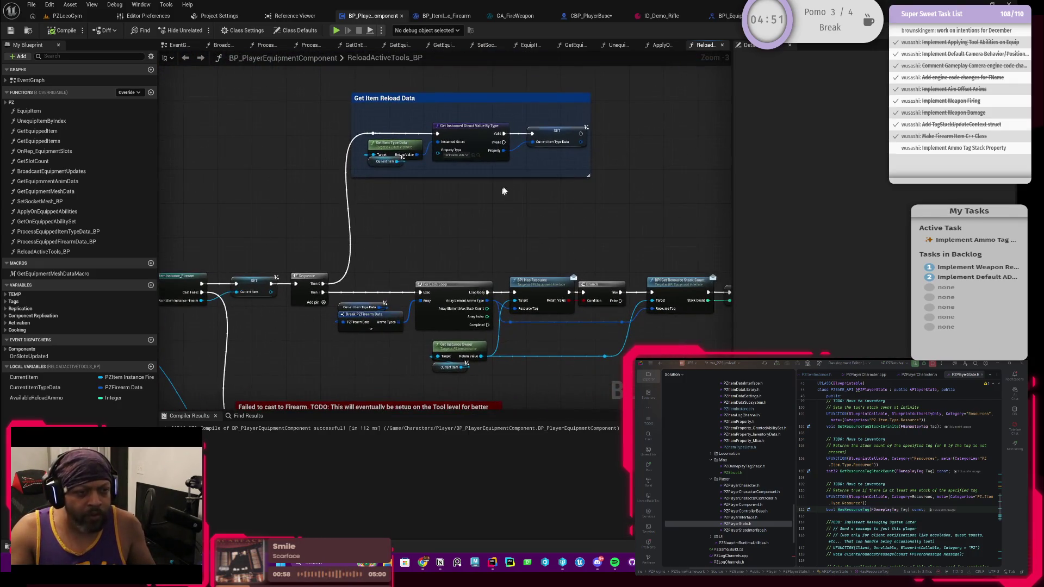
pyautogui.scroll(2, 565, 134)
pyautogui.click(565, 134)
pyautogui.moveTo(503, 238); pyautogui.dragTo(473, 177)
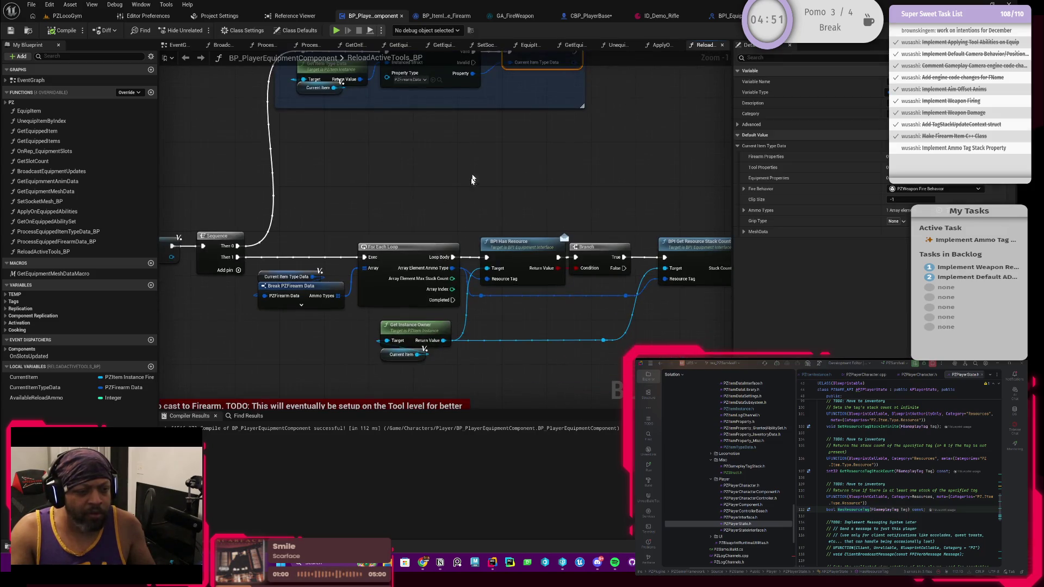
pyautogui.moveTo(520, 238); pyautogui.dragTo(400, 207)
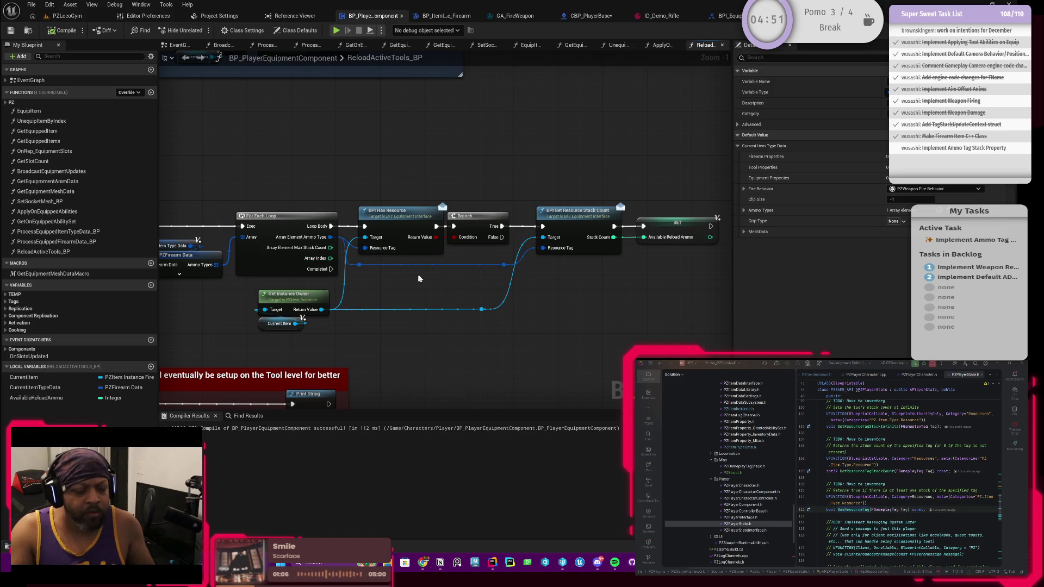
pyautogui.moveTo(460, 292); pyautogui.dragTo(490, 310)
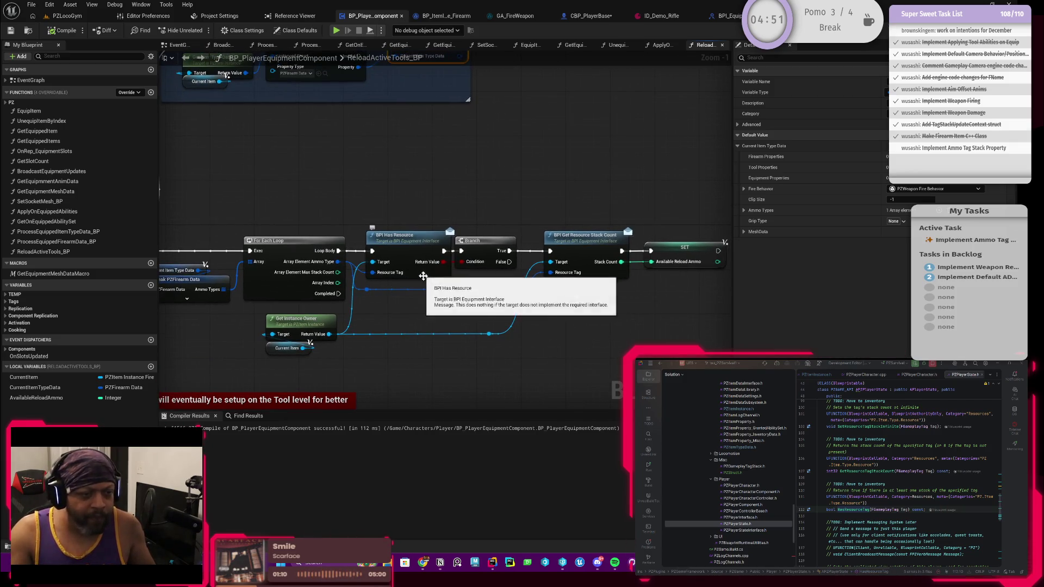
pyautogui.moveTo(341, 187); pyautogui.dragTo(452, 265)
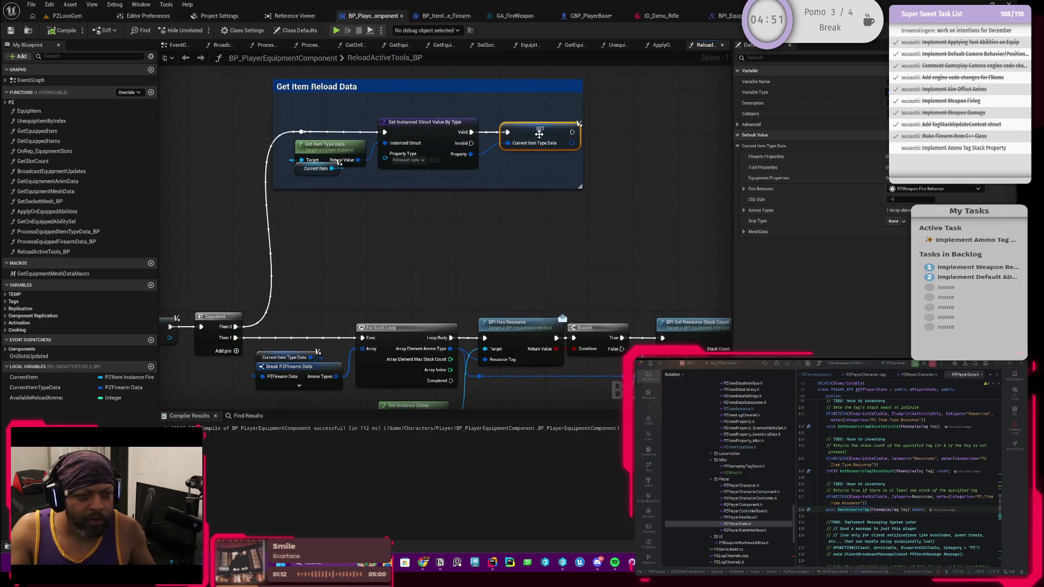
pyautogui.moveTo(513, 258); pyautogui.dragTo(484, 174)
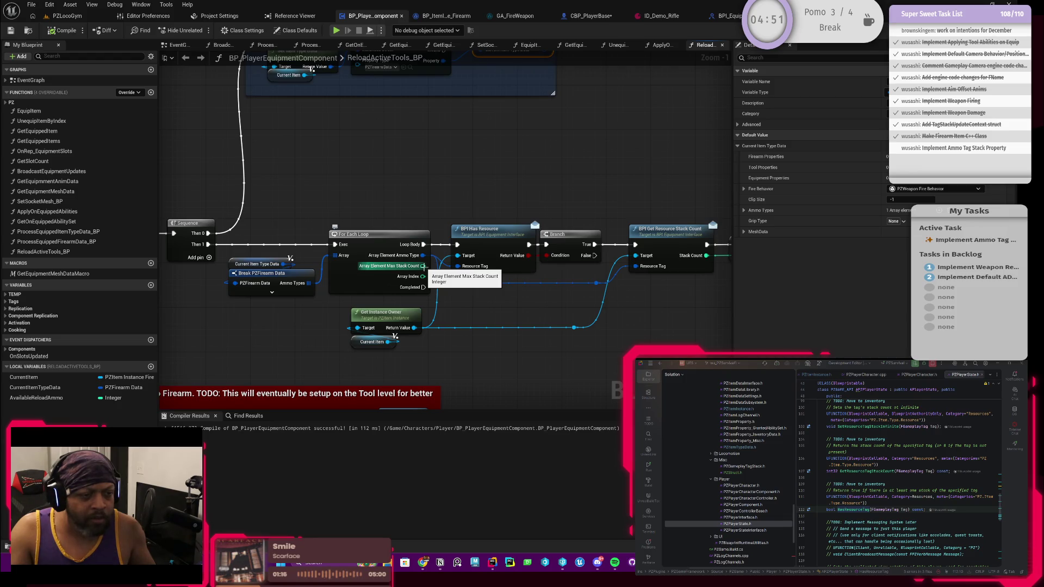
pyautogui.moveTo(497, 303); pyautogui.dragTo(327, 296)
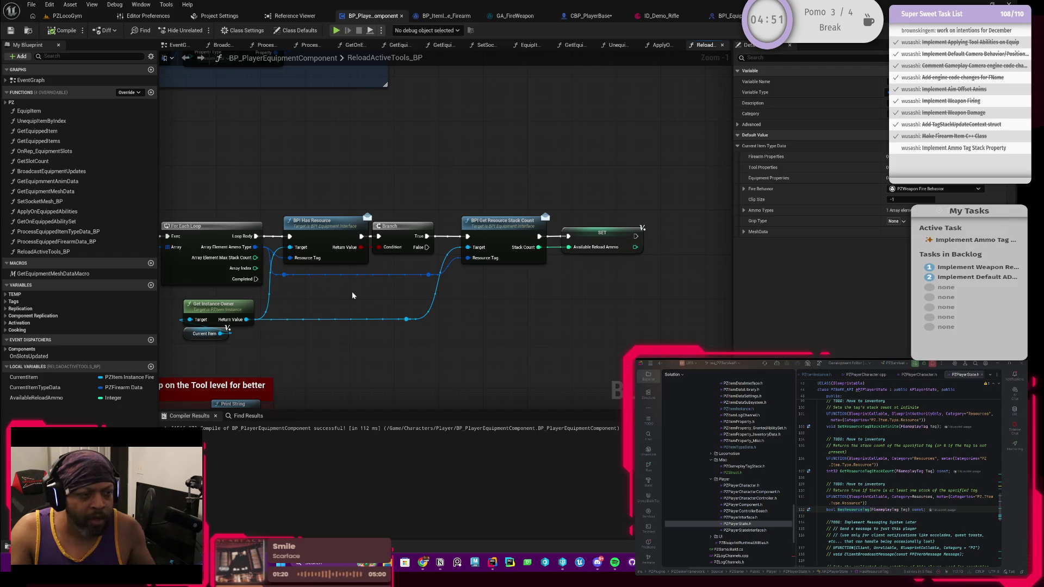
pyautogui.scroll(1, 352, 296)
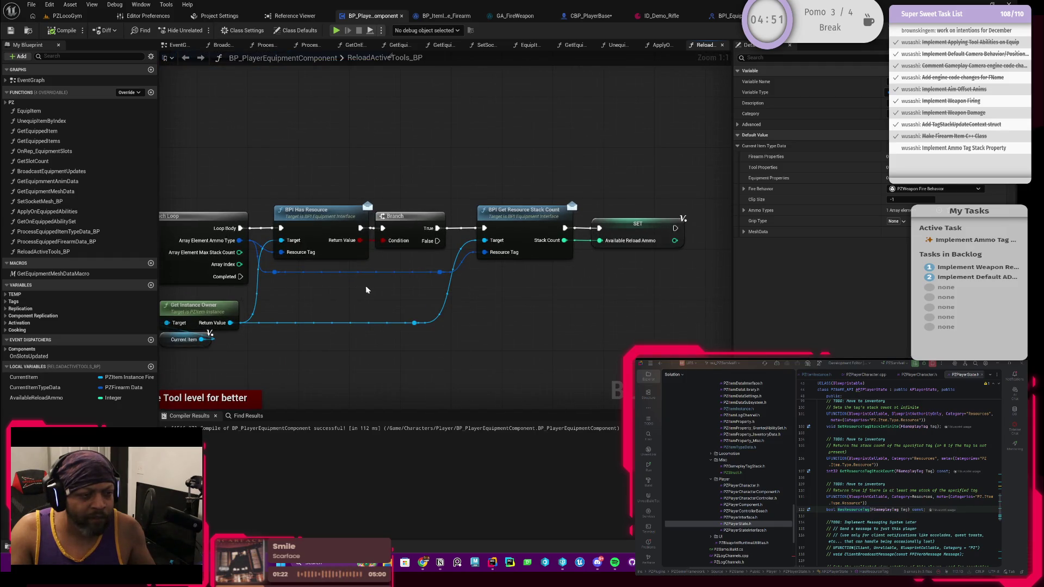
pyautogui.moveTo(396, 289); pyautogui.dragTo(387, 286)
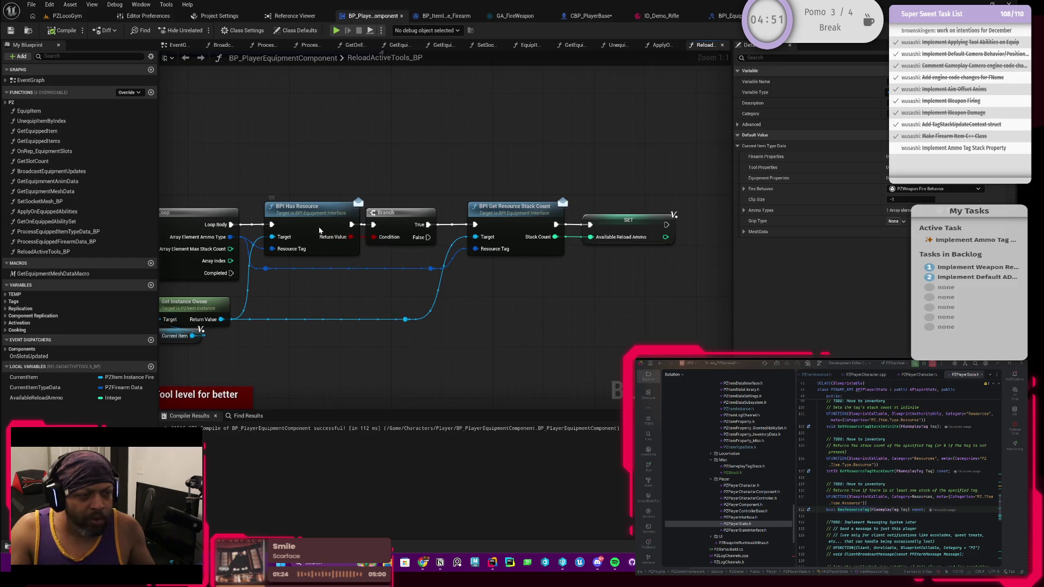
# Trace the execution flow from the function entry through BPI Has Resource and the Branch.
pyautogui.click(396, 215)
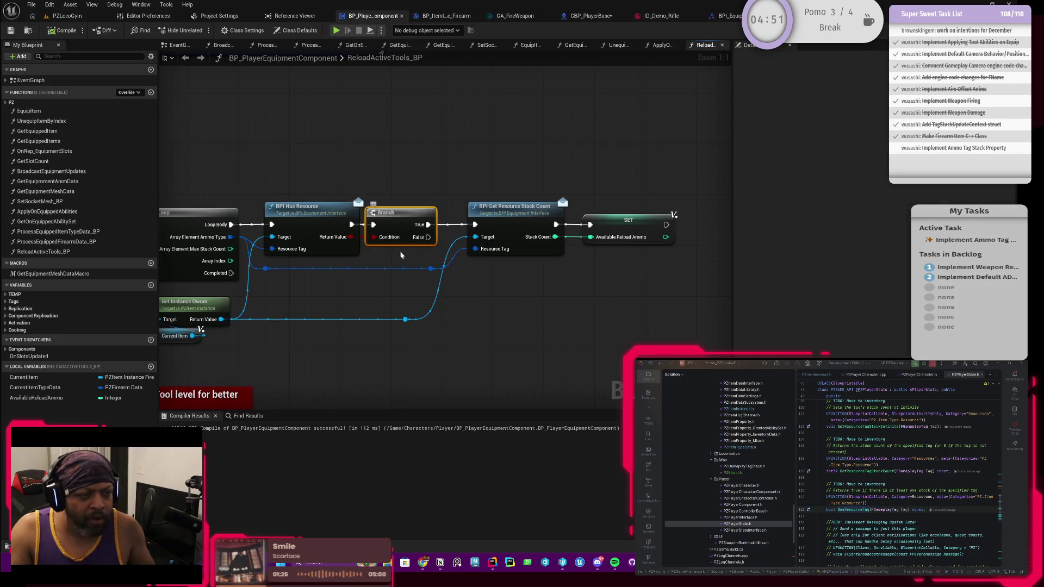
pyautogui.moveTo(400, 255); pyautogui.dragTo(360, 256)
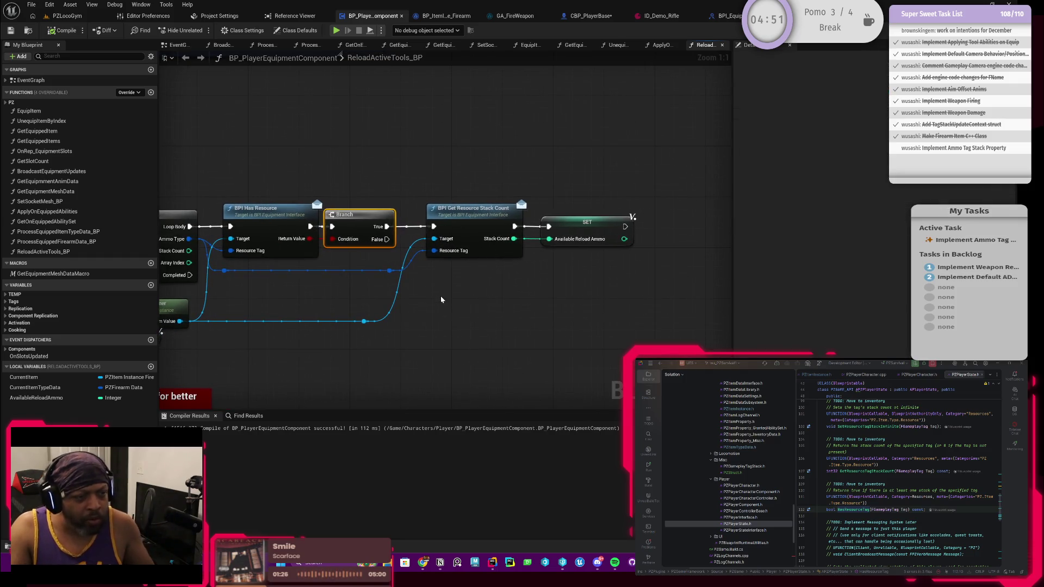
pyautogui.click(280, 244)
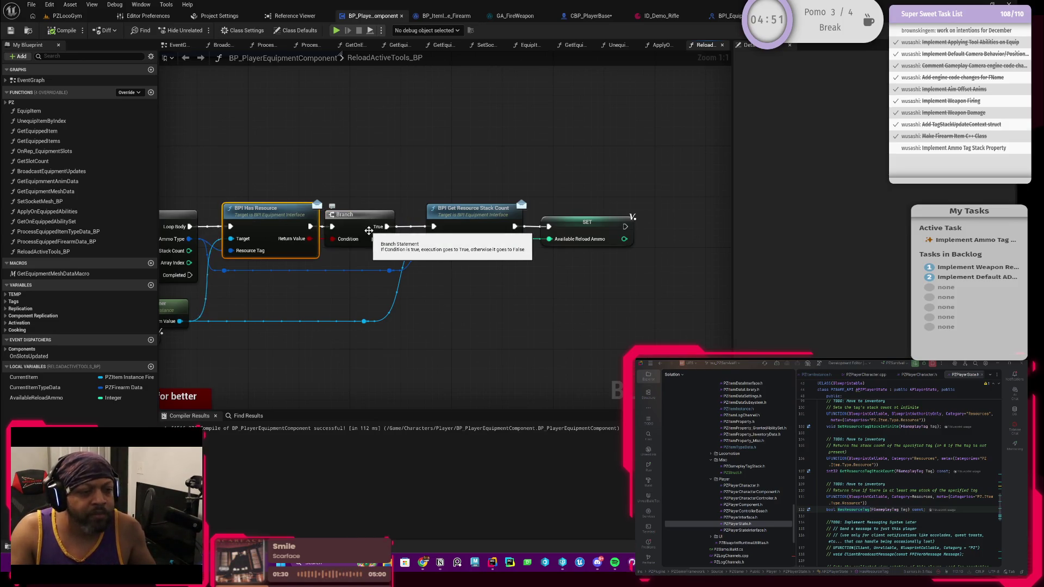
pyautogui.scroll(-3, 369, 230)
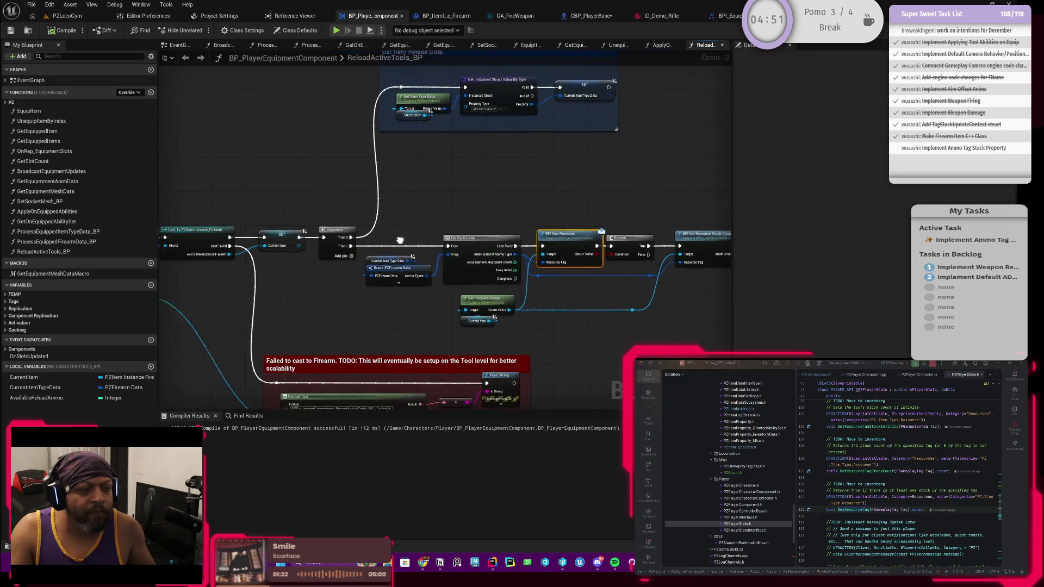
pyautogui.moveTo(400, 241); pyautogui.dragTo(524, 239)
pyautogui.moveTo(163, 228)
pyautogui.mouseDown()
pyautogui.moveTo(390, 217)
pyautogui.moveTo(548, 233)
pyautogui.mouseUp()
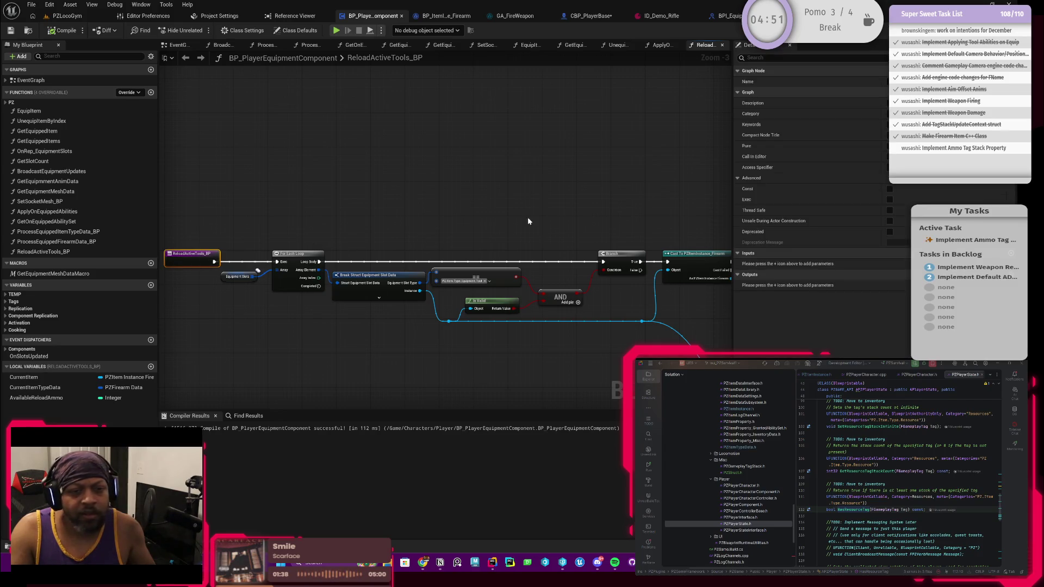
pyautogui.moveTo(529, 221); pyautogui.dragTo(442, 236)
pyautogui.moveTo(582, 221); pyautogui.dragTo(449, 215)
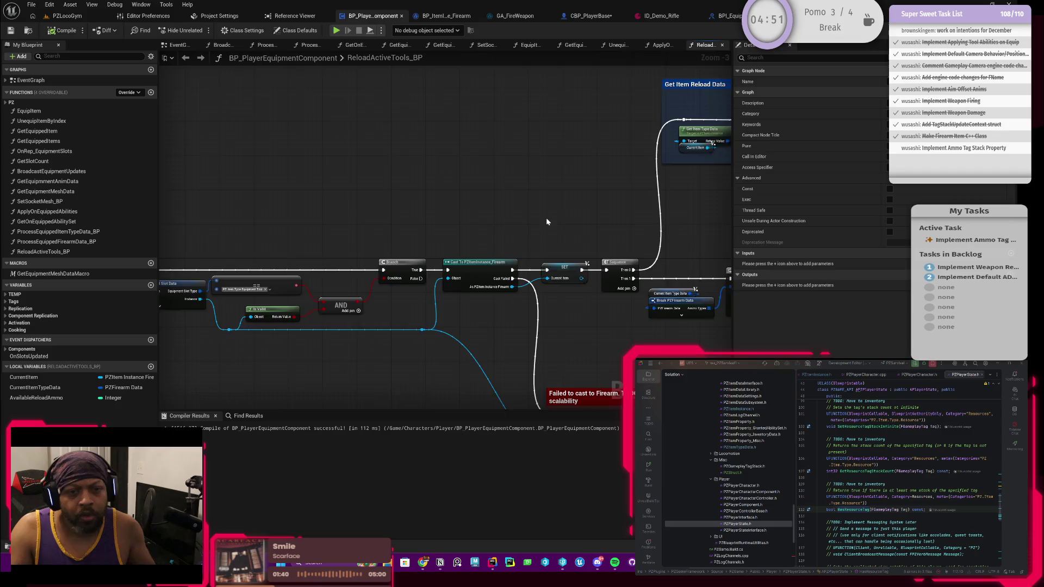
pyautogui.moveTo(547, 222); pyautogui.dragTo(445, 216)
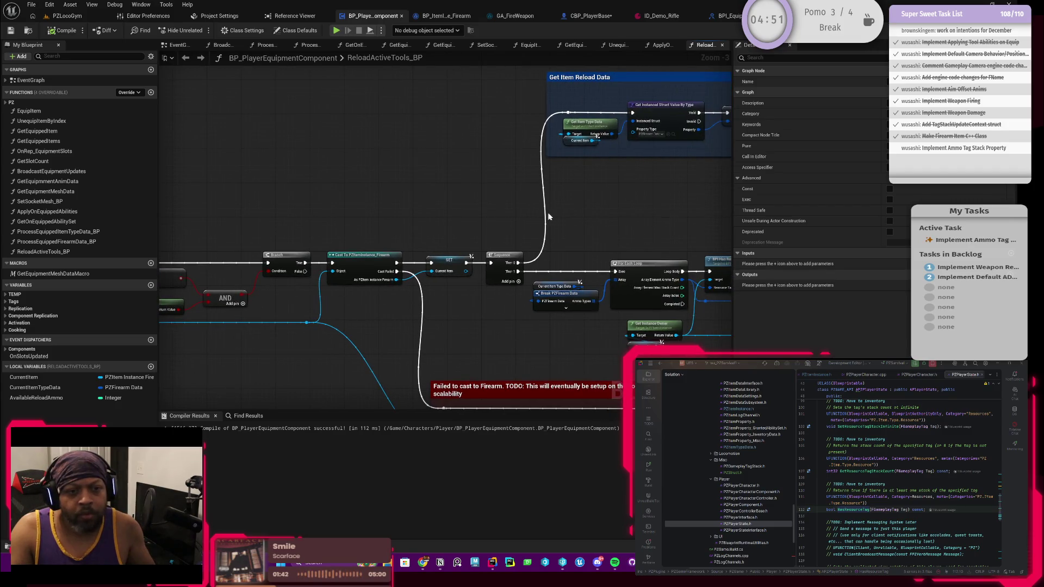
pyautogui.moveTo(596, 217); pyautogui.dragTo(393, 208)
pyautogui.moveTo(626, 208)
pyautogui.mouseDown()
pyautogui.moveTo(514, 205)
pyautogui.moveTo(600, 176)
pyautogui.mouseUp()
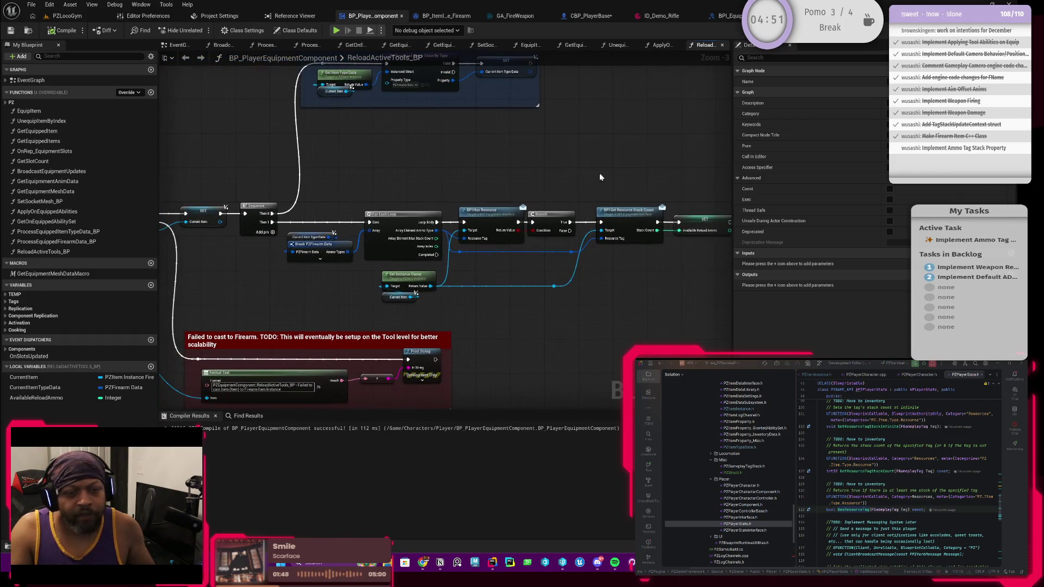
pyautogui.scroll(2, 563, 258)
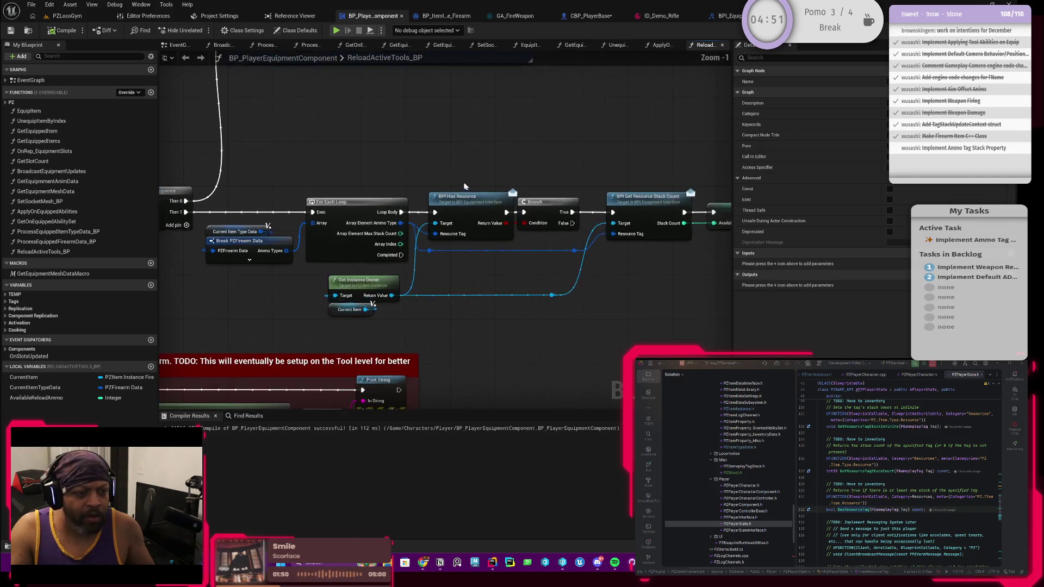
pyautogui.scroll(-1, 465, 187)
pyautogui.moveTo(357, 175)
pyautogui.mouseDown()
pyautogui.moveTo(345, 229)
pyautogui.moveTo(384, 202)
pyautogui.moveTo(380, 221)
pyautogui.mouseUp()
pyautogui.scroll(2, 381, 222)
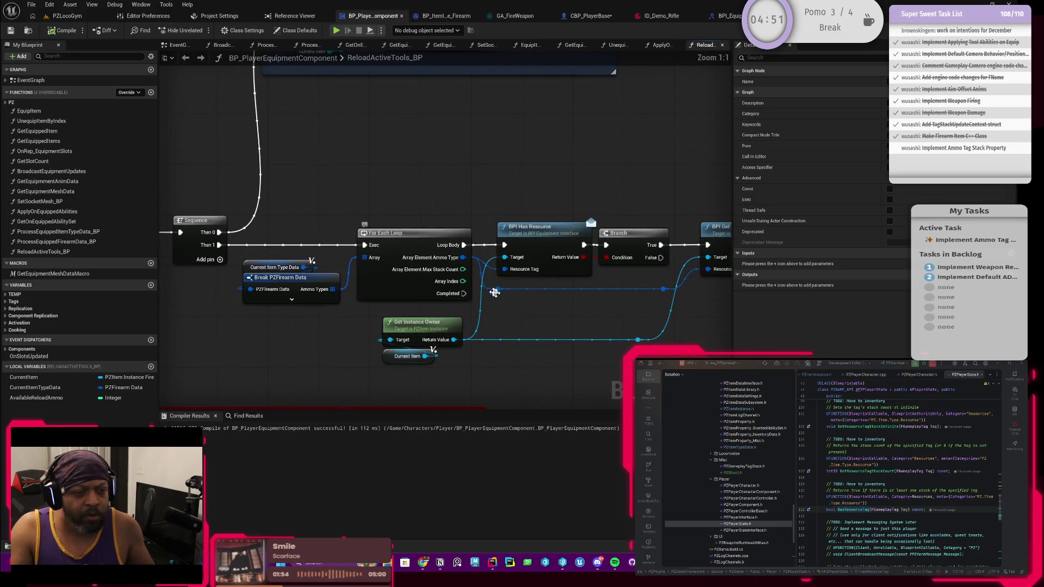
pyautogui.moveTo(494, 293); pyautogui.dragTo(285, 286)
# Move the SET node right to leave room after BPI Get Resource Stack Count.
pyautogui.click(305, 228)
pyautogui.moveTo(431, 304)
pyautogui.mouseDown()
pyautogui.moveTo(350, 304)
pyautogui.moveTo(414, 292)
pyautogui.mouseUp()
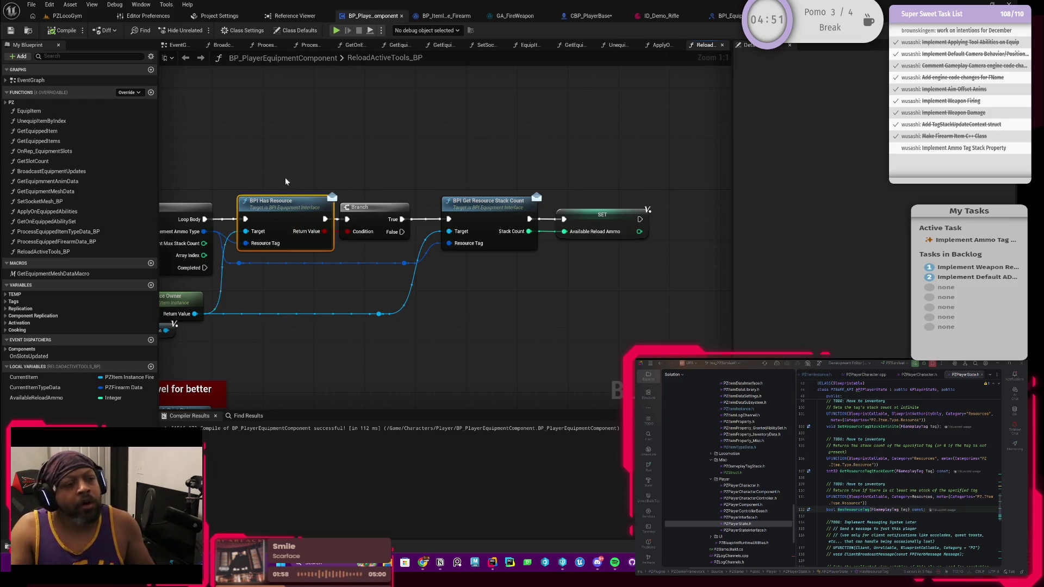
pyautogui.moveTo(280, 169); pyautogui.dragTo(376, 292)
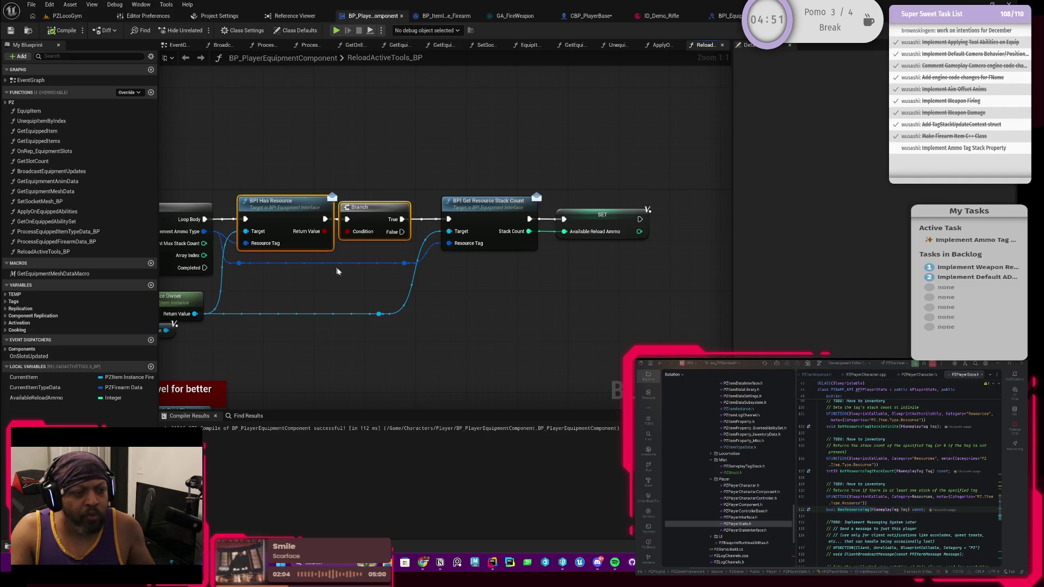
pyautogui.scroll(-1, 449, 251)
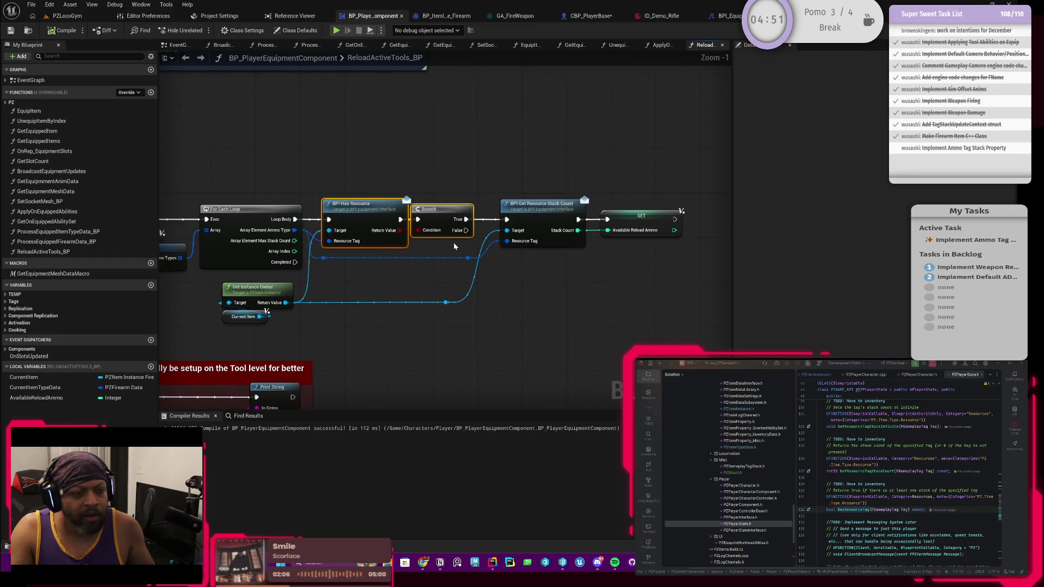
pyautogui.scroll(-2, 448, 251)
pyautogui.scroll(3, 525, 284)
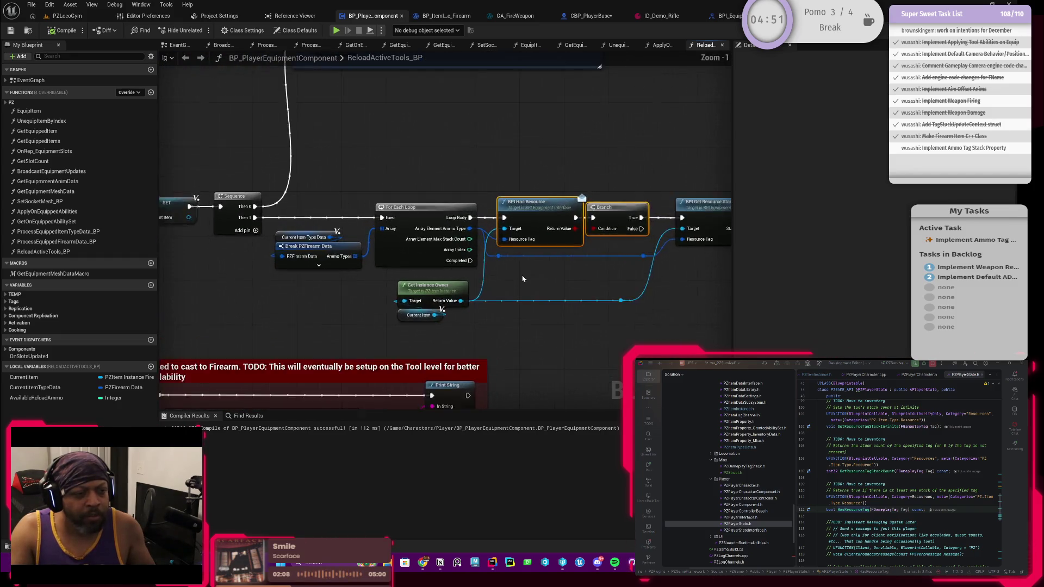
pyautogui.moveTo(476, 228)
pyautogui.mouseDown()
pyautogui.moveTo(403, 279)
pyautogui.moveTo(560, 268)
pyautogui.moveTo(424, 268)
pyautogui.moveTo(426, 235)
pyautogui.mouseUp()
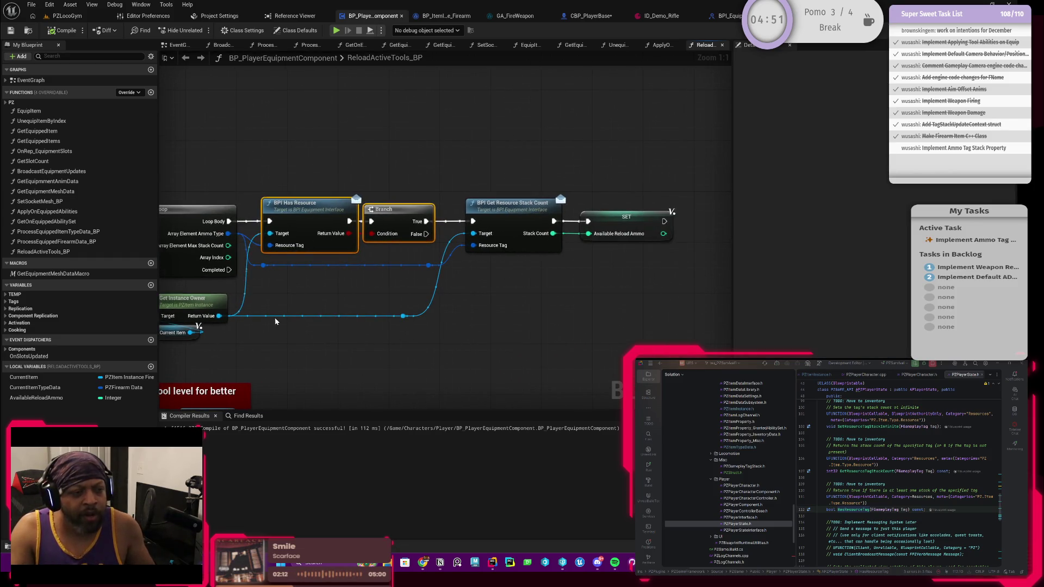
pyautogui.moveTo(277, 322); pyautogui.dragTo(584, 309)
pyautogui.moveTo(401, 292)
pyautogui.mouseDown()
pyautogui.moveTo(477, 285)
pyautogui.moveTo(380, 288)
pyautogui.mouseUp()
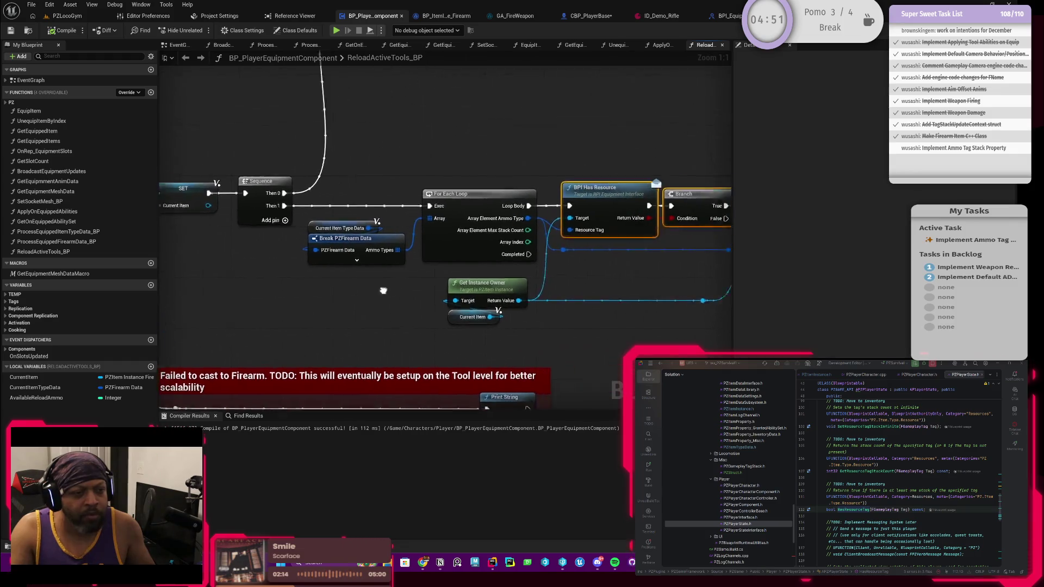
pyautogui.moveTo(495, 285); pyautogui.dragTo(424, 285)
pyautogui.moveTo(534, 233); pyautogui.dragTo(381, 240)
pyautogui.click(527, 213)
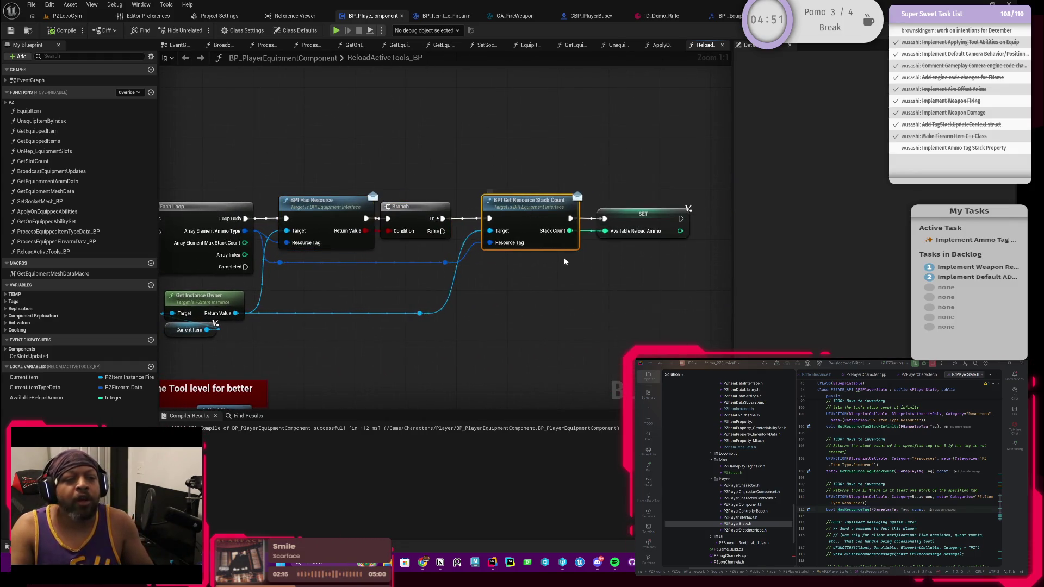
pyautogui.moveTo(563, 257)
pyautogui.mouseDown()
pyautogui.moveTo(445, 263)
pyautogui.moveTo(519, 282)
pyautogui.moveTo(461, 284)
pyautogui.mouseUp()
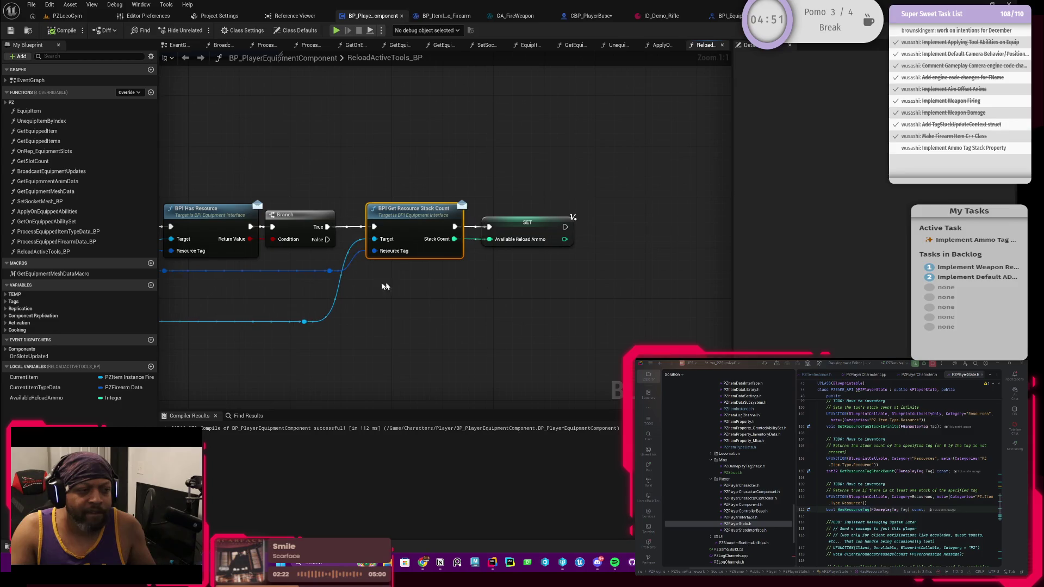
pyautogui.moveTo(326, 285); pyautogui.dragTo(372, 287)
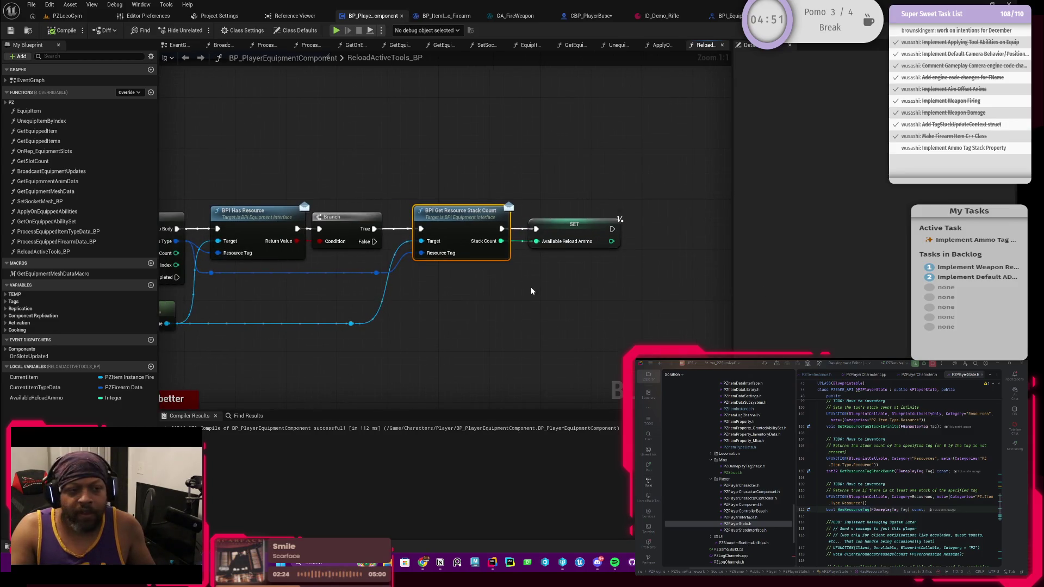
pyautogui.moveTo(532, 292); pyautogui.dragTo(477, 281)
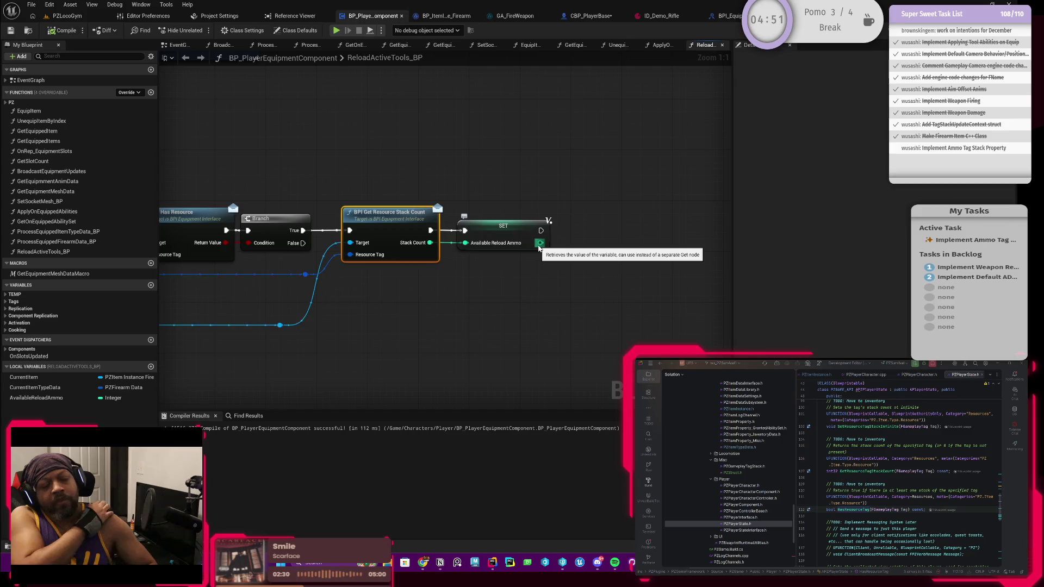
pyautogui.scroll(-1, 481, 274)
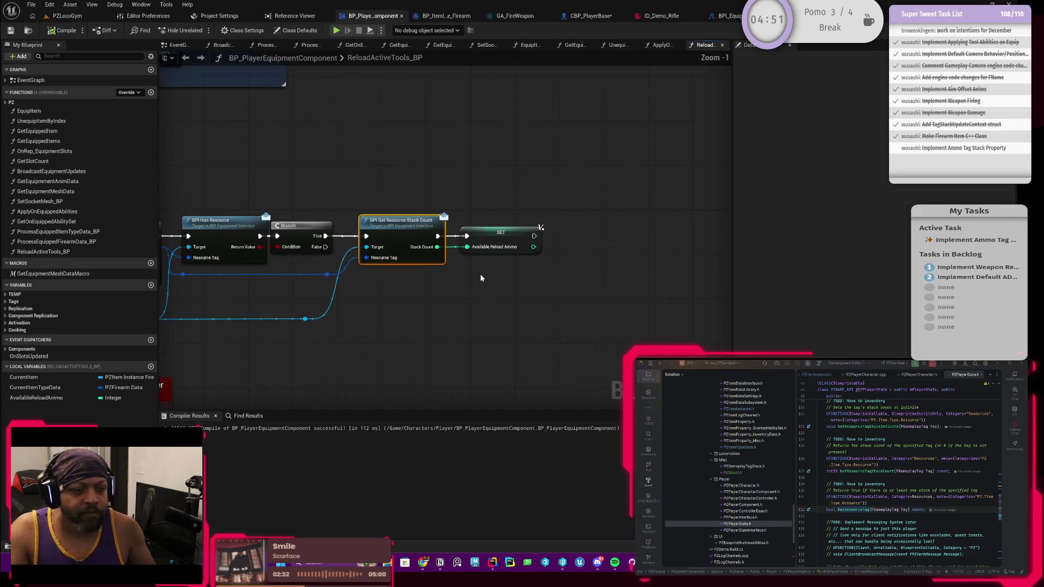
pyautogui.moveTo(481, 274)
pyautogui.mouseDown()
pyautogui.moveTo(433, 277)
pyautogui.moveTo(514, 244)
pyautogui.moveTo(547, 249)
pyautogui.mouseUp()
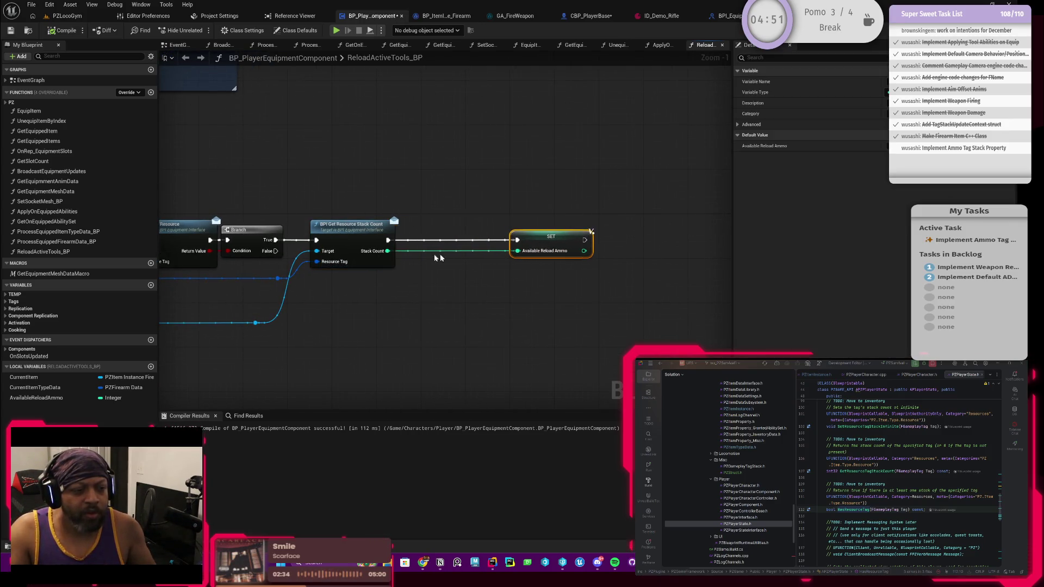
# Compare Stack Count with a new Greater (>) node.
pyautogui.moveTo(387, 251); pyautogui.dragTo(414, 276)
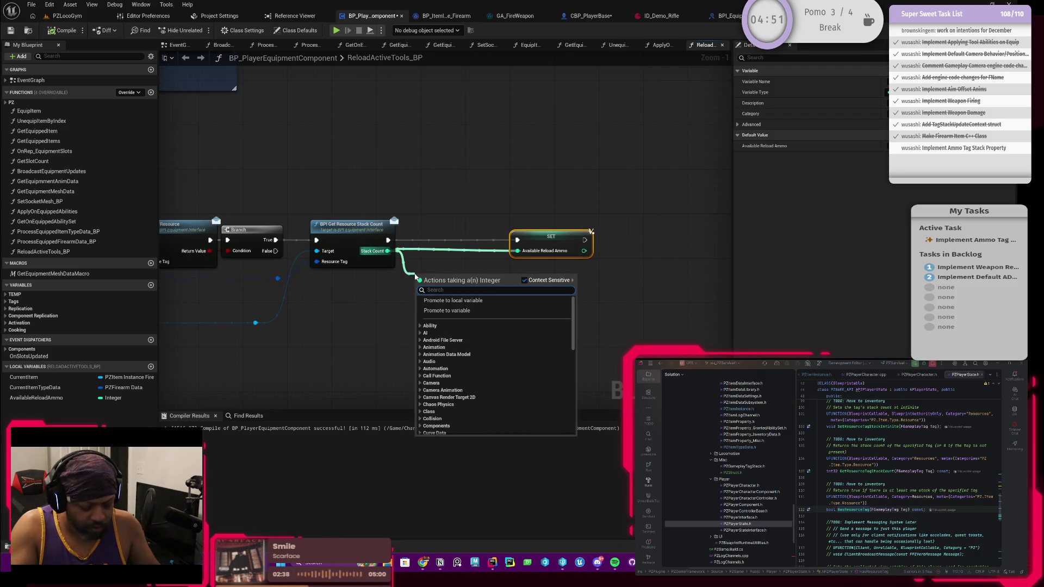
pyautogui.write('>')
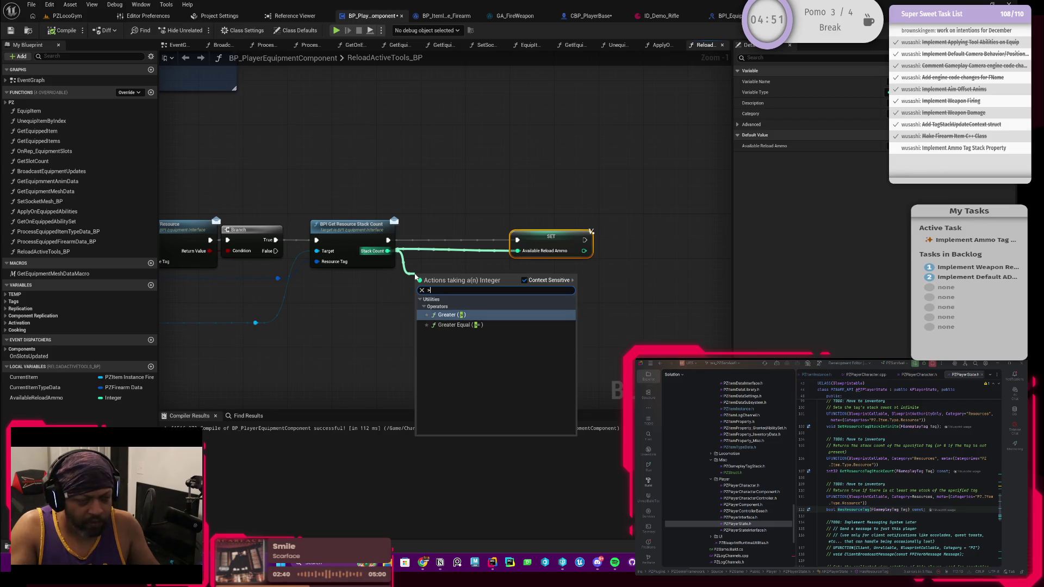
pyautogui.press('Return')
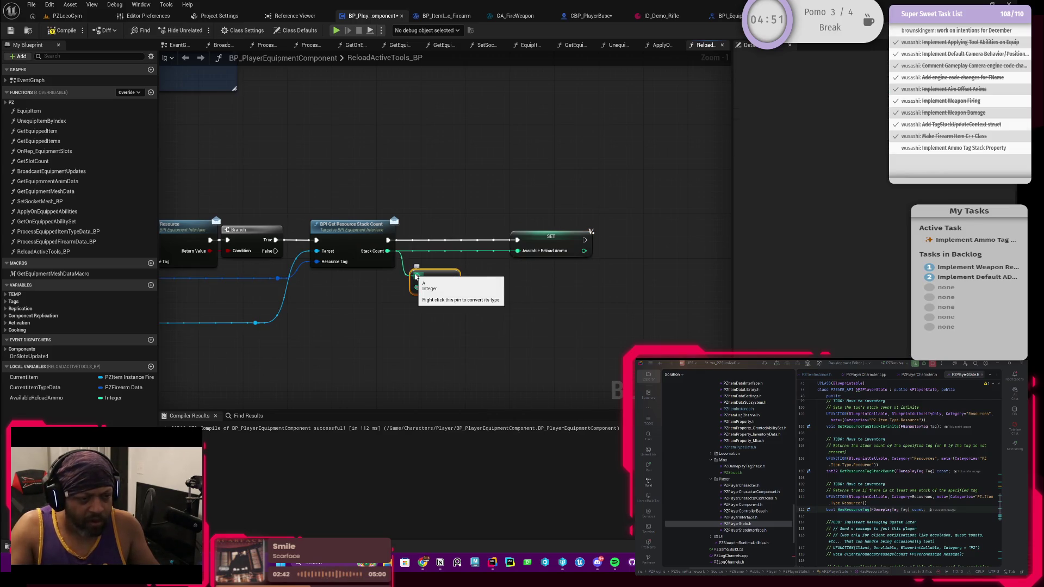
# Drive a new Branch from the comparison and route the execution wire through it before SET.
pyautogui.moveTo(455, 282); pyautogui.dragTo(474, 251)
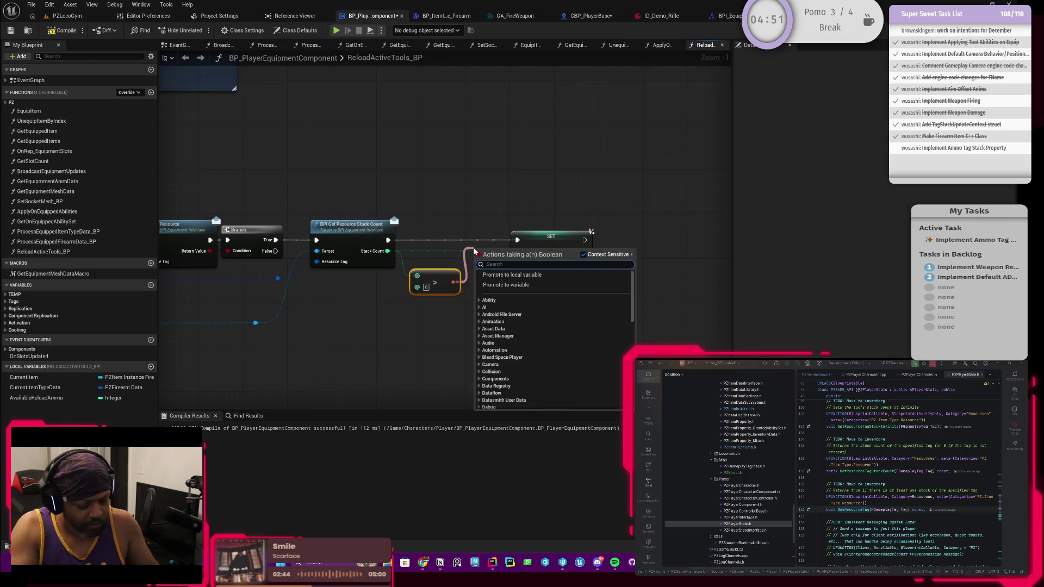
pyautogui.write('branch')
pyautogui.press('Return')
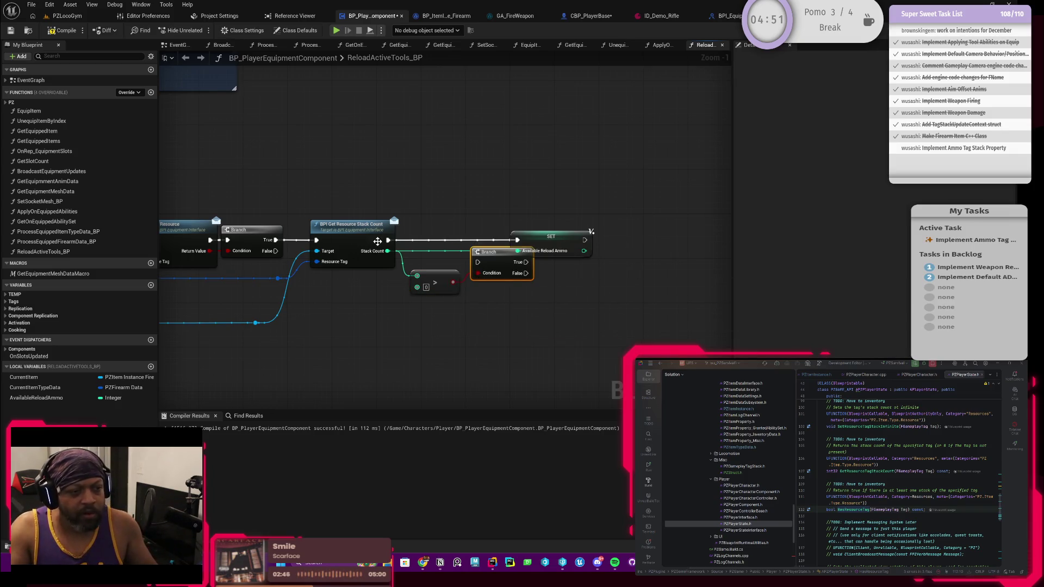
pyautogui.moveTo(517, 240)
pyautogui.mouseDown()
pyautogui.moveTo(463, 261)
pyautogui.moveTo(586, 250)
pyautogui.mouseUp()
pyautogui.moveTo(459, 268); pyautogui.dragTo(460, 246)
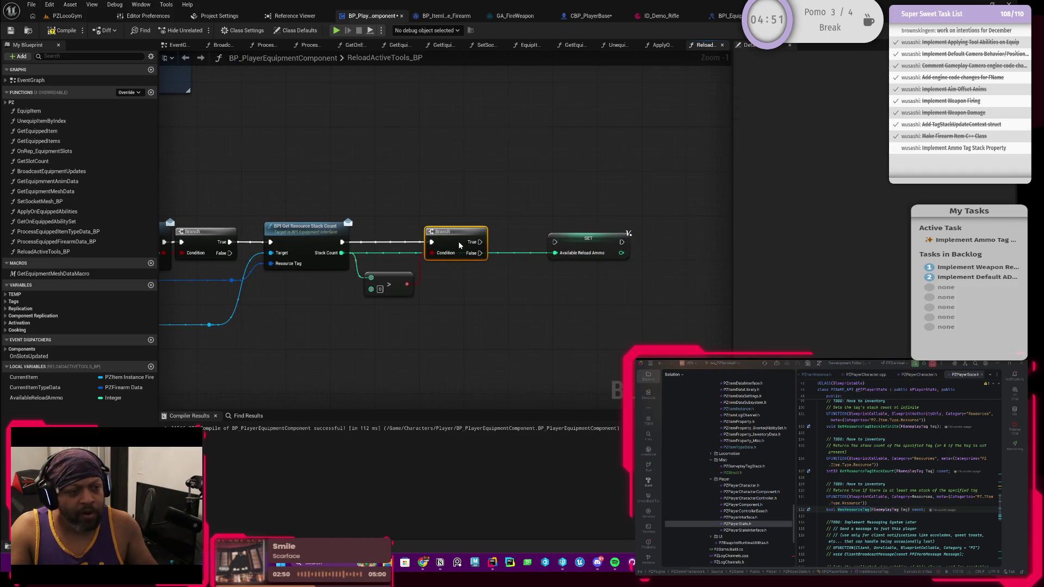
pyautogui.moveTo(408, 296); pyautogui.dragTo(406, 285)
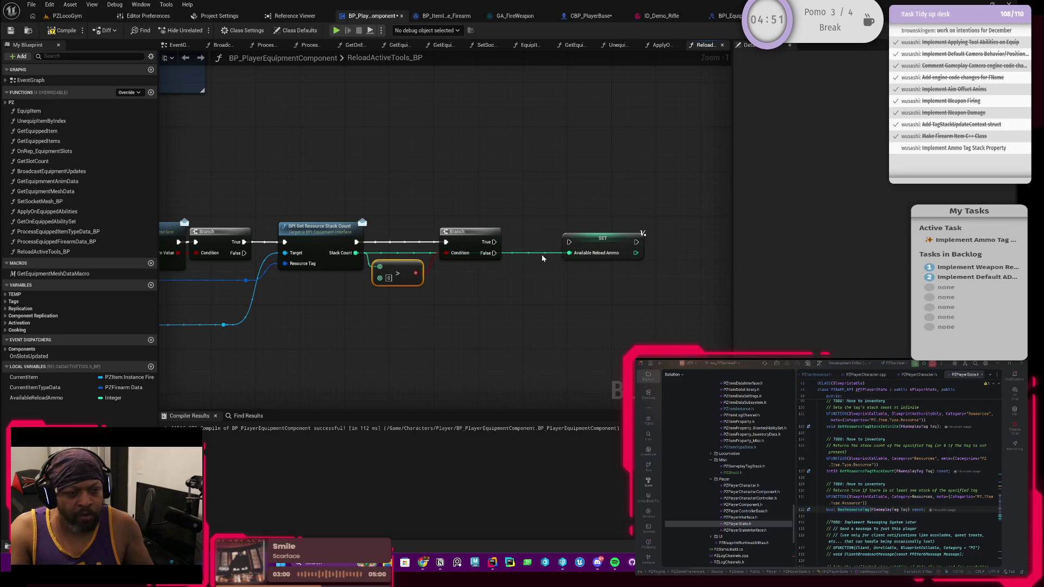
# Wire the Branch True output into the SET node and reposition the Branch and greater-than nodes.
pyautogui.moveTo(494, 242); pyautogui.dragTo(568, 242)
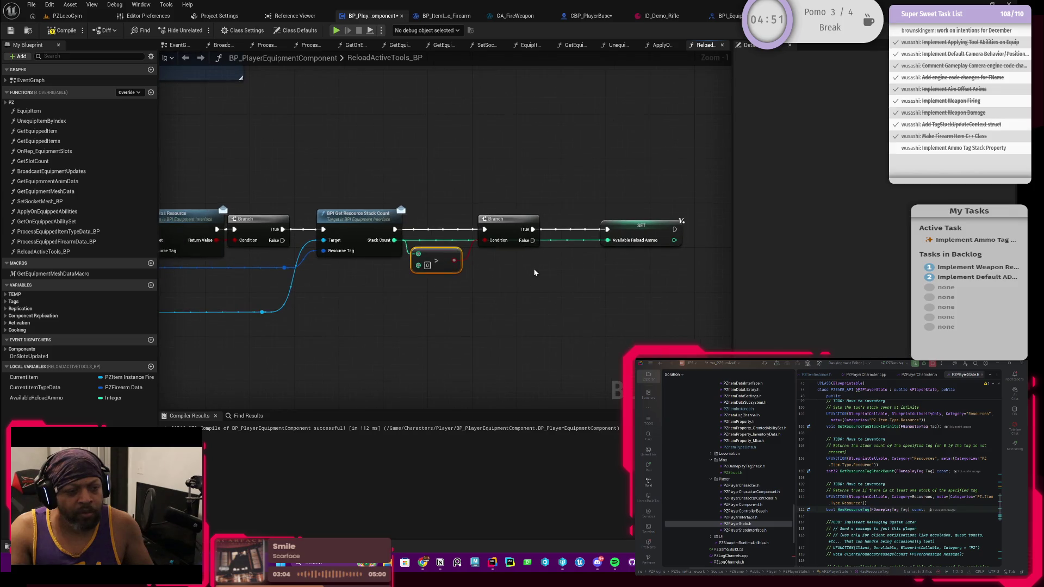
pyautogui.moveTo(502, 231); pyautogui.dragTo(504, 215)
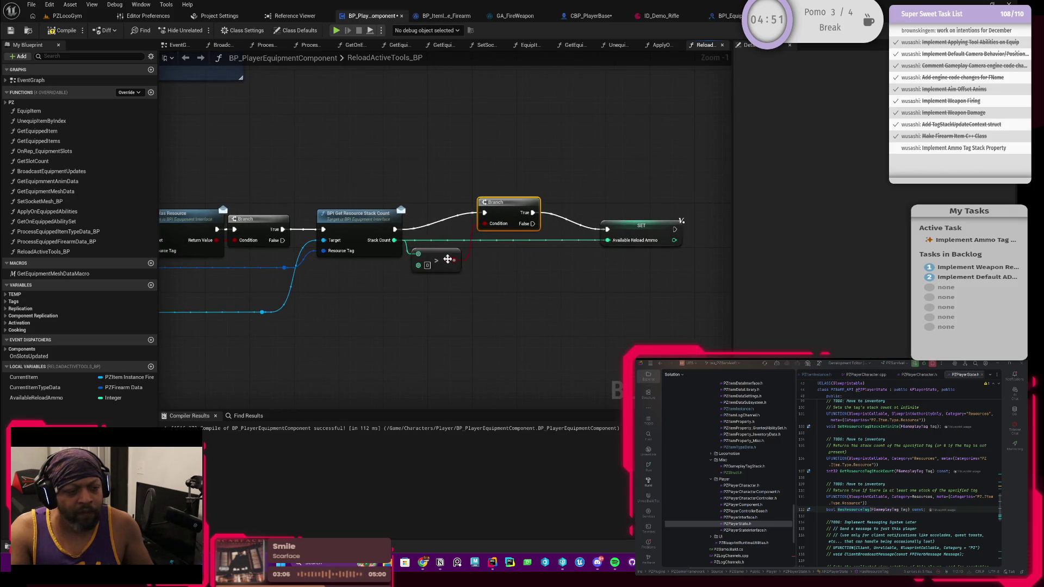
pyautogui.moveTo(442, 263); pyautogui.dragTo(458, 264)
pyautogui.moveTo(486, 262); pyautogui.dragTo(491, 261)
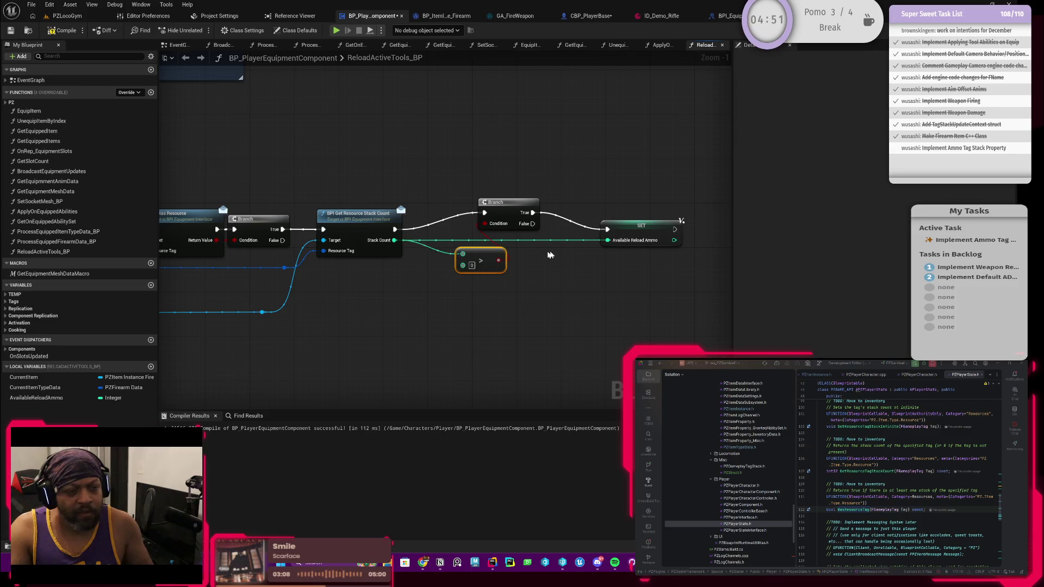
# Add reroute points on the Stack Count wire and line the nodes up neatly.
pyautogui.doubleClick(579, 238)
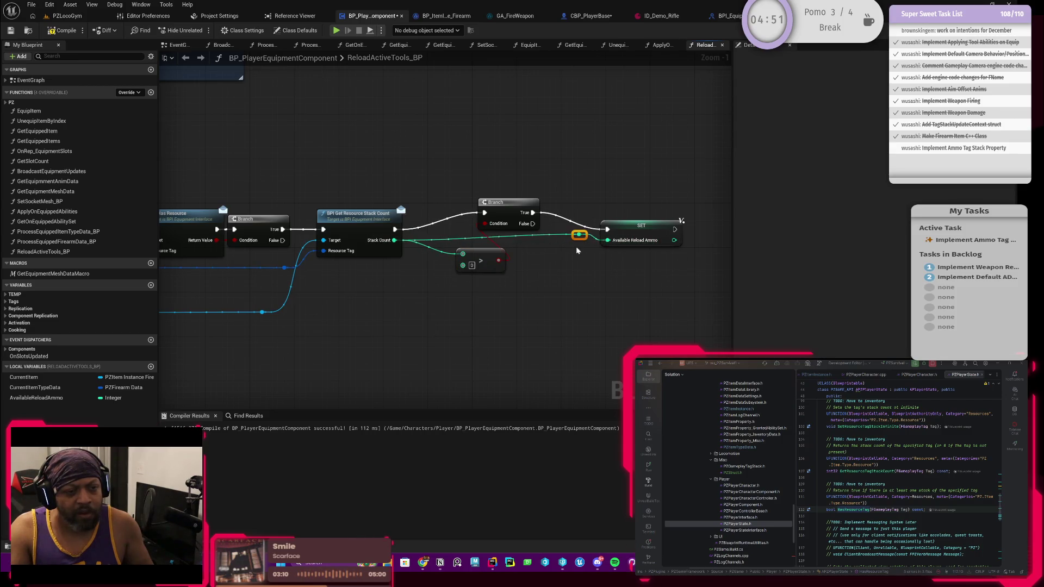
pyautogui.moveTo(577, 240)
pyautogui.mouseDown()
pyautogui.moveTo(409, 289)
pyautogui.moveTo(420, 291)
pyautogui.mouseUp()
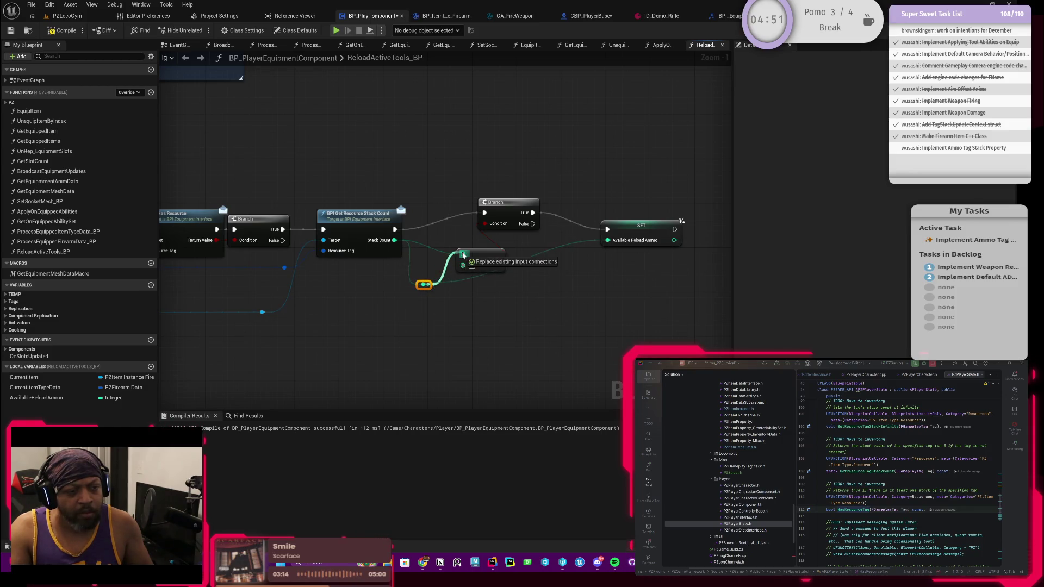
pyautogui.moveTo(479, 258); pyautogui.dragTo(454, 251)
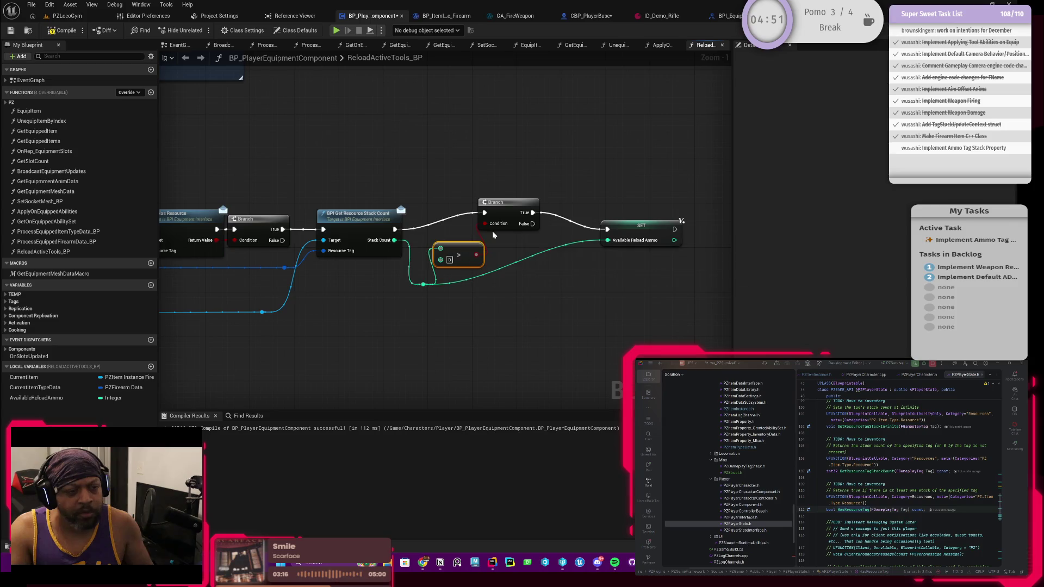
pyautogui.moveTo(504, 213); pyautogui.dragTo(521, 230)
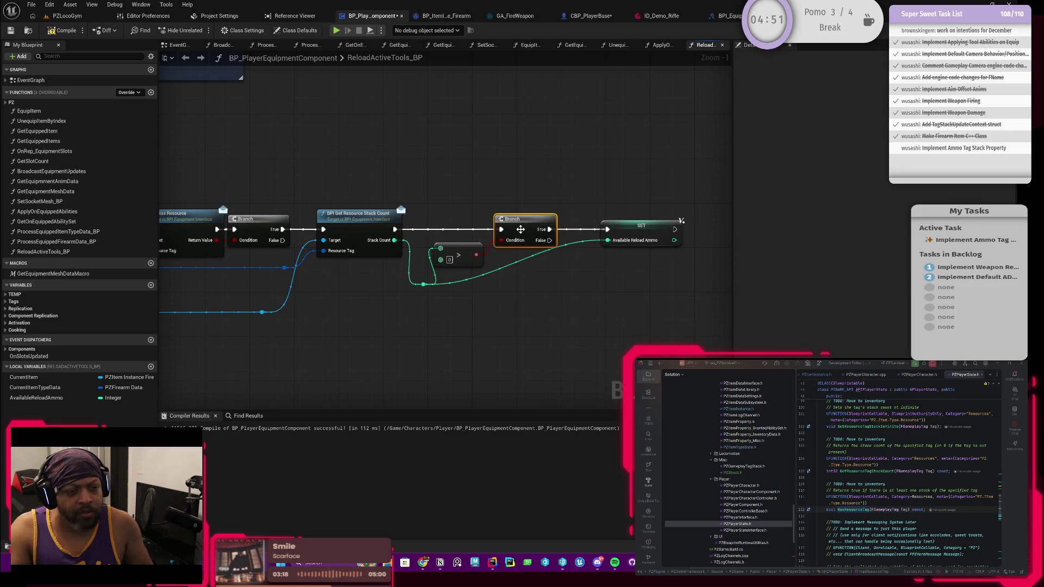
pyautogui.doubleClick(478, 279)
pyautogui.moveTo(478, 281)
pyautogui.mouseDown()
pyautogui.moveTo(576, 293)
pyautogui.moveTo(550, 275)
pyautogui.moveTo(506, 305)
pyautogui.mouseUp()
pyautogui.press('F7')
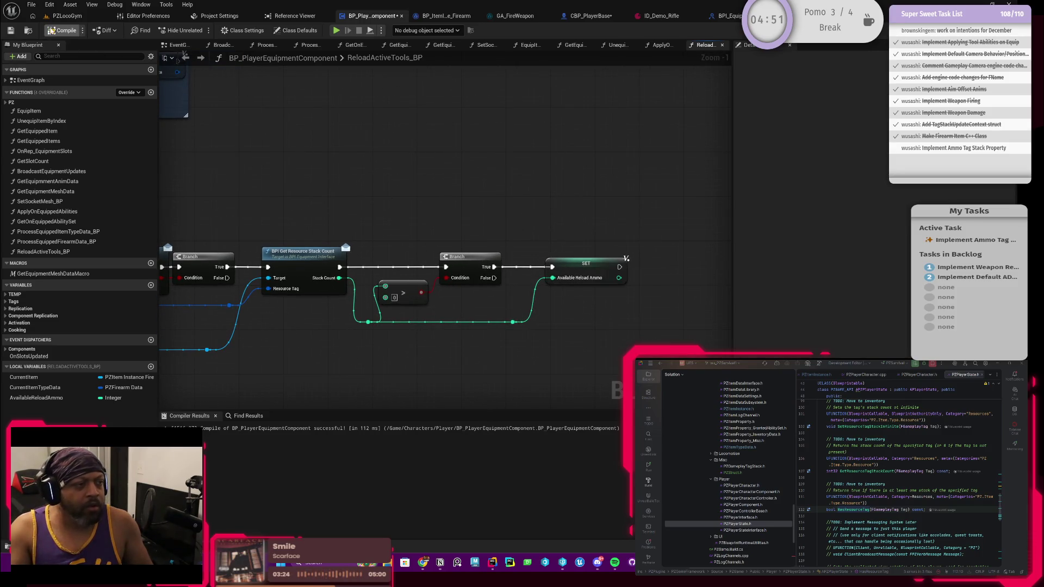
pyautogui.moveTo(448, 190); pyautogui.dragTo(527, 167)
pyautogui.click(487, 262)
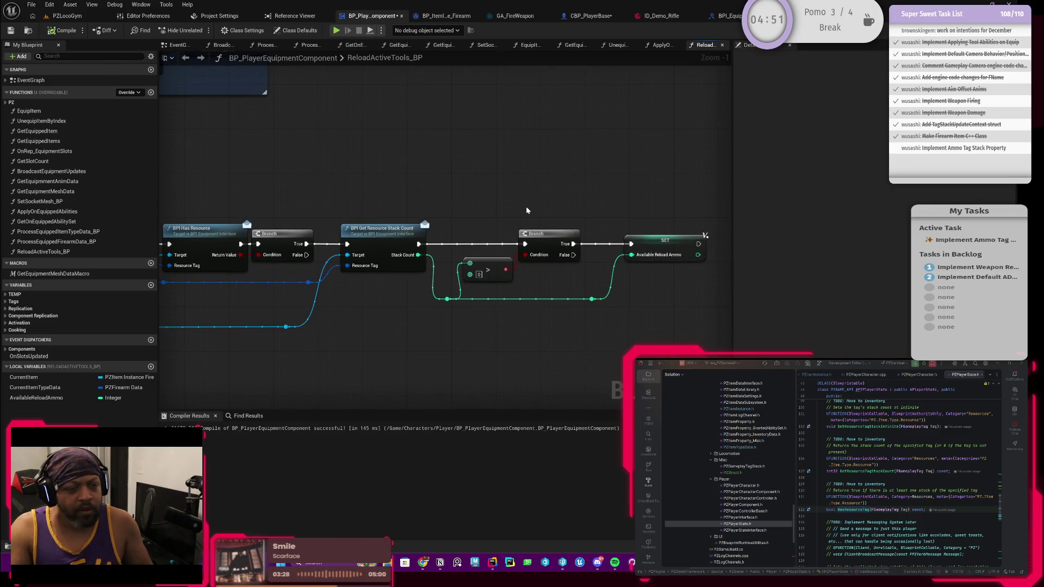
pyautogui.moveTo(526, 206); pyautogui.dragTo(480, 215)
pyautogui.keyDown('shift'); pyautogui.click(506, 254); pyautogui.keyUp('shift')
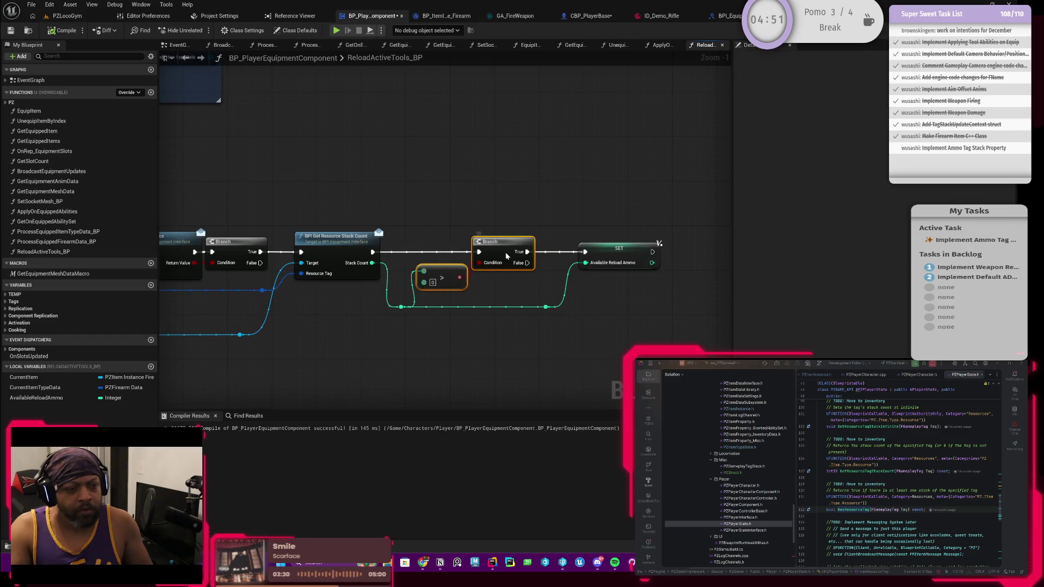
pyautogui.moveTo(471, 218); pyautogui.dragTo(461, 224)
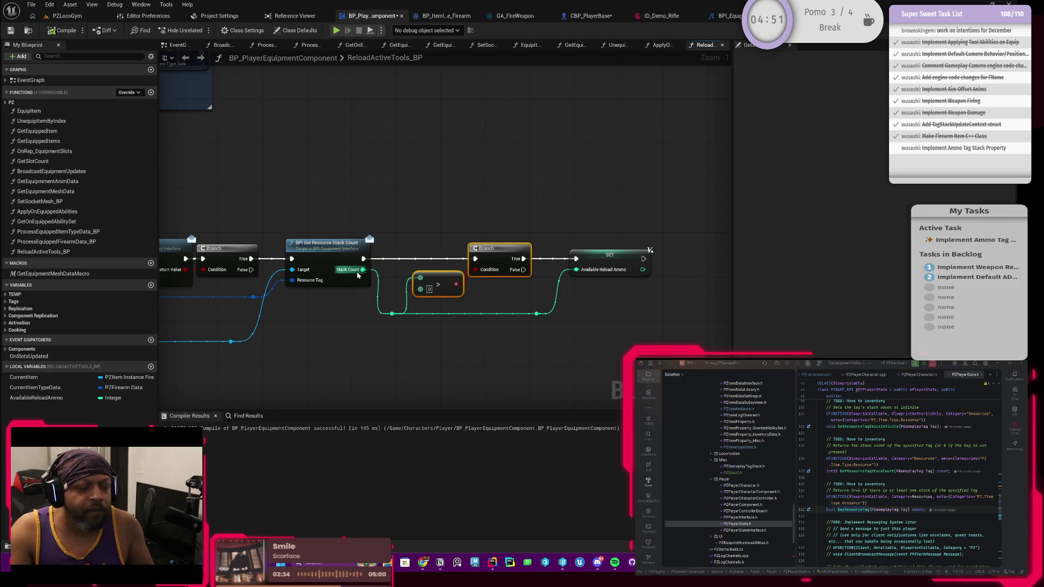
pyautogui.moveTo(479, 295)
pyautogui.mouseDown()
pyautogui.moveTo(575, 251)
pyautogui.moveTo(707, 245)
pyautogui.mouseUp()
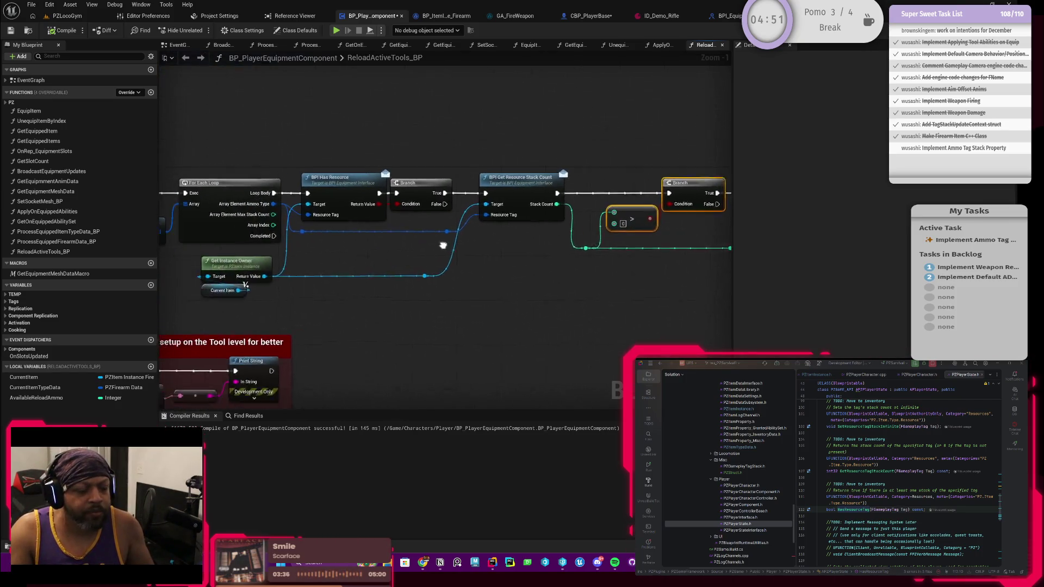
pyautogui.moveTo(484, 238)
pyautogui.mouseDown()
pyautogui.moveTo(516, 218)
pyautogui.moveTo(455, 253)
pyautogui.moveTo(383, 269)
pyautogui.mouseUp()
pyautogui.scroll(-4, 455, 254)
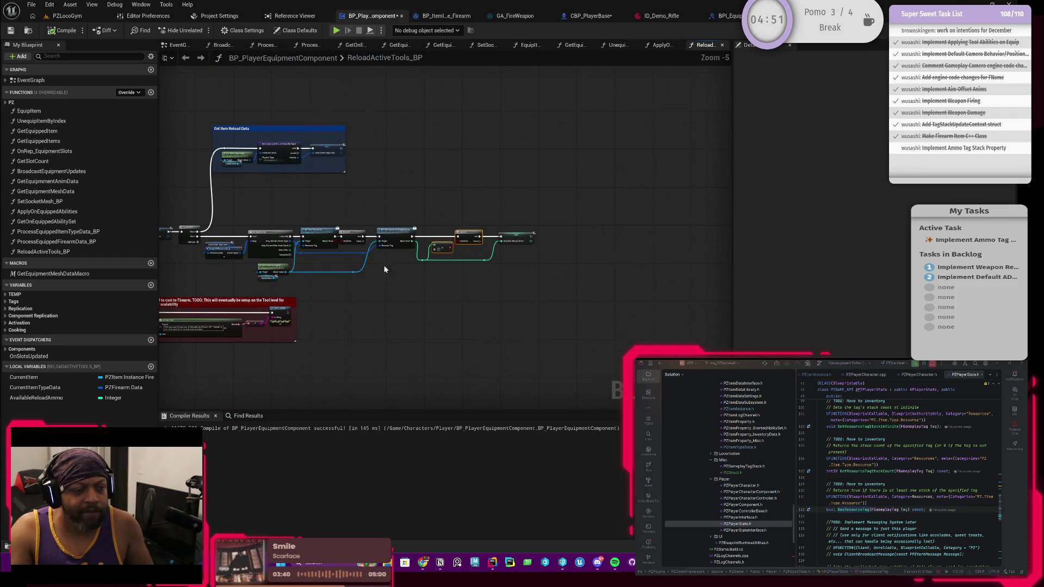
pyautogui.scroll(2, 420, 272)
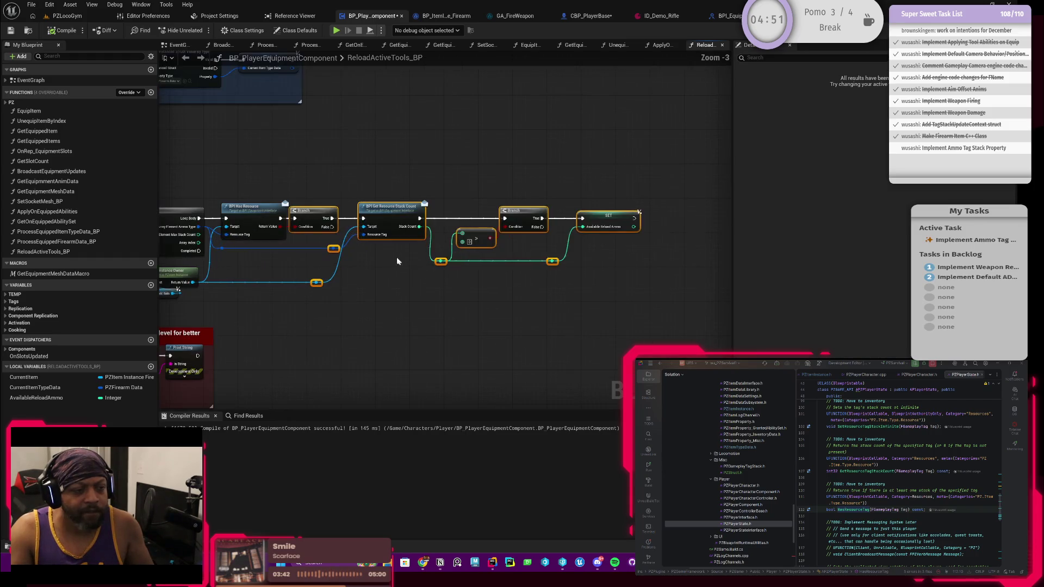
pyautogui.moveTo(323, 223); pyautogui.dragTo(347, 224)
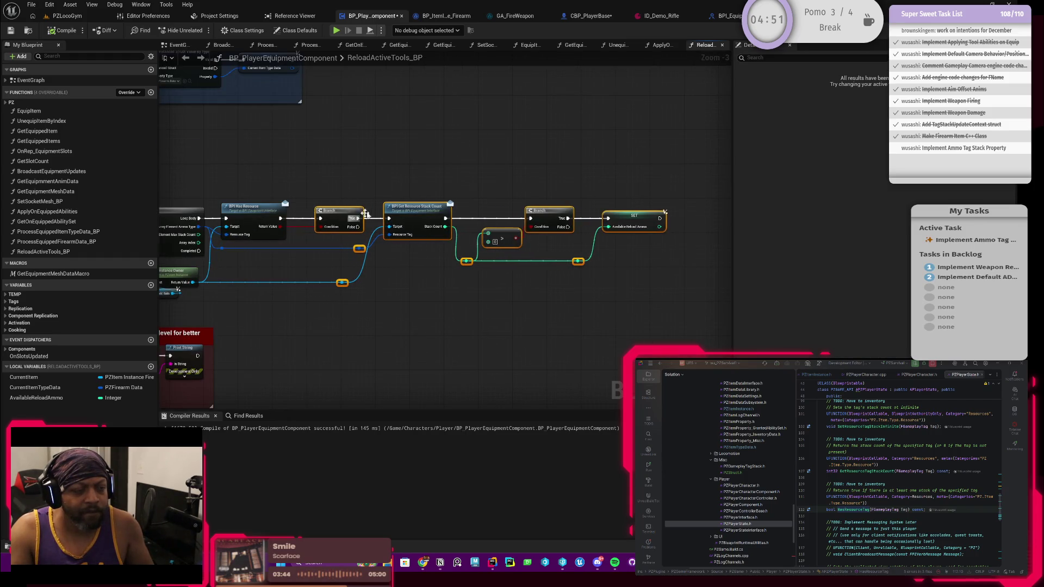
pyautogui.scroll(3, 436, 205)
pyautogui.scroll(-2, 410, 193)
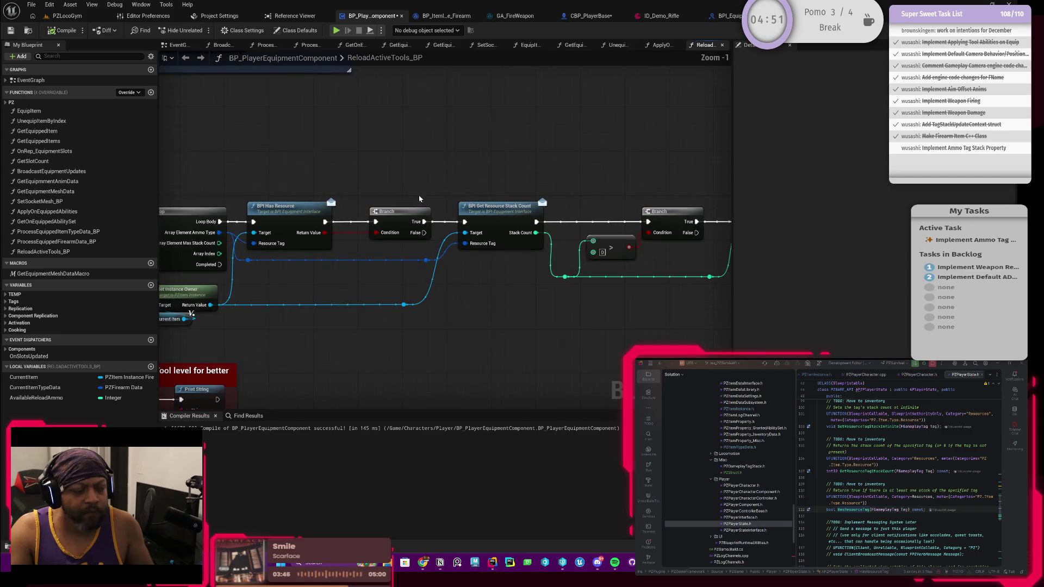
pyautogui.moveTo(389, 226); pyautogui.dragTo(415, 241)
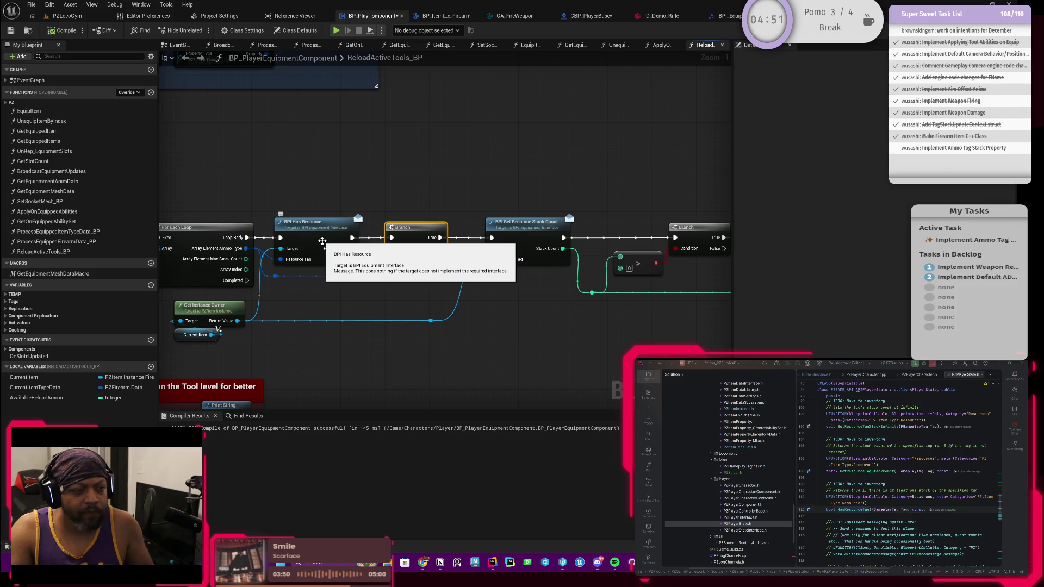
pyautogui.click(302, 225)
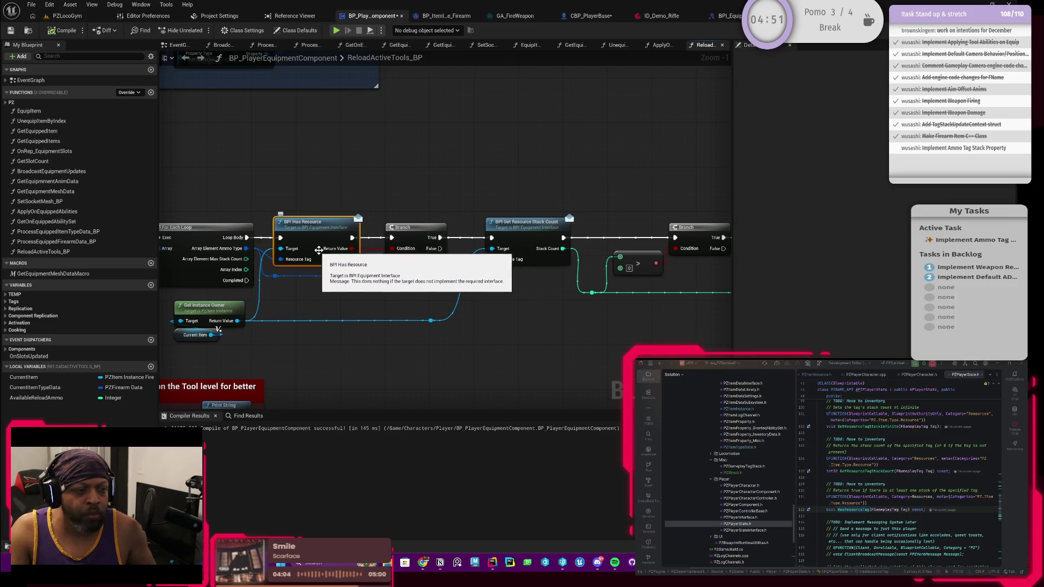
pyautogui.moveTo(433, 206); pyautogui.dragTo(267, 214)
pyautogui.click(370, 248)
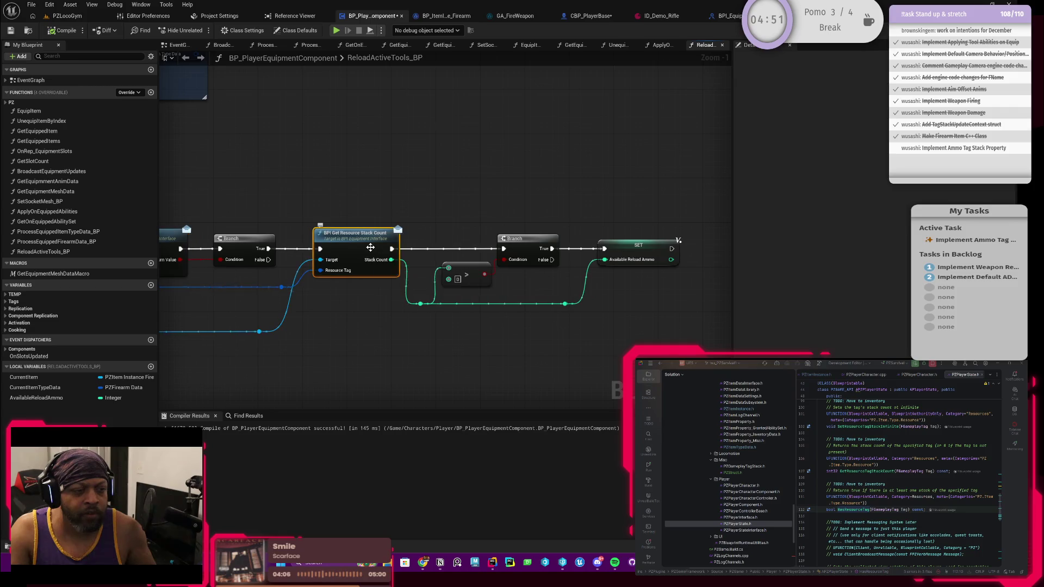
pyautogui.moveTo(370, 247)
pyautogui.mouseDown()
pyautogui.moveTo(434, 283)
pyautogui.moveTo(481, 280)
pyautogui.mouseUp()
pyautogui.moveTo(361, 280); pyautogui.dragTo(466, 271)
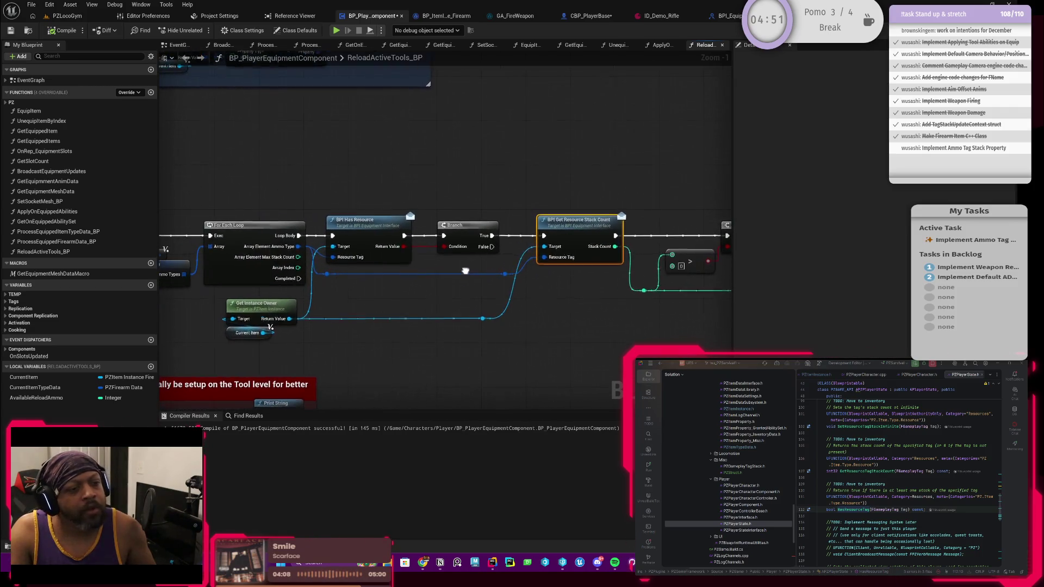
pyautogui.scroll(1, 345, 237)
pyautogui.click(365, 226)
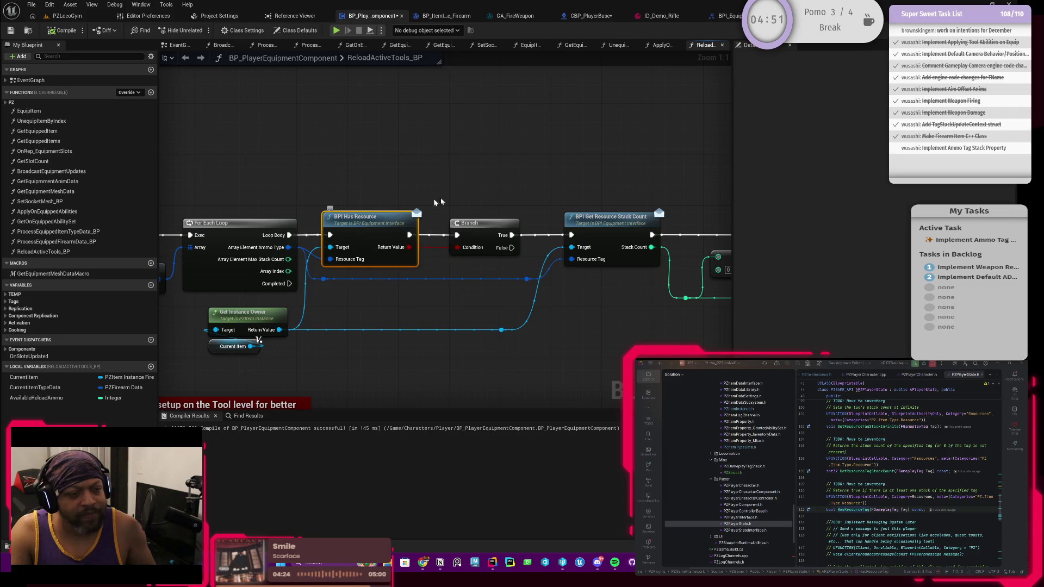
pyautogui.scroll(-2, 405, 241)
pyautogui.scroll(2, 405, 242)
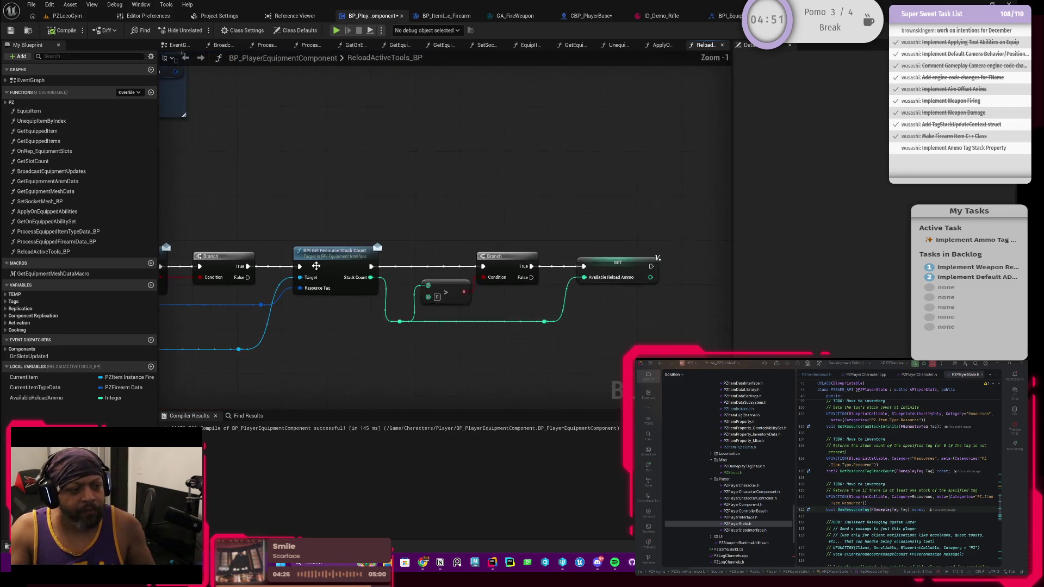
pyautogui.click(326, 253)
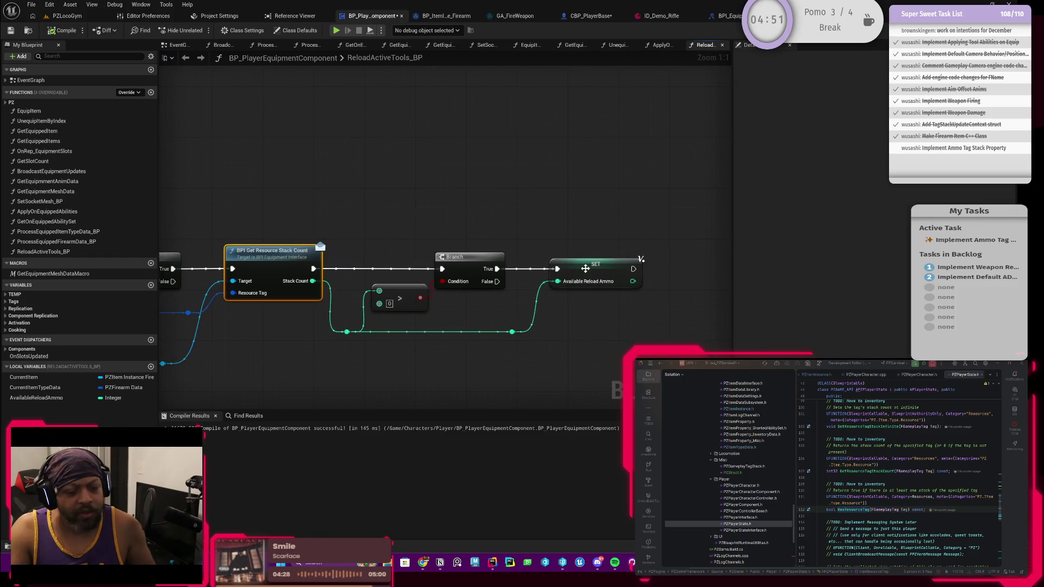
pyautogui.click(587, 267)
pyautogui.moveTo(611, 208); pyautogui.dragTo(522, 212)
pyautogui.scroll(-3, 448, 236)
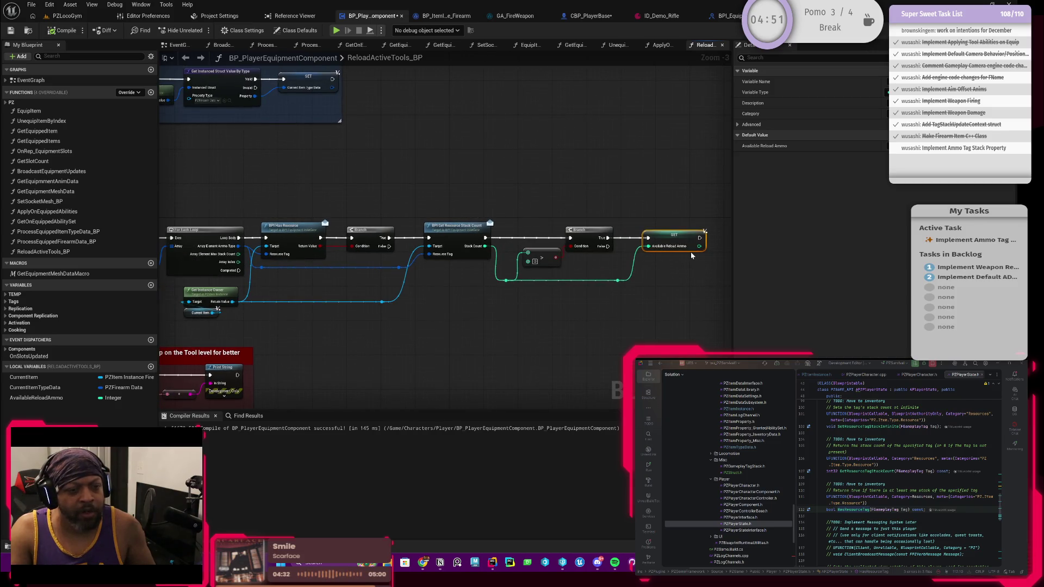
pyautogui.scroll(-1, 691, 252)
pyautogui.scroll(1, 590, 299)
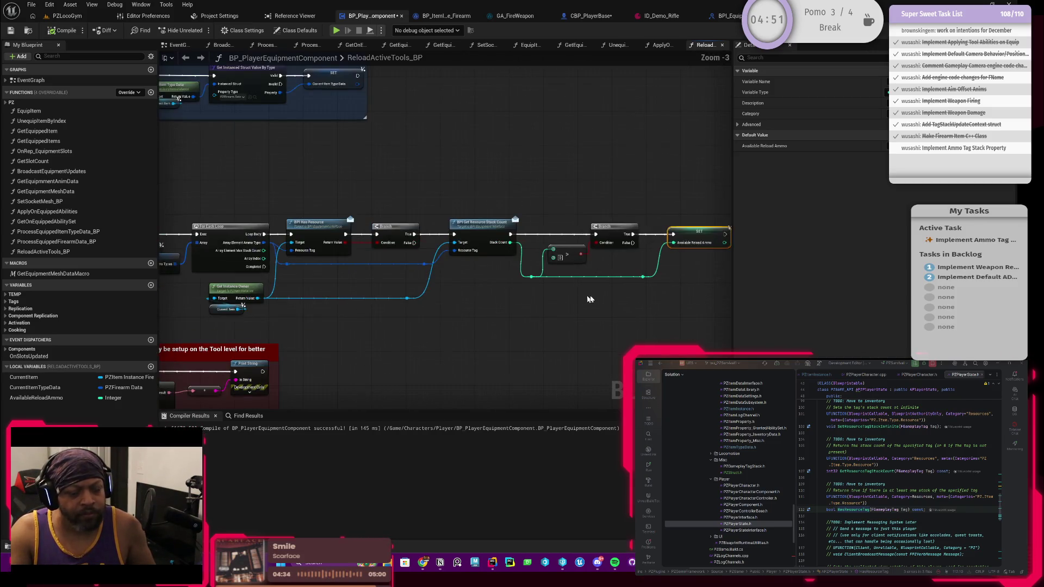
pyautogui.moveTo(590, 299)
pyautogui.mouseDown()
pyautogui.moveTo(532, 298)
pyautogui.moveTo(643, 293)
pyautogui.moveTo(517, 312)
pyautogui.mouseUp()
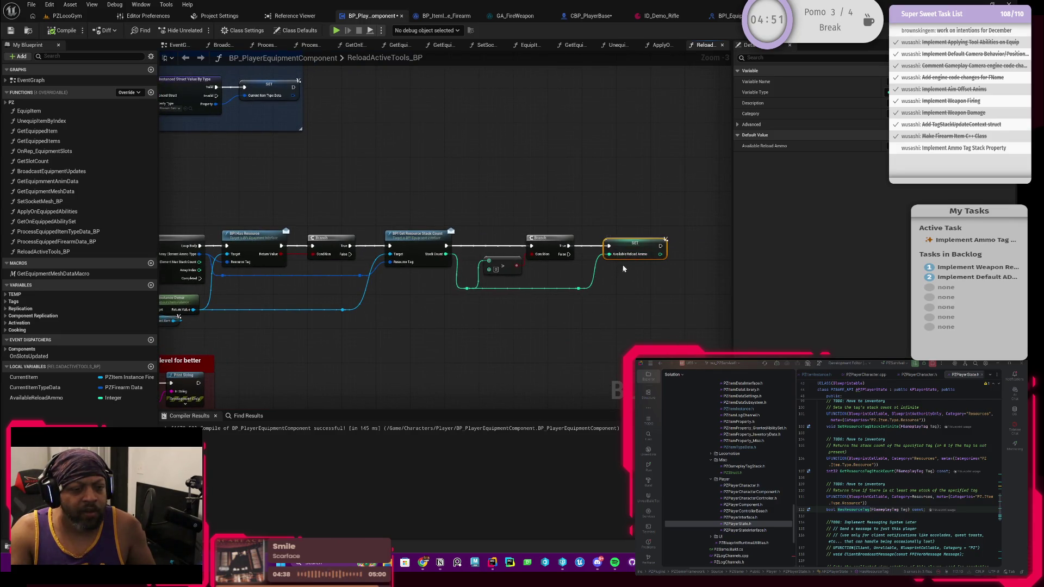
pyautogui.moveTo(478, 291)
pyautogui.mouseDown()
pyautogui.moveTo(531, 298)
pyautogui.moveTo(431, 287)
pyautogui.mouseUp()
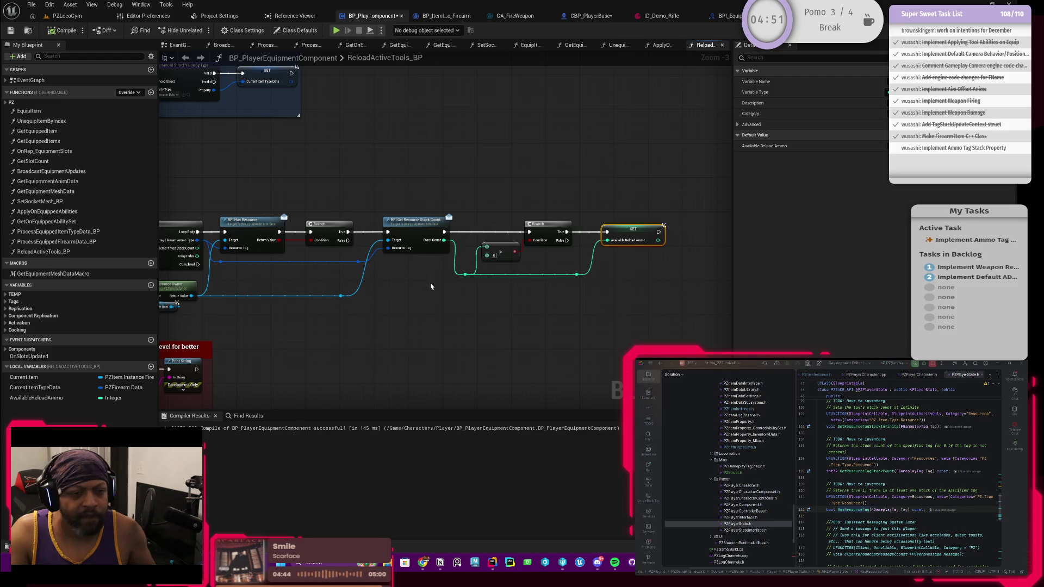
# Box-select the Branch, greater-than compare, reroute knots and SET Available Reload Ammo node.
pyautogui.moveTo(431, 286); pyautogui.dragTo(477, 285)
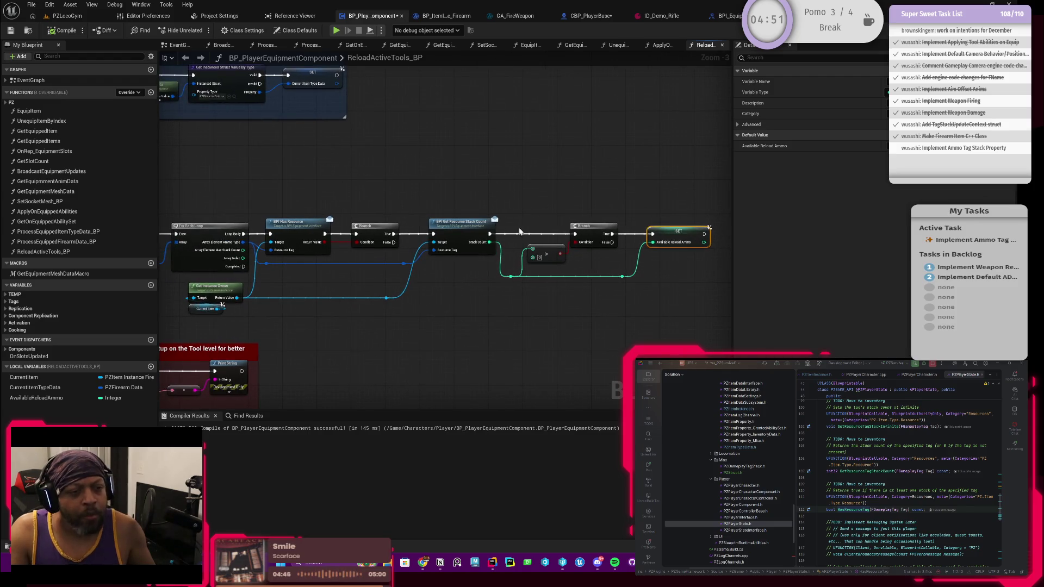
pyautogui.moveTo(517, 210)
pyautogui.mouseDown()
pyautogui.moveTo(699, 303)
pyautogui.moveTo(676, 308)
pyautogui.mouseUp()
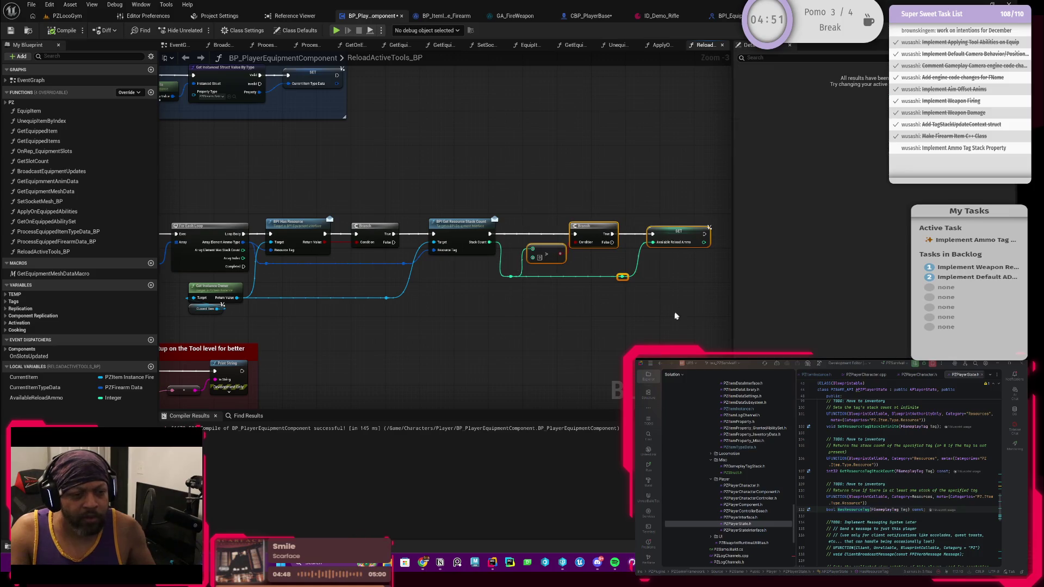
pyautogui.moveTo(676, 207); pyautogui.dragTo(509, 302)
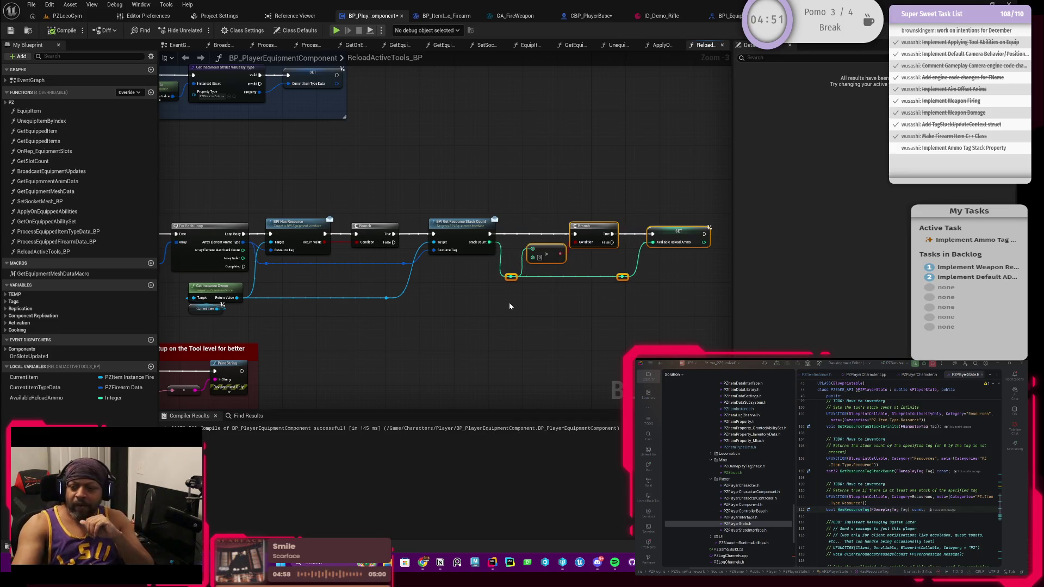
pyautogui.scroll(3, 899, 484)
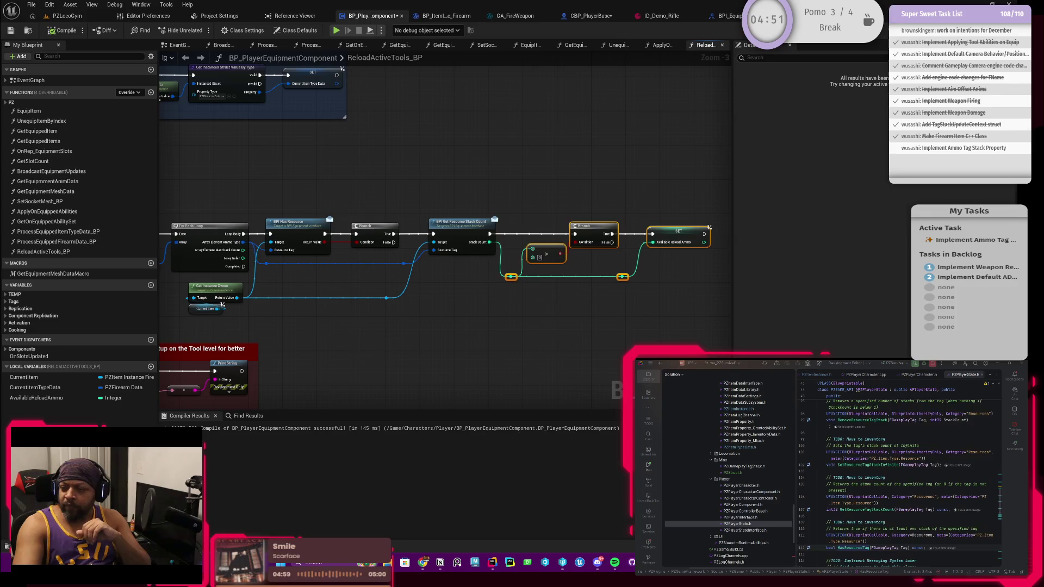
pyautogui.scroll(2, 897, 484)
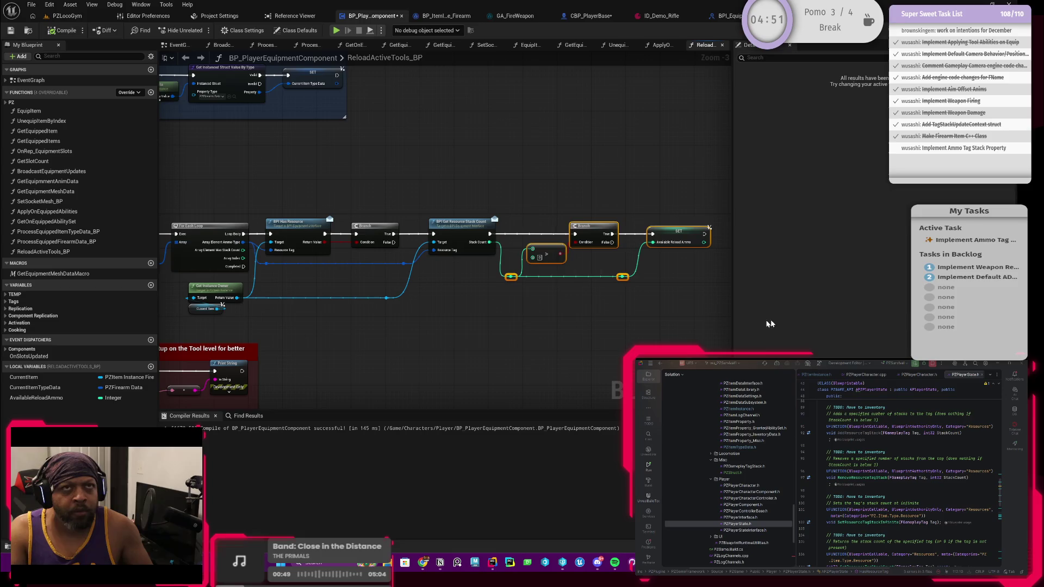
pyautogui.moveTo(493, 350)
pyautogui.mouseDown()
pyautogui.moveTo(425, 366)
pyautogui.moveTo(629, 349)
pyautogui.mouseUp()
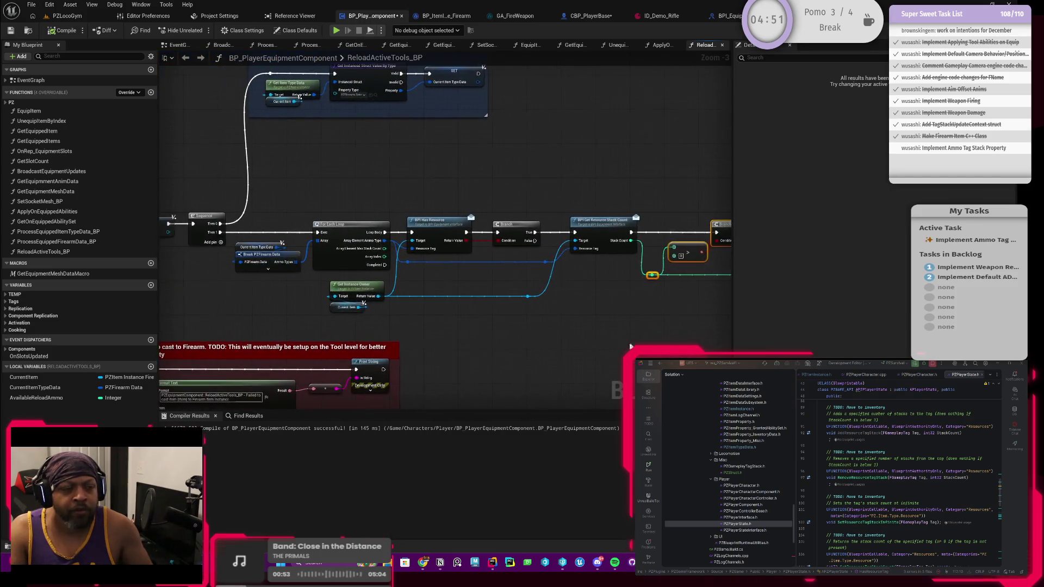
pyautogui.scroll(3, 360, 262)
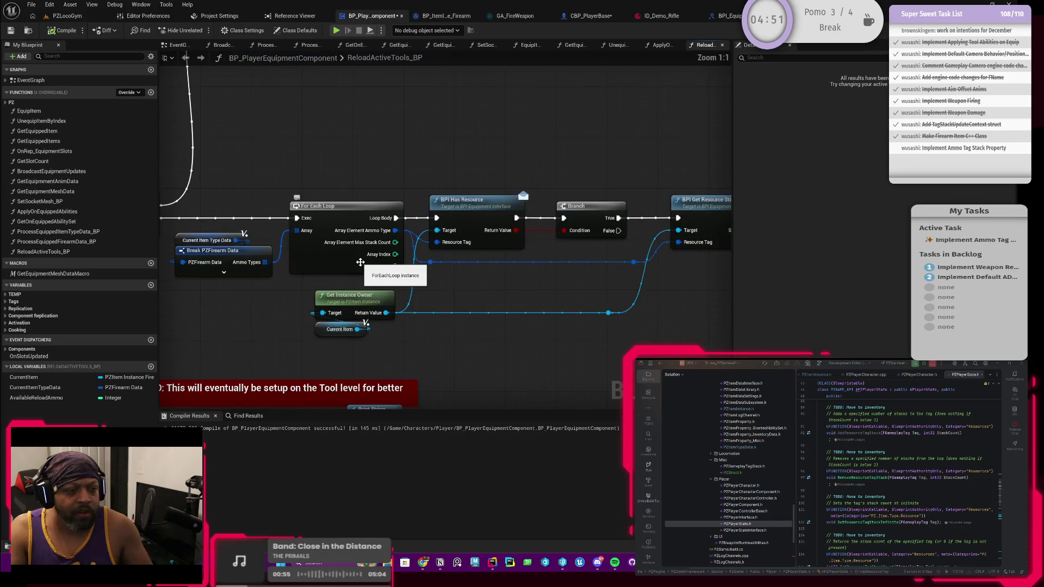
pyautogui.moveTo(608, 330)
pyautogui.mouseDown()
pyautogui.moveTo(566, 278)
pyautogui.moveTo(331, 328)
pyautogui.mouseUp()
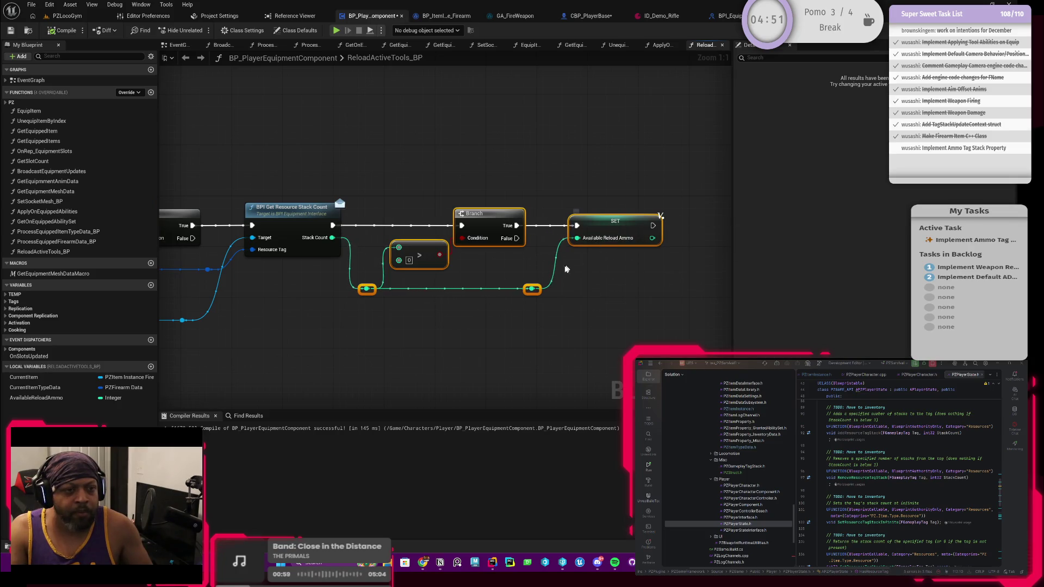
pyautogui.moveTo(565, 292)
pyautogui.mouseDown()
pyautogui.moveTo(490, 290)
pyautogui.moveTo(513, 280)
pyautogui.moveTo(489, 287)
pyautogui.moveTo(503, 308)
pyautogui.mouseUp()
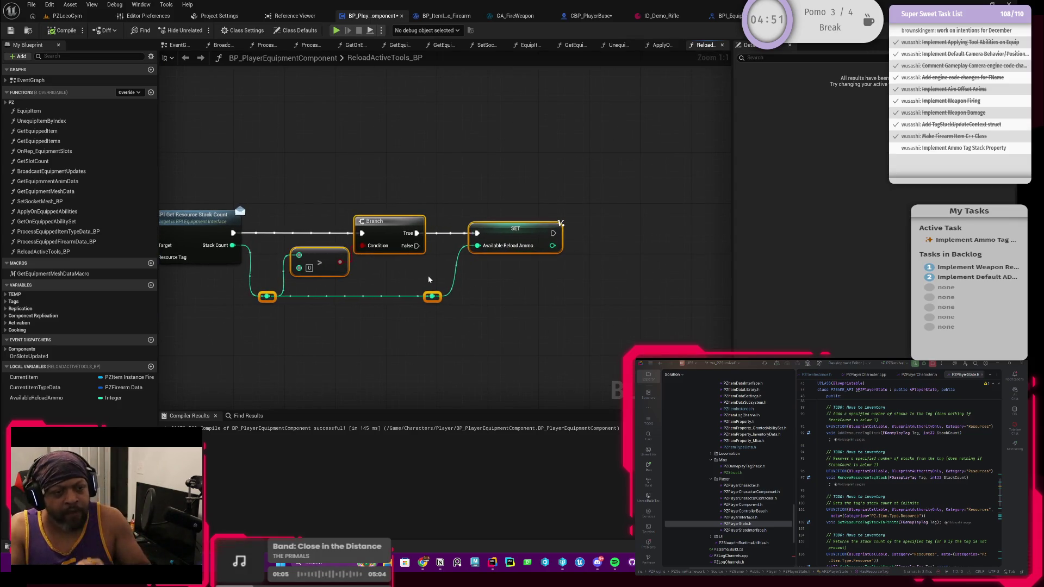
pyautogui.scroll(-1, 428, 275)
pyautogui.moveTo(429, 276)
pyautogui.mouseDown()
pyautogui.moveTo(751, 239)
pyautogui.moveTo(342, 280)
pyautogui.mouseUp()
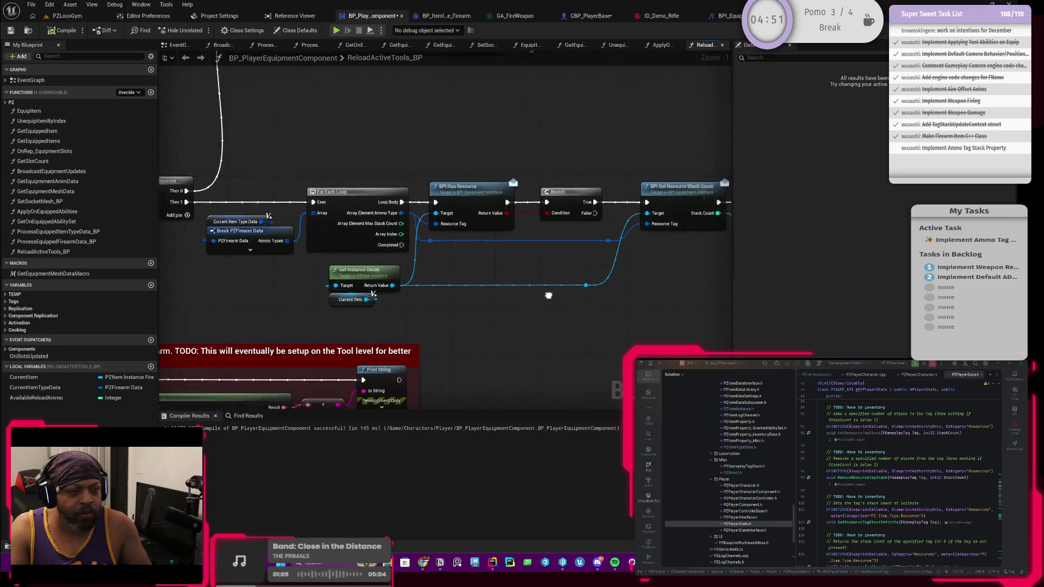
pyautogui.moveTo(764, 297); pyautogui.dragTo(323, 309)
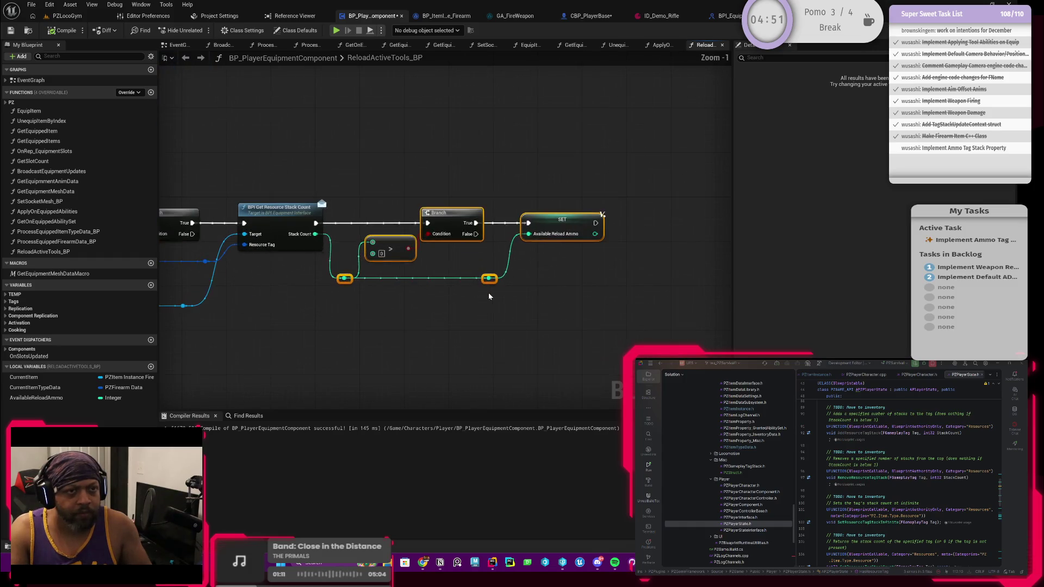
pyautogui.moveTo(489, 292)
pyautogui.mouseDown()
pyautogui.moveTo(478, 310)
pyautogui.moveTo(530, 252)
pyautogui.moveTo(373, 333)
pyautogui.mouseUp()
# Add a comment around the SET node and knot titled 'TODO NEXT: Remove ()'.
pyautogui.press('c')
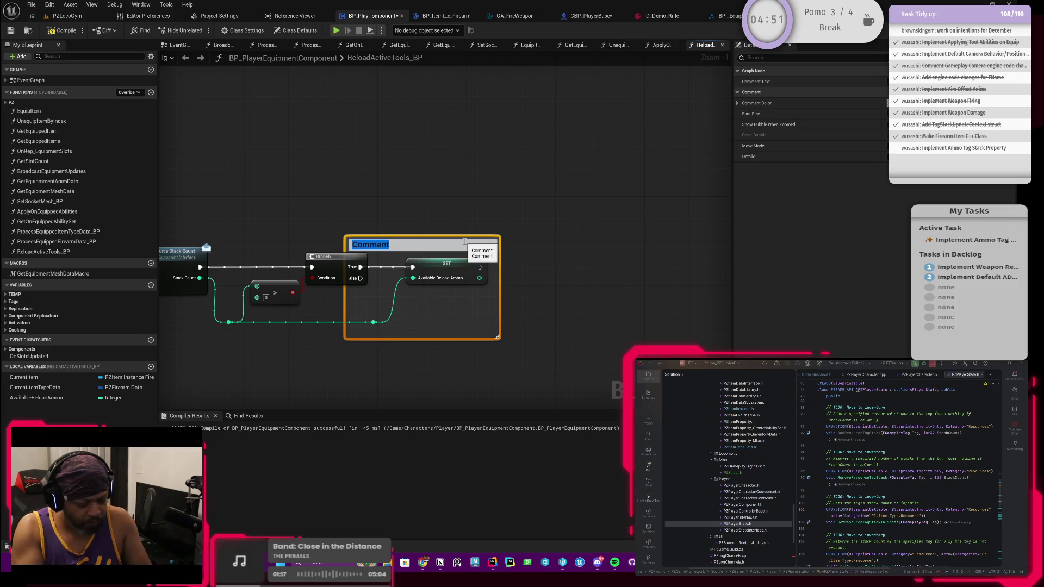
pyautogui.write('TODO NE')
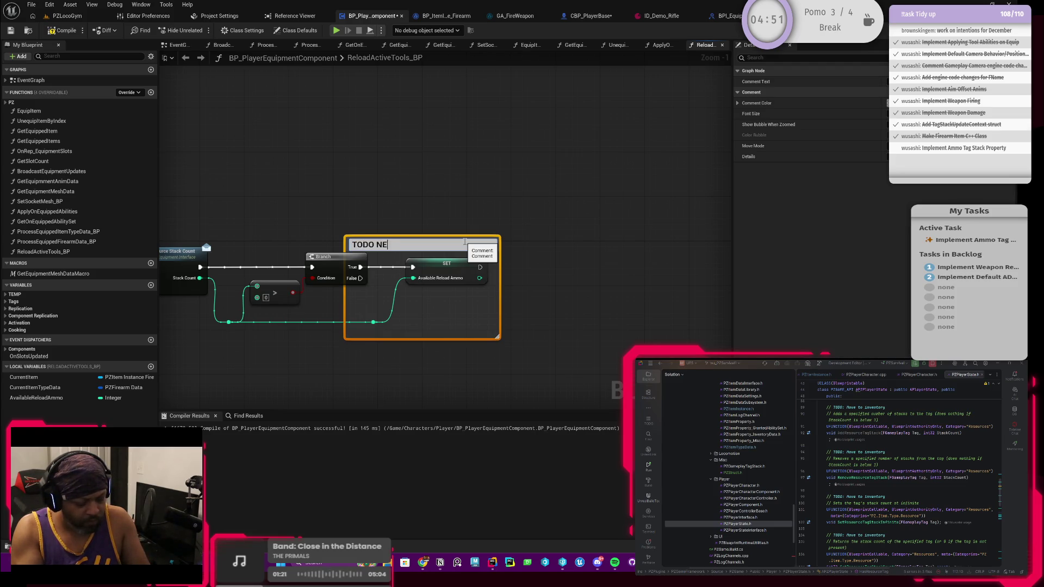
pyautogui.write('XT:')
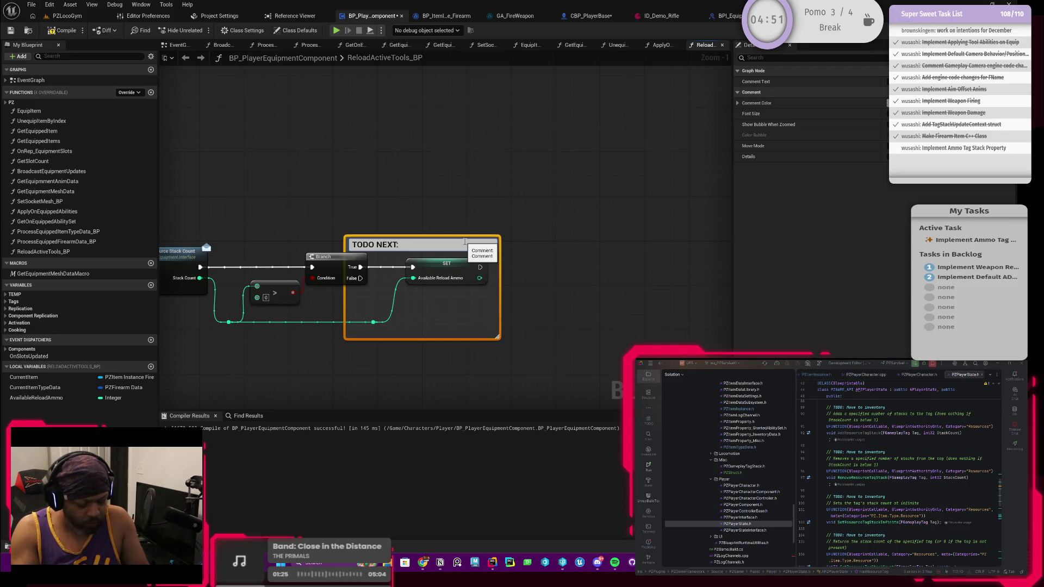
pyautogui.write('Remove')
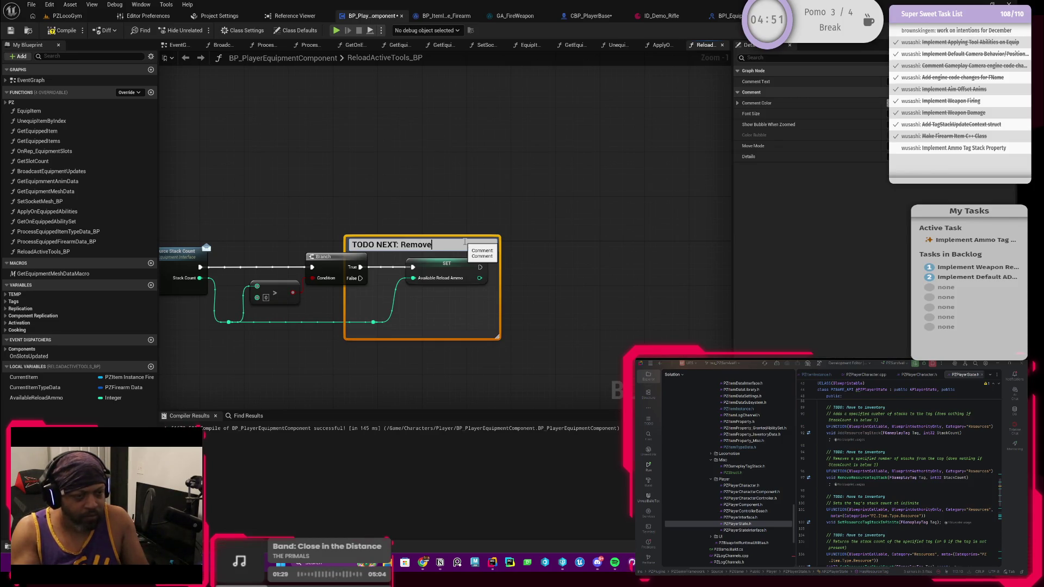
pyautogui.write(' ()')
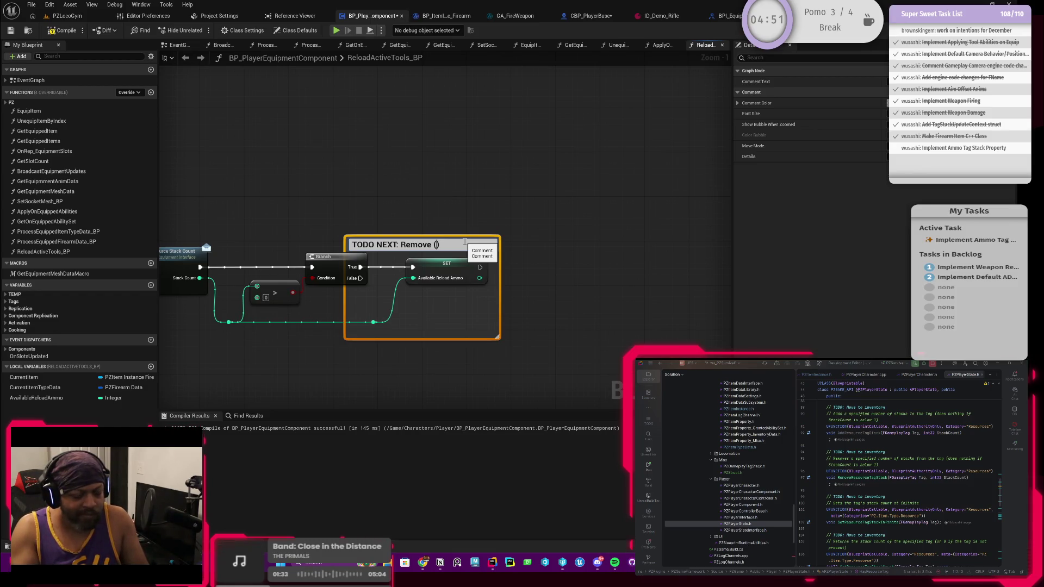
pyautogui.moveTo(320, 254)
pyautogui.mouseDown()
pyautogui.moveTo(503, 285)
pyautogui.moveTo(471, 289)
pyautogui.mouseUp()
pyautogui.moveTo(546, 292); pyautogui.dragTo(291, 297)
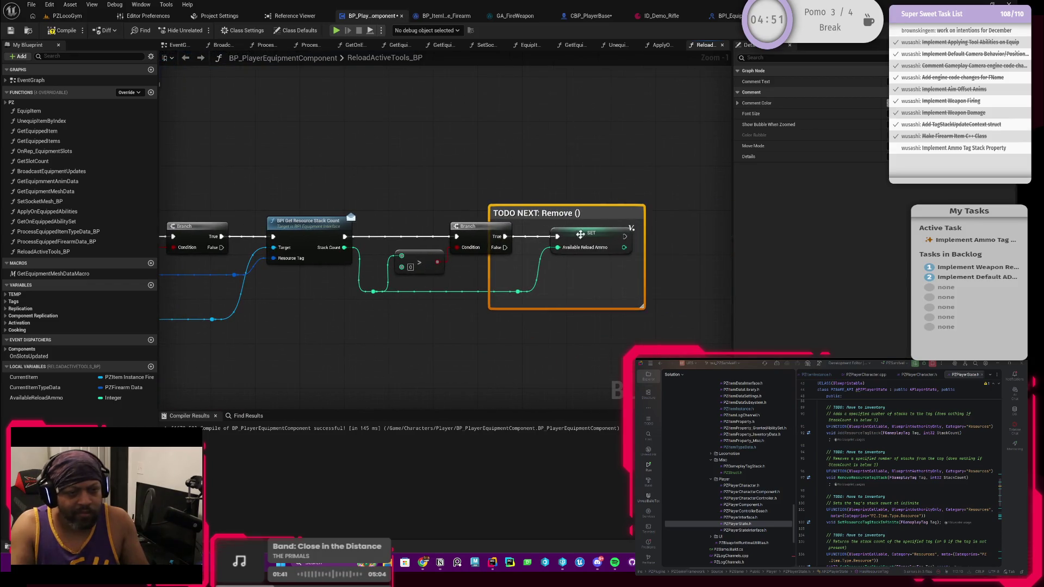
# Extend the comment title with 'Clamp::0 - CurrentAmmoMaxClipSize' and 'add to weapon', fixing typos.
pyautogui.doubleClick(580, 215)
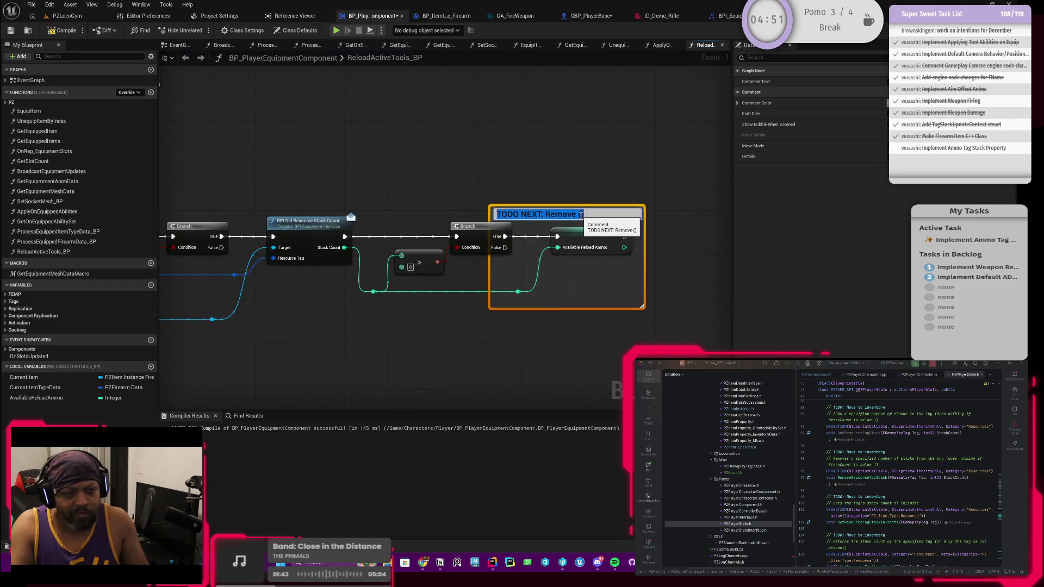
pyautogui.press('Return')
pyautogui.moveTo(680, 219); pyautogui.dragTo(629, 237)
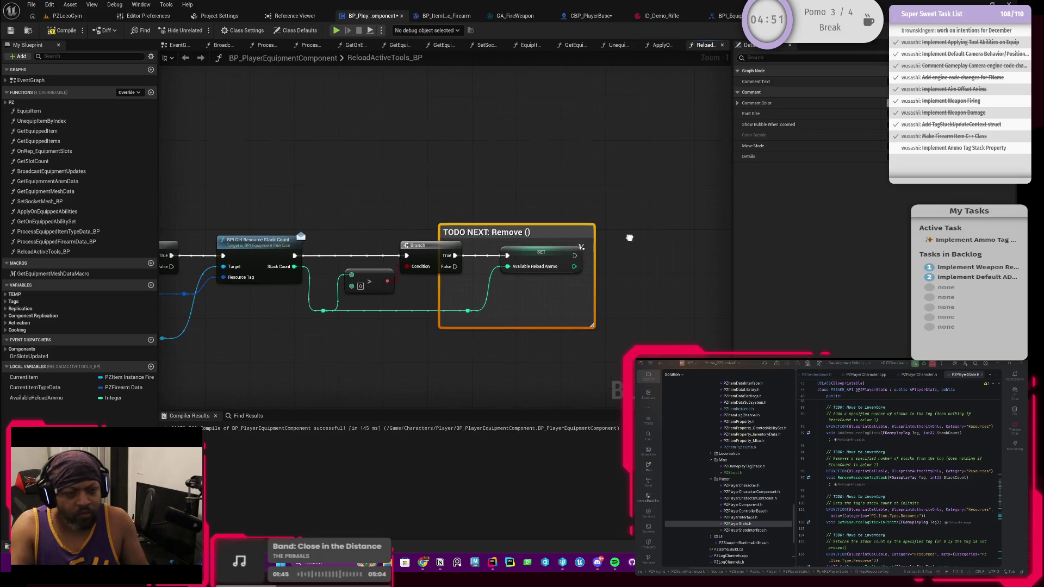
pyautogui.doubleClick(527, 232)
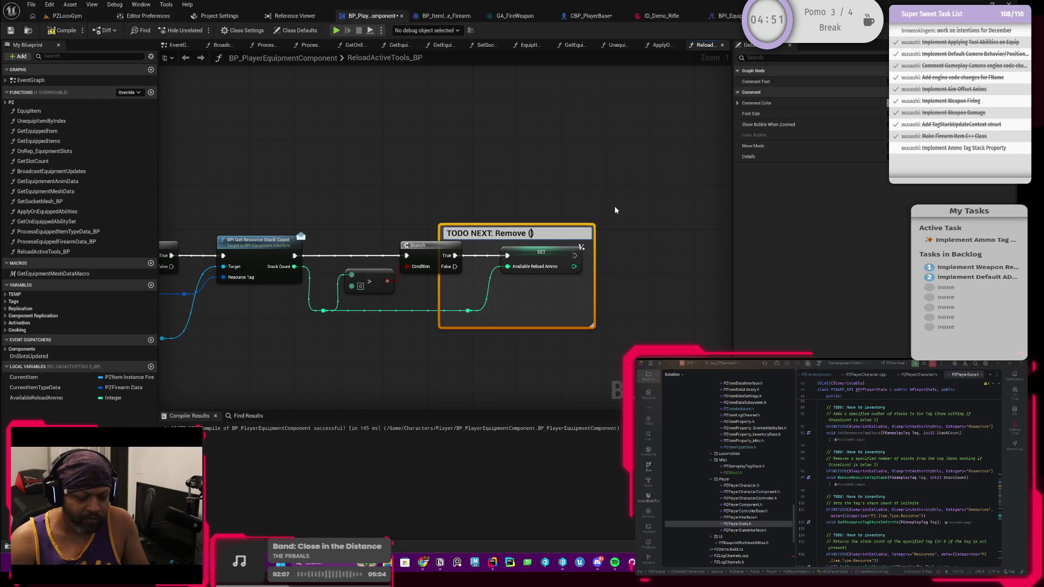
pyautogui.write('Clamp:')
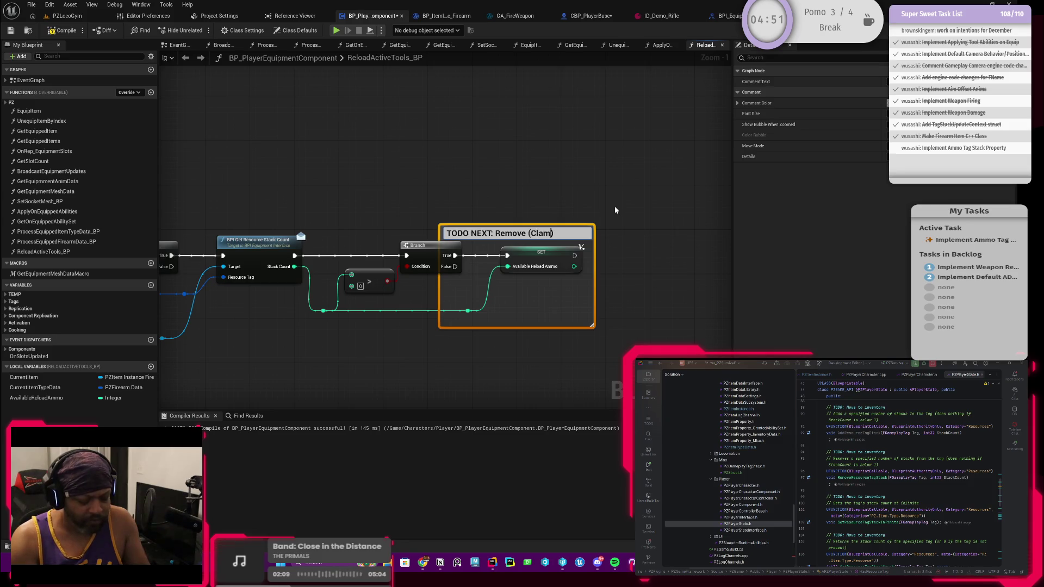
pyautogui.write(':')
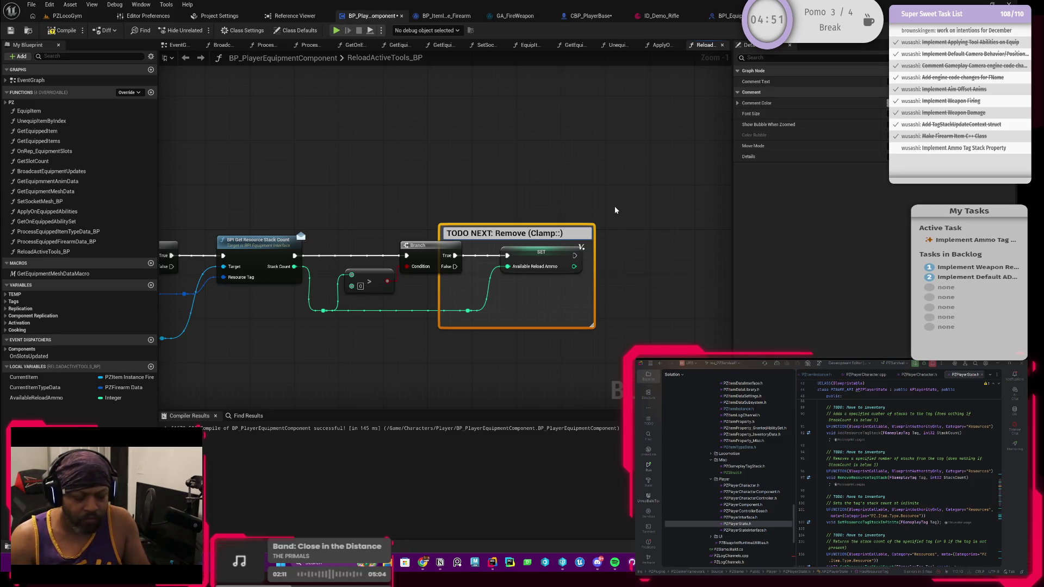
pyautogui.write('0')
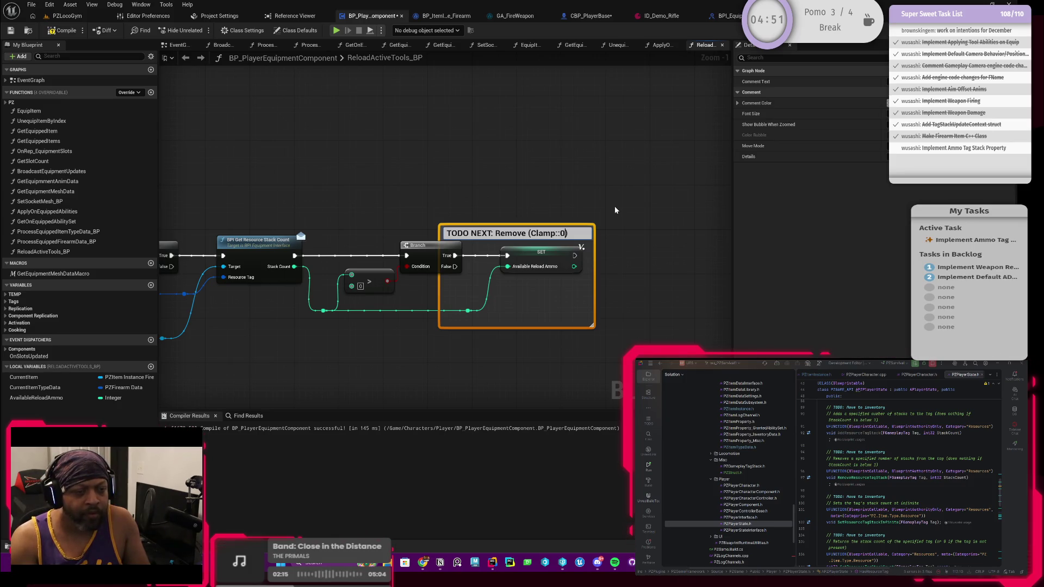
pyautogui.write(' - ')
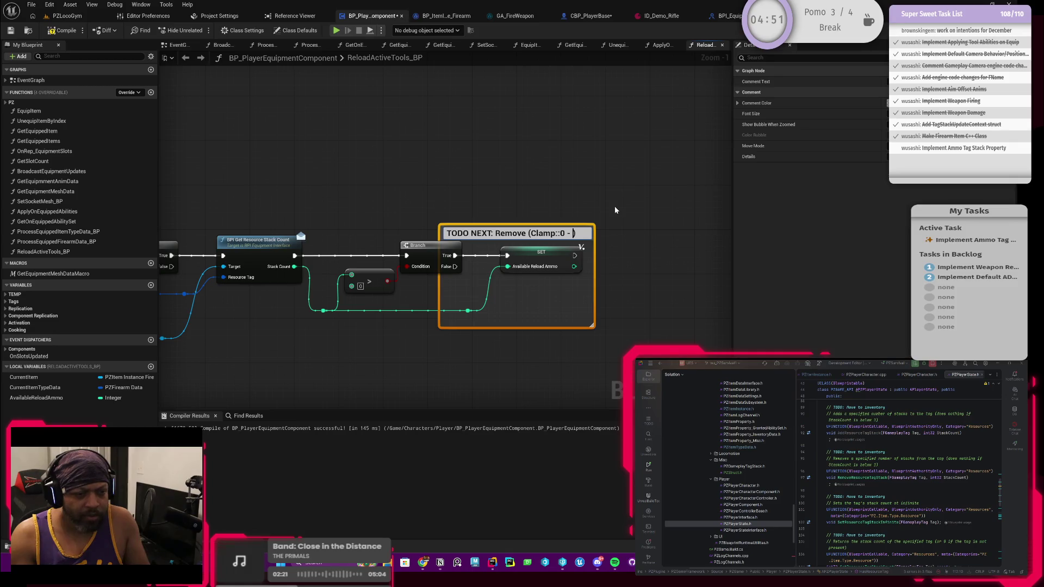
pyautogui.write('CurrentM')
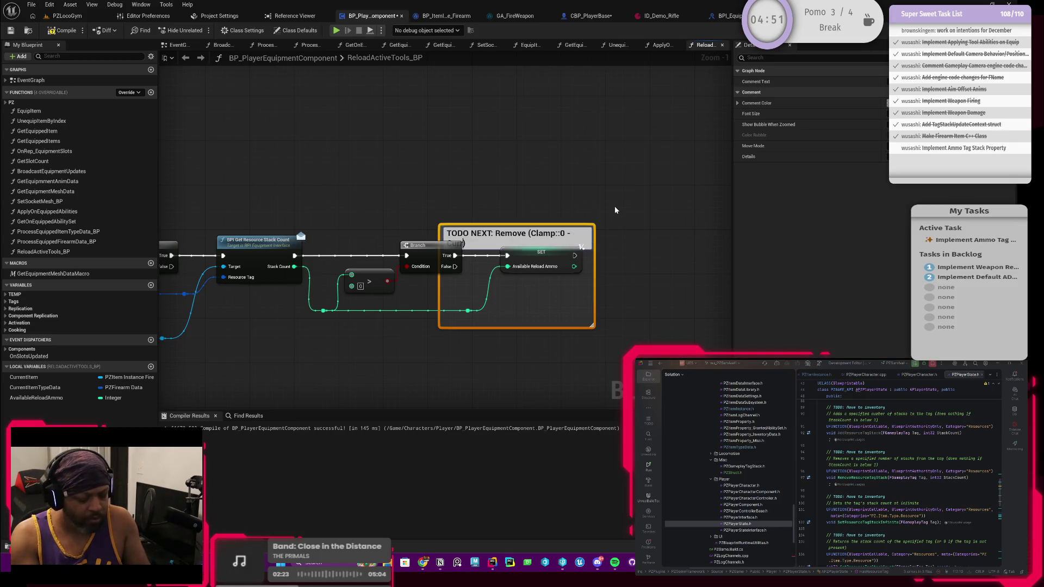
pyautogui.write('ax')
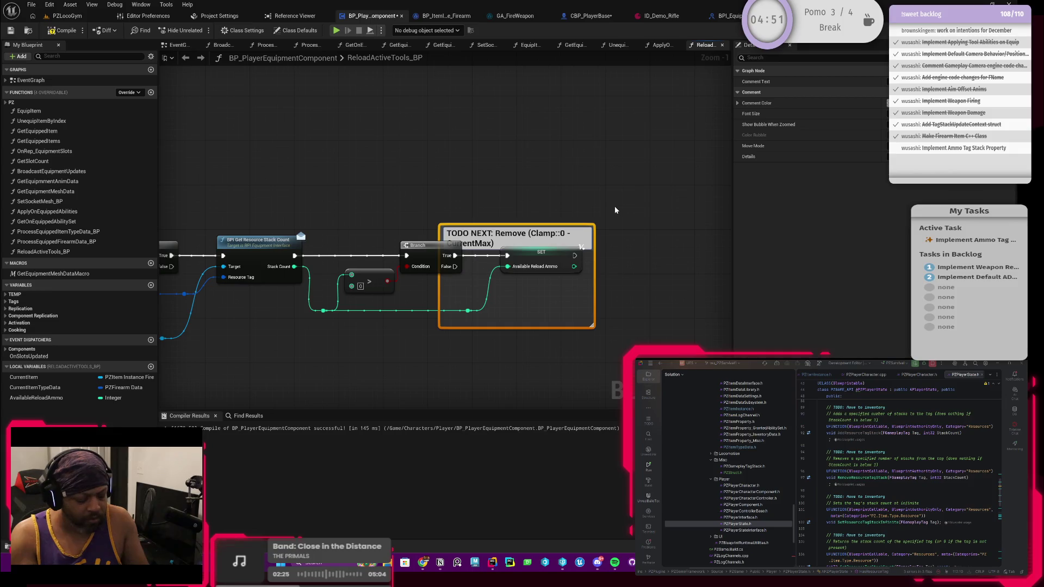
pyautogui.write('CLipSi')
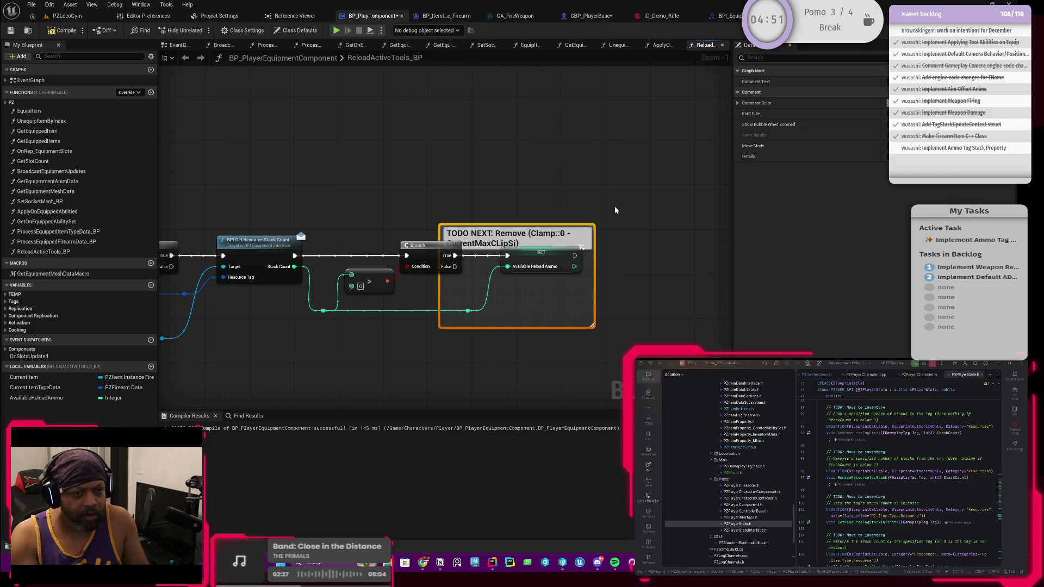
pyautogui.write('ze')
pyautogui.press('Left')
pyautogui.press('Left')
pyautogui.press('Left')
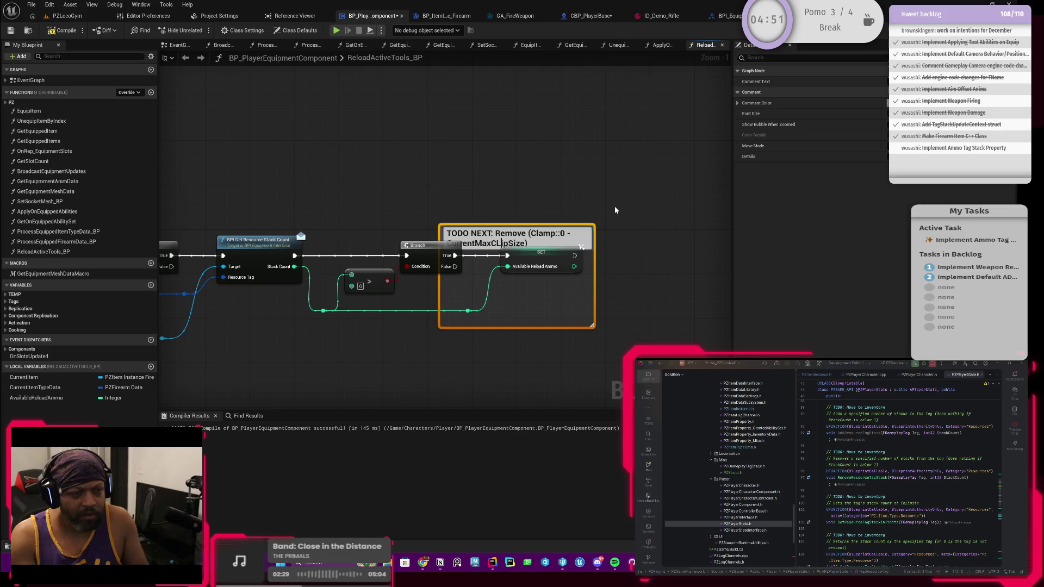
pyautogui.press('BackSpace')
pyautogui.write('l')
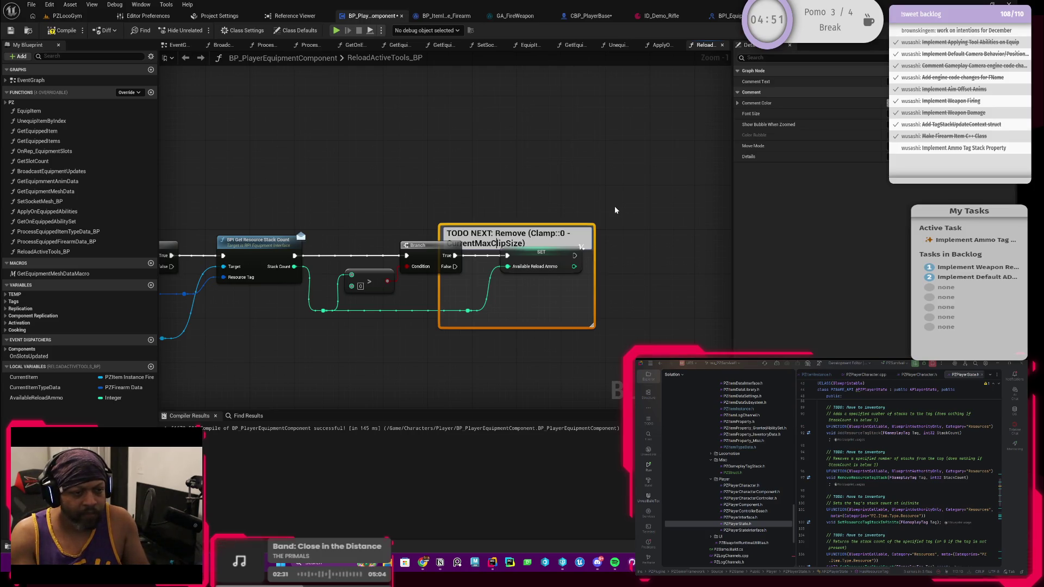
pyautogui.write('SAm')
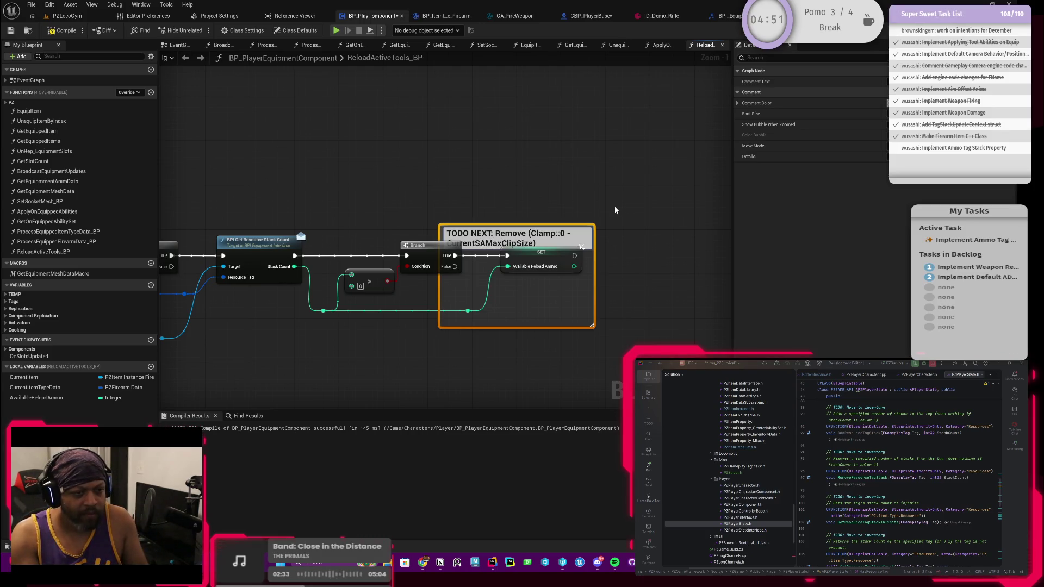
pyautogui.write('mo')
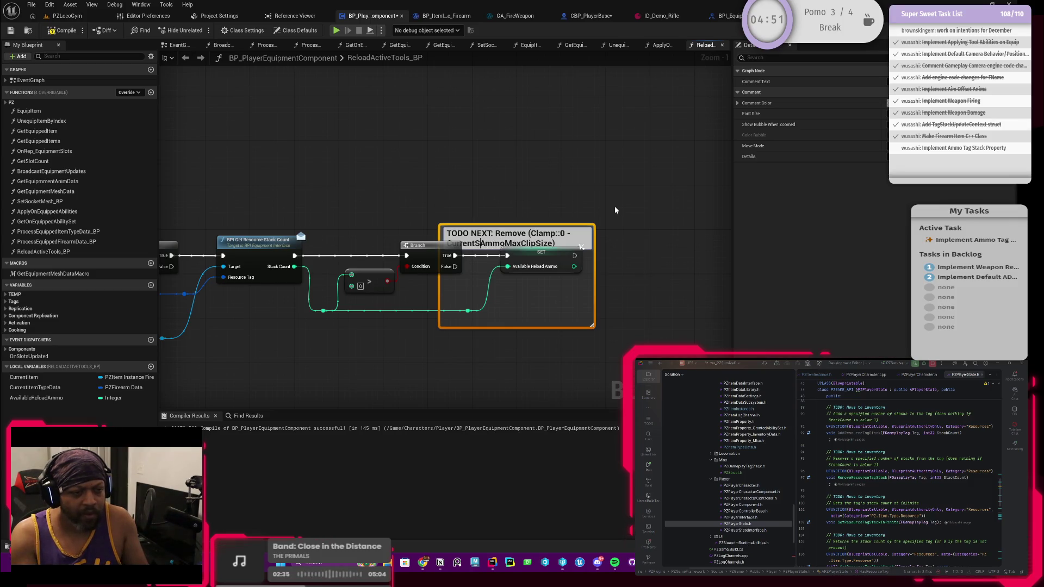
pyautogui.press('Left')
pyautogui.press('Left')
pyautogui.press('BackSpace')
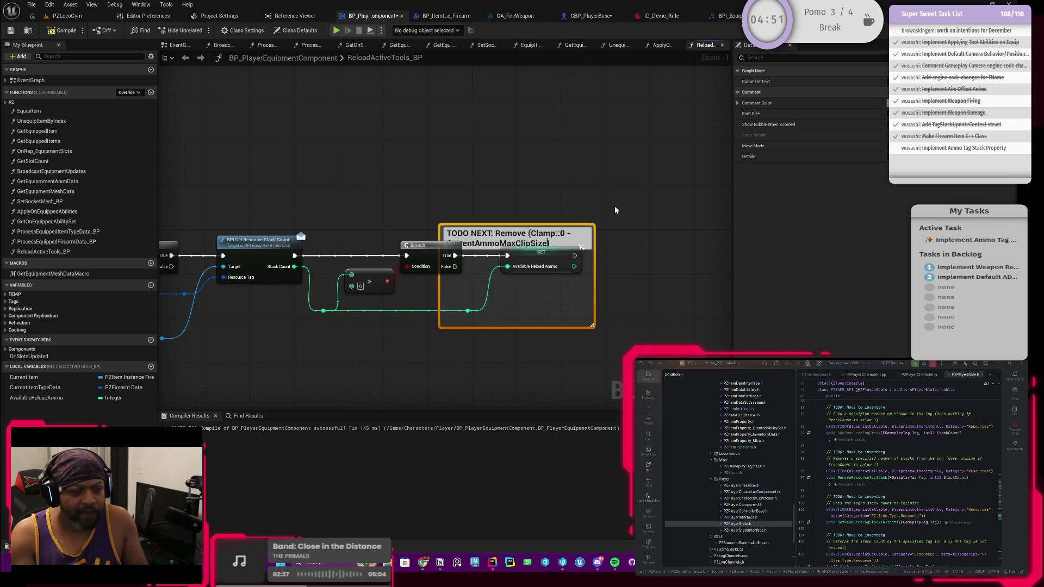
pyautogui.write(' from')
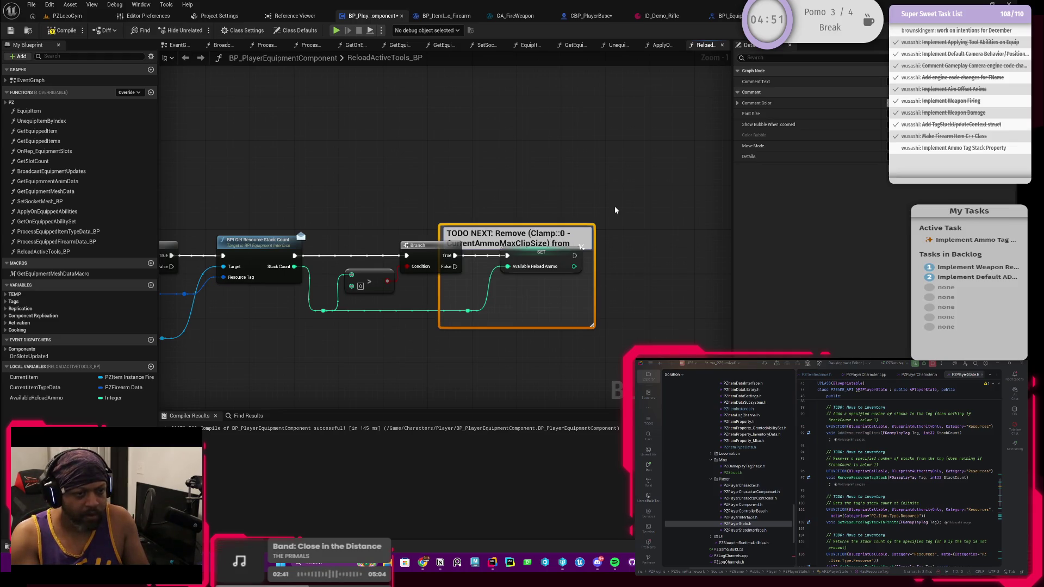
pyautogui.write(' Player')
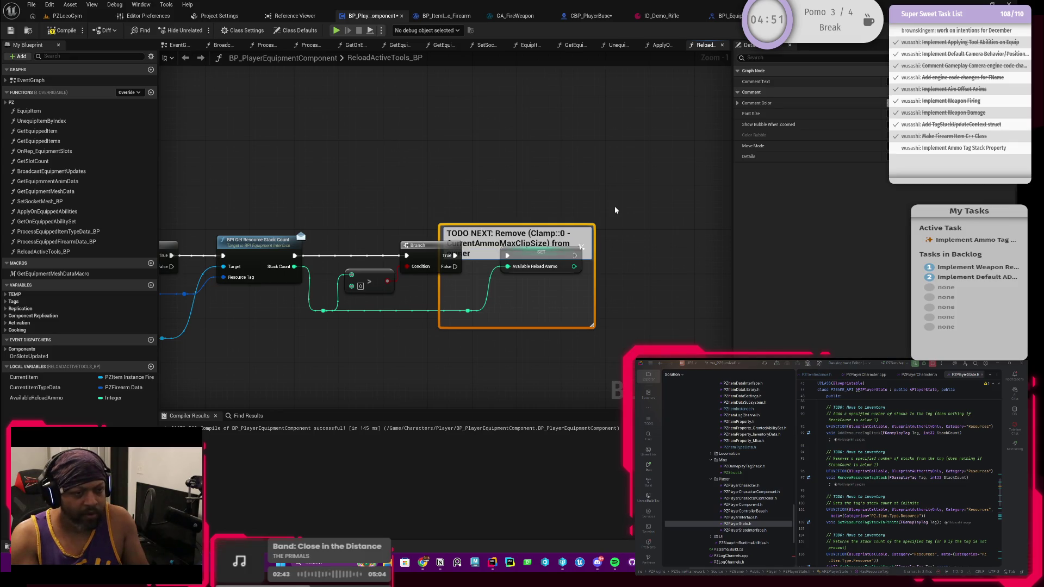
pyautogui.write(' and a')
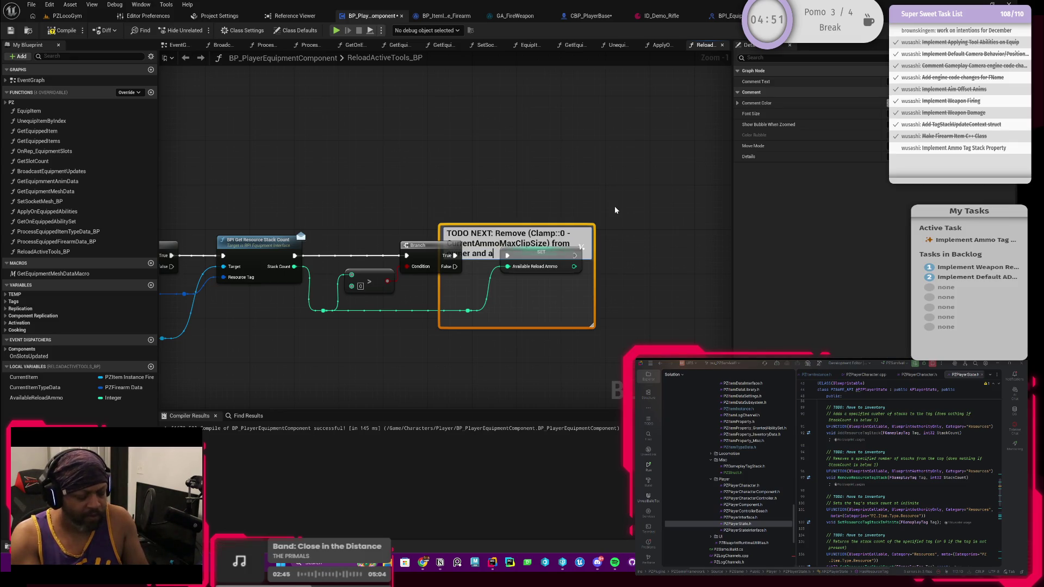
pyautogui.write('dd to w')
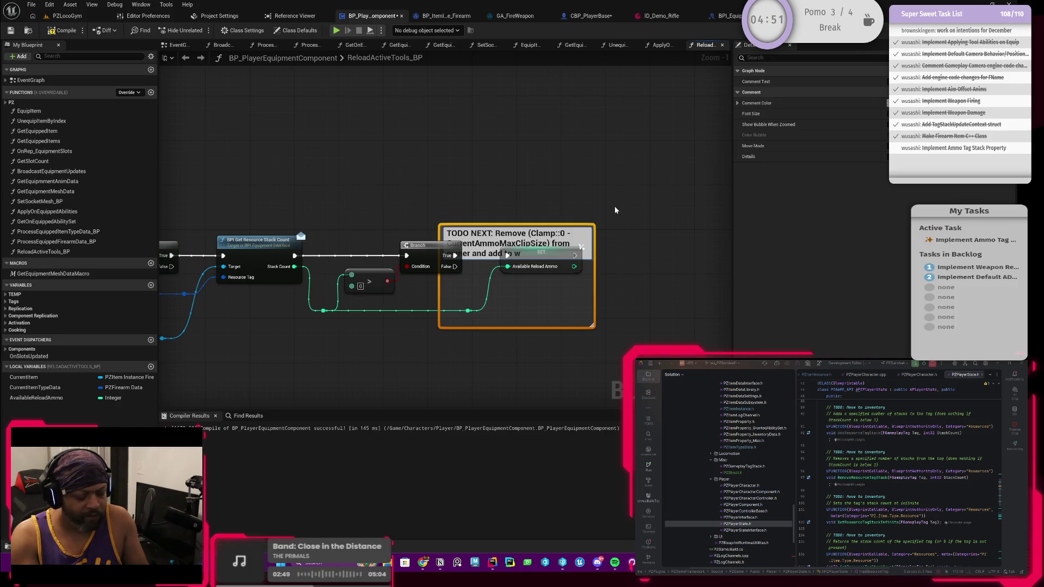
pyautogui.write('eapon')
pyautogui.press('Return')
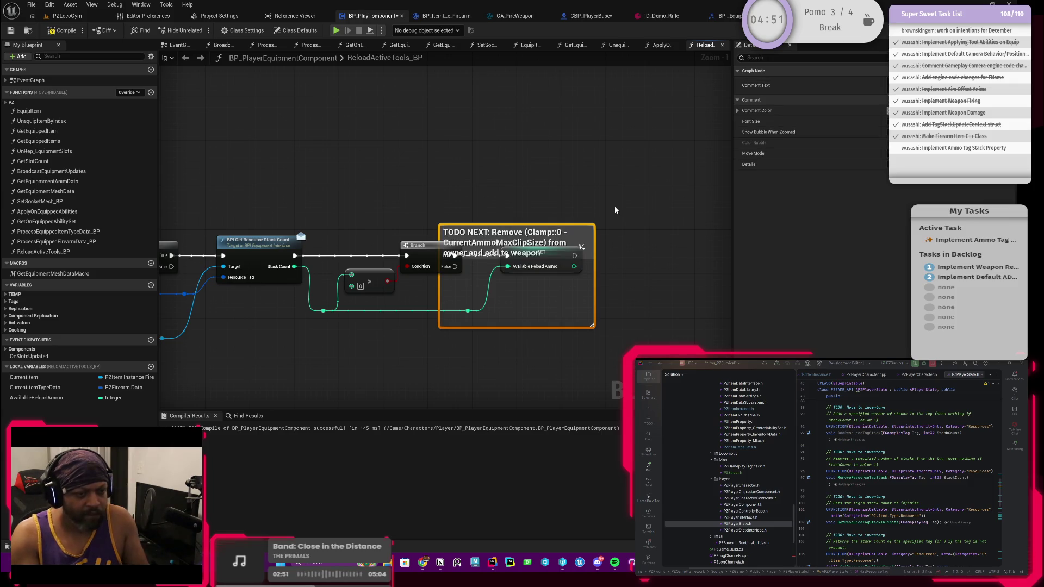
# Enlarge the comment box and append 'instead' to its title.
pyautogui.moveTo(514, 224)
pyautogui.mouseDown()
pyautogui.moveTo(505, 193)
pyautogui.moveTo(474, 218)
pyautogui.moveTo(257, 219)
pyautogui.mouseUp()
pyautogui.doubleClick(410, 183)
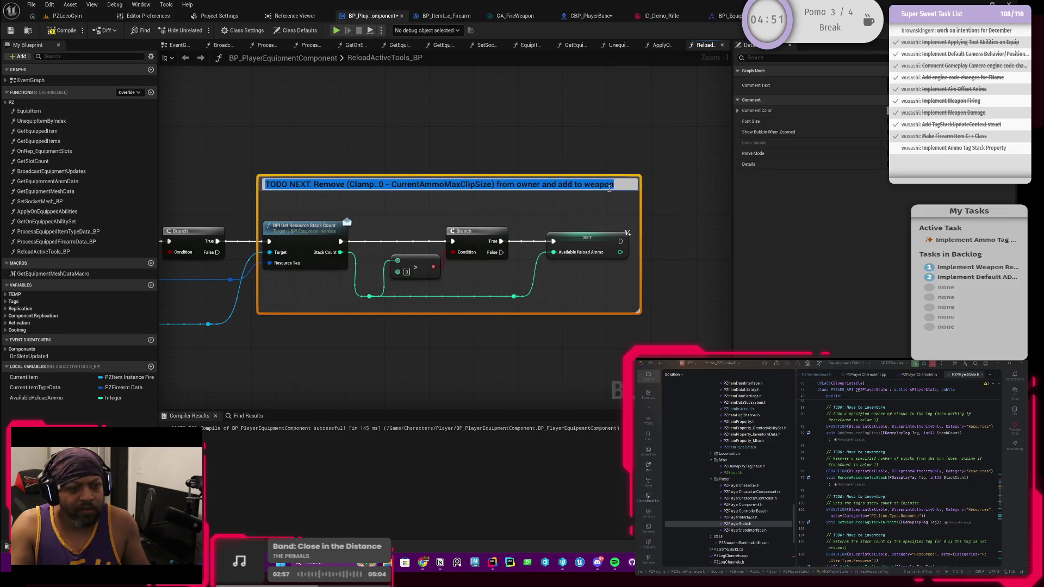
pyautogui.click(609, 186)
pyautogui.write('instead')
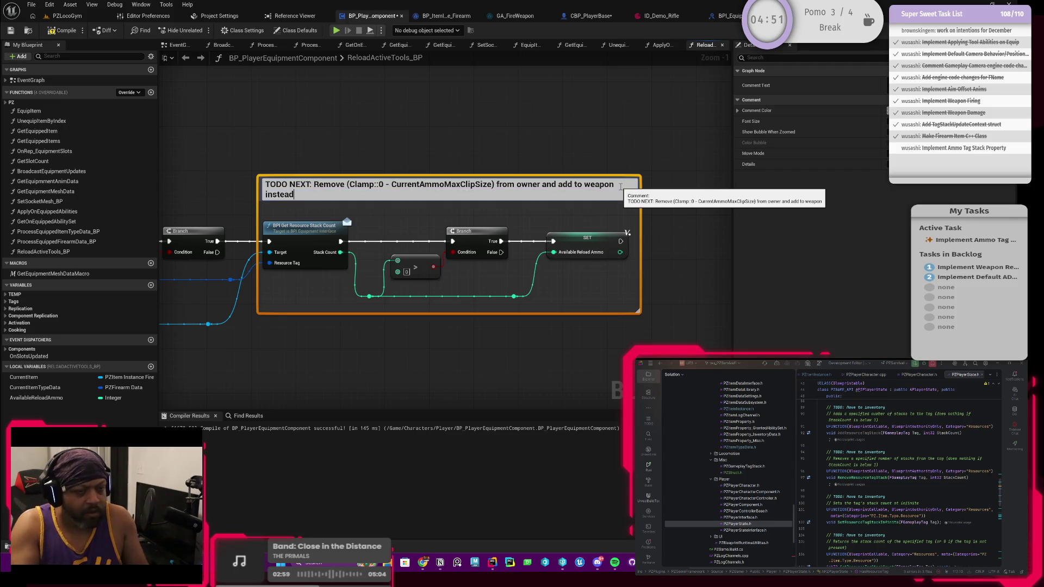
pyautogui.press('Return')
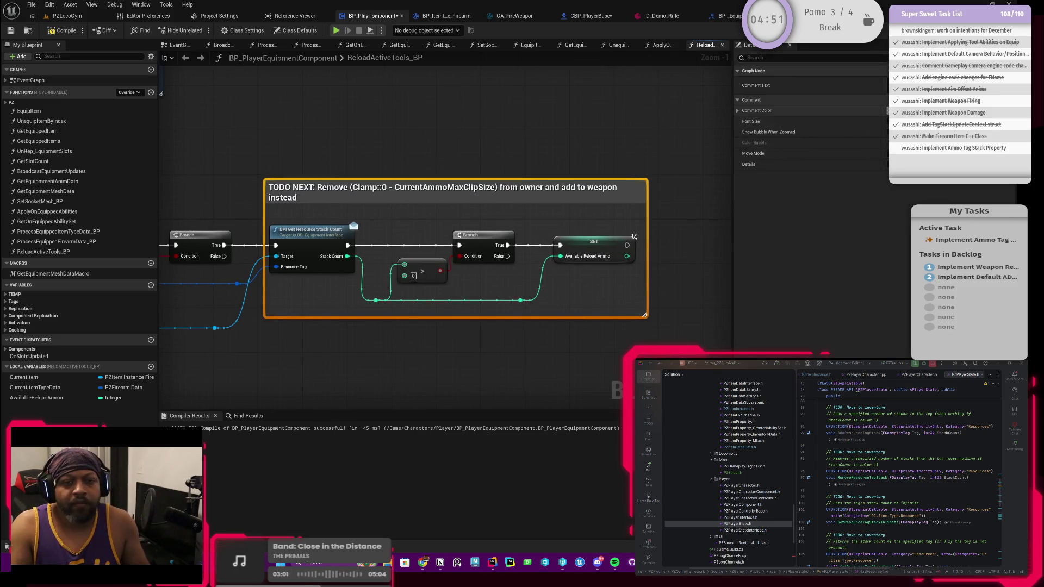
# Tint the comment a salmon colour.
pyautogui.click(888, 110)
pyautogui.click(783, 273)
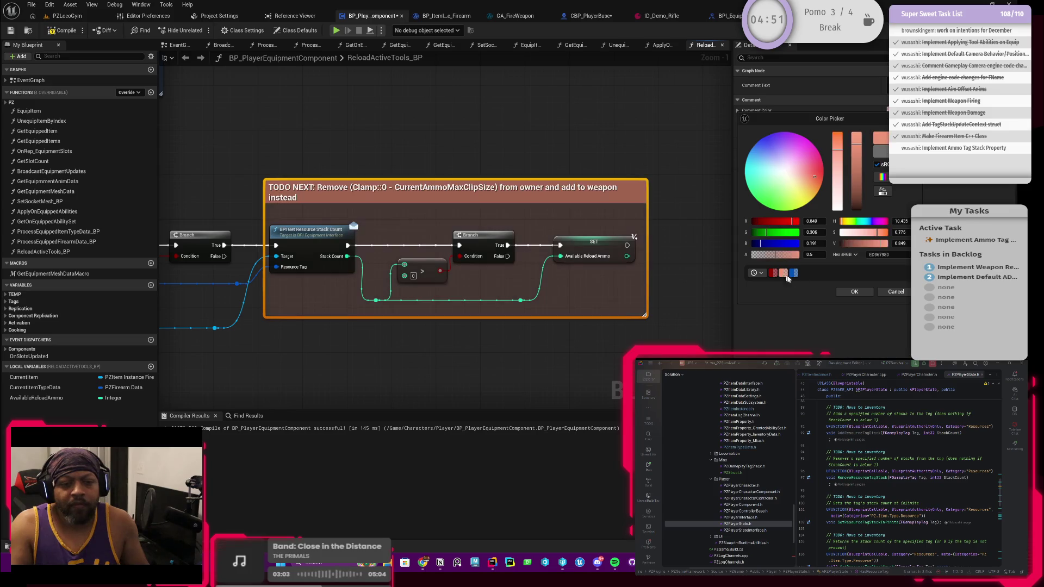
pyautogui.click(854, 292)
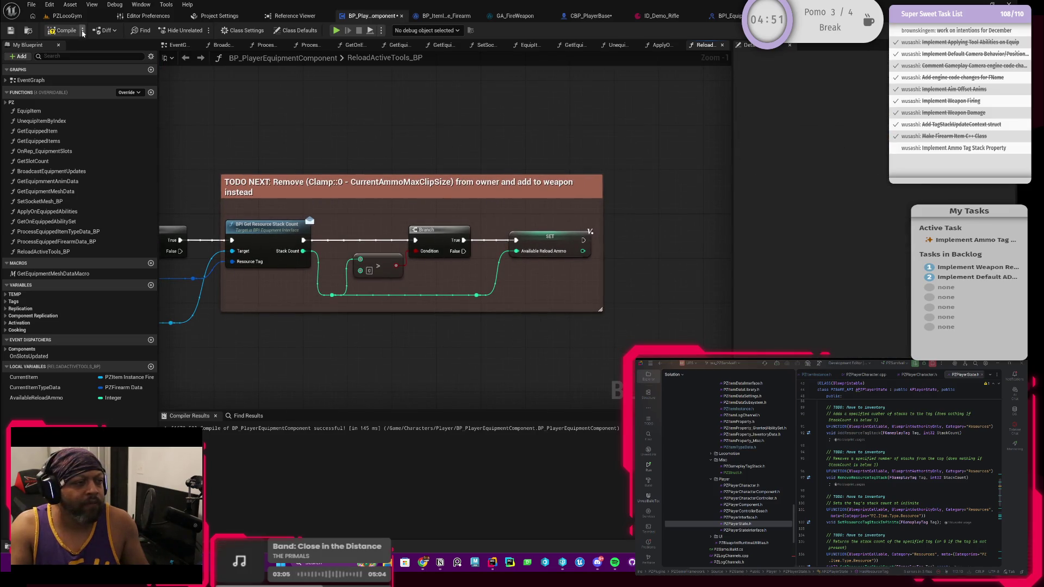
# Compile and save the player equipment component blueprint.
pyautogui.click(64, 31)
pyautogui.click(11, 31)
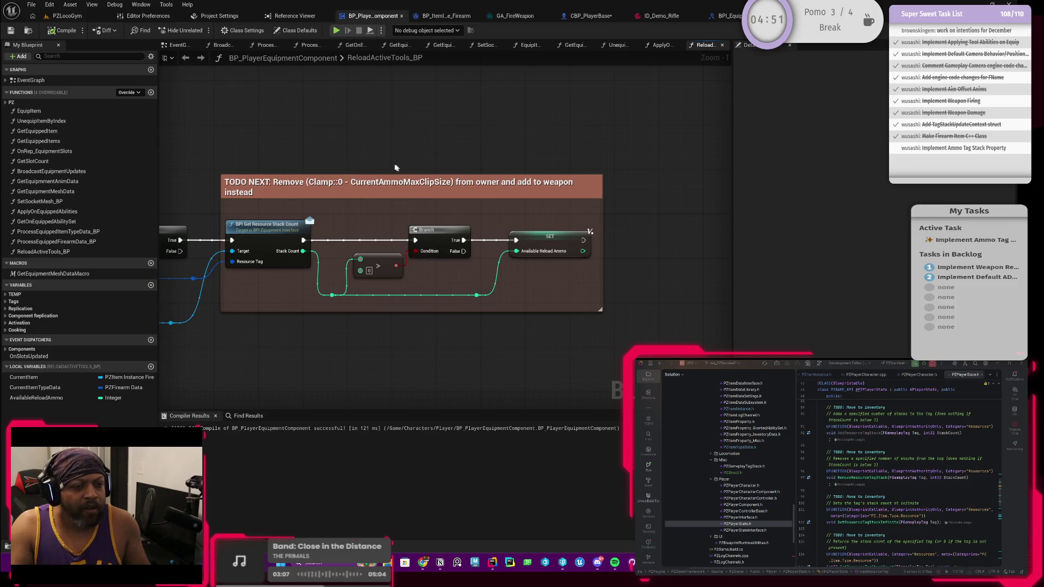
pyautogui.scroll(1, 400, 185)
# Pan the graph view slightly toward the ReloadActiveTools_BP entry node.
pyautogui.moveTo(377, 146); pyautogui.dragTo(380, 145)
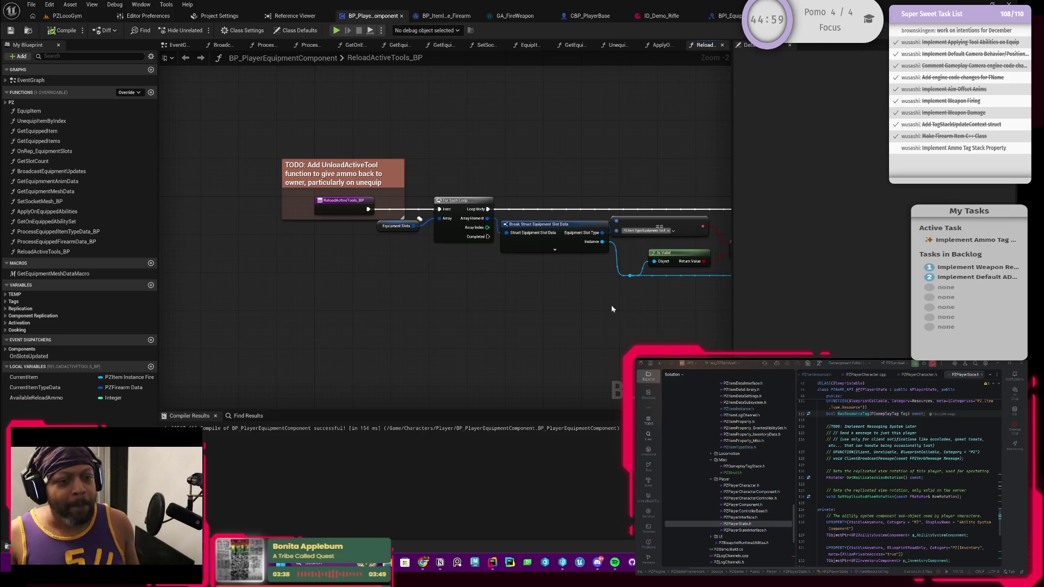
pyautogui.moveTo(613, 305); pyautogui.dragTo(476, 289)
pyautogui.moveTo(546, 292); pyautogui.dragTo(507, 267)
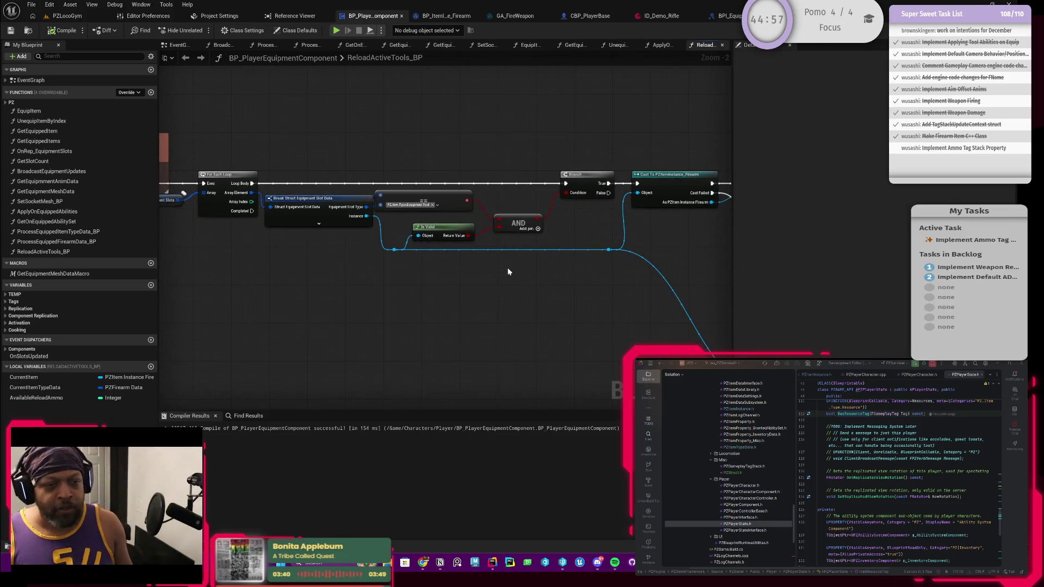
pyautogui.scroll(-1, 573, 252)
pyautogui.moveTo(573, 254); pyautogui.dragTo(552, 257)
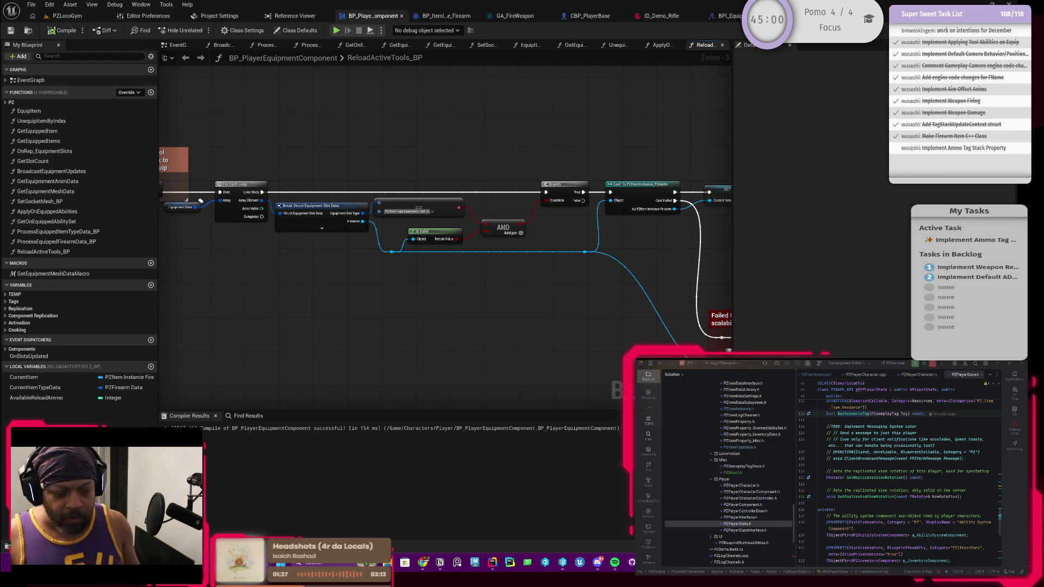
# Break the execution link into the BPI Get Resource Stack Count node.
pyautogui.scroll(1, 576, 330)
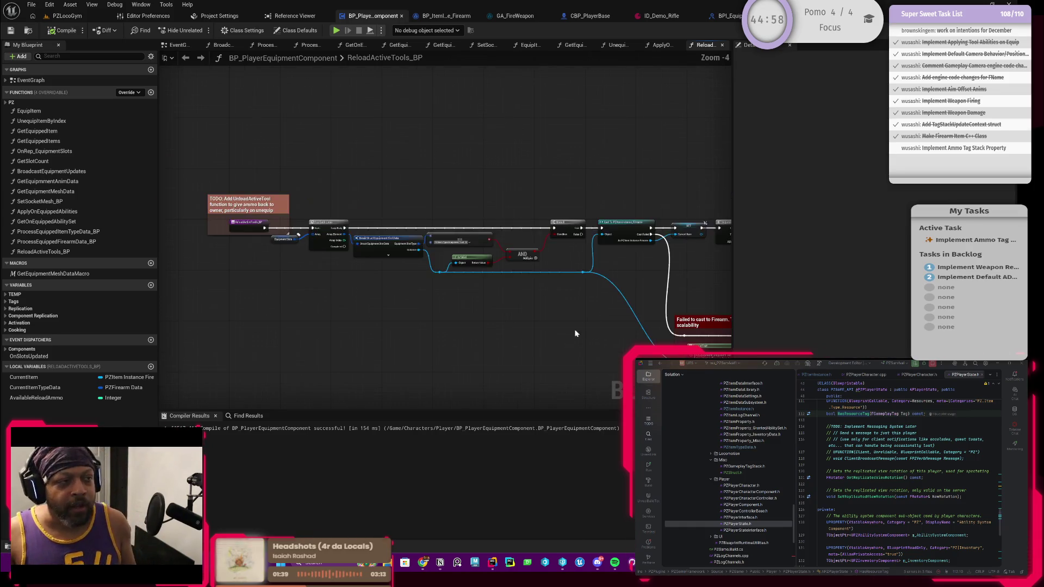
pyautogui.moveTo(417, 301)
pyautogui.mouseDown()
pyautogui.moveTo(224, 265)
pyautogui.moveTo(170, 296)
pyautogui.moveTo(16, 295)
pyautogui.mouseUp()
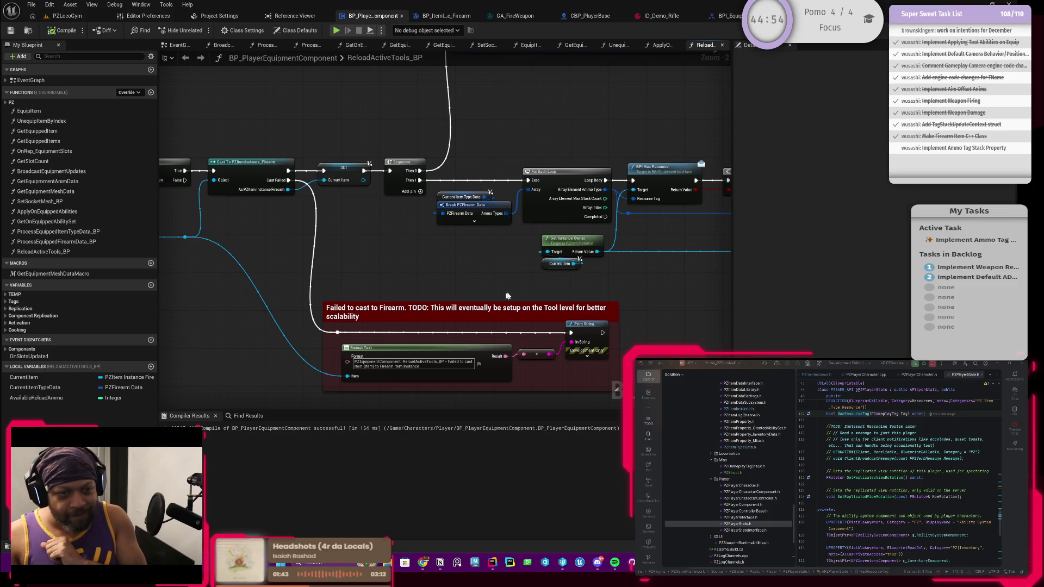
pyautogui.moveTo(476, 294)
pyautogui.mouseDown()
pyautogui.moveTo(380, 298)
pyautogui.moveTo(517, 295)
pyautogui.moveTo(349, 327)
pyautogui.moveTo(466, 299)
pyautogui.mouseUp()
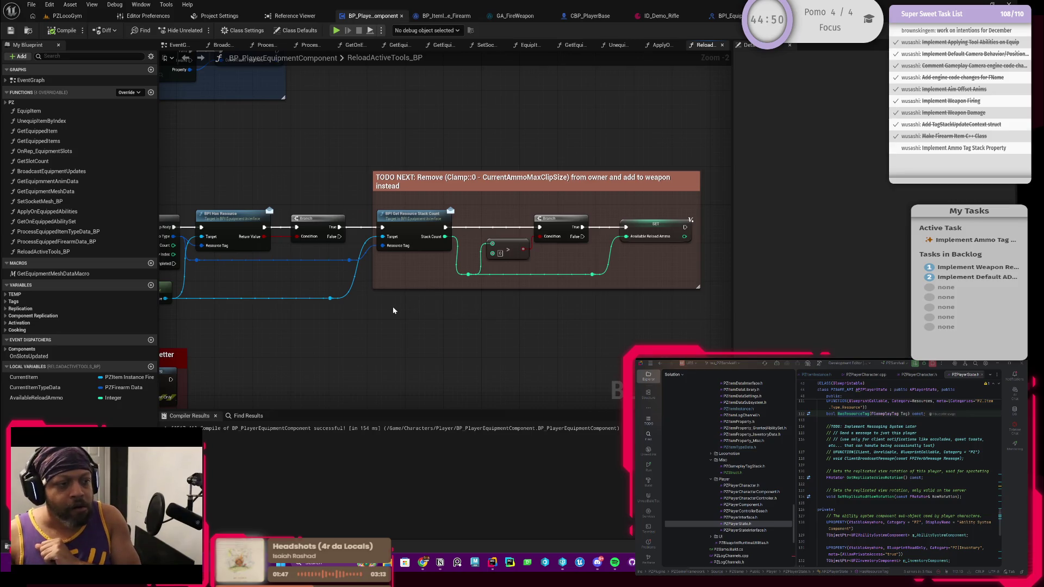
pyautogui.moveTo(393, 310)
pyautogui.mouseDown()
pyautogui.moveTo(348, 287)
pyautogui.moveTo(462, 287)
pyautogui.moveTo(521, 274)
pyautogui.mouseUp()
pyautogui.keyDown('alt'); pyautogui.click(338, 204); pyautogui.keyUp('alt')
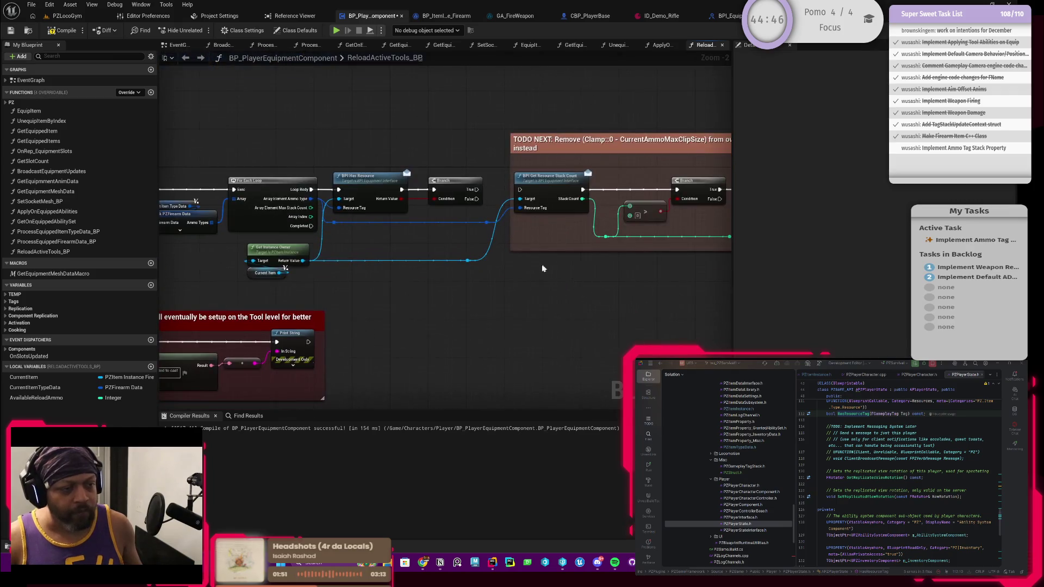
# Select BPI Get Resource Stack Count and check the resource stack functions in the C++ header.
pyautogui.click(546, 194)
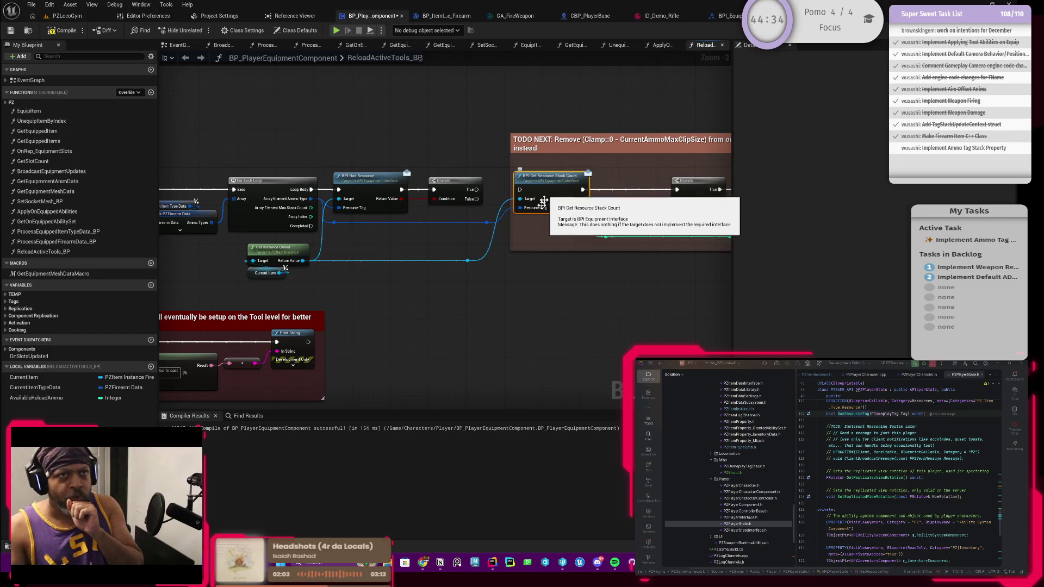
pyautogui.scroll(4, 897, 473)
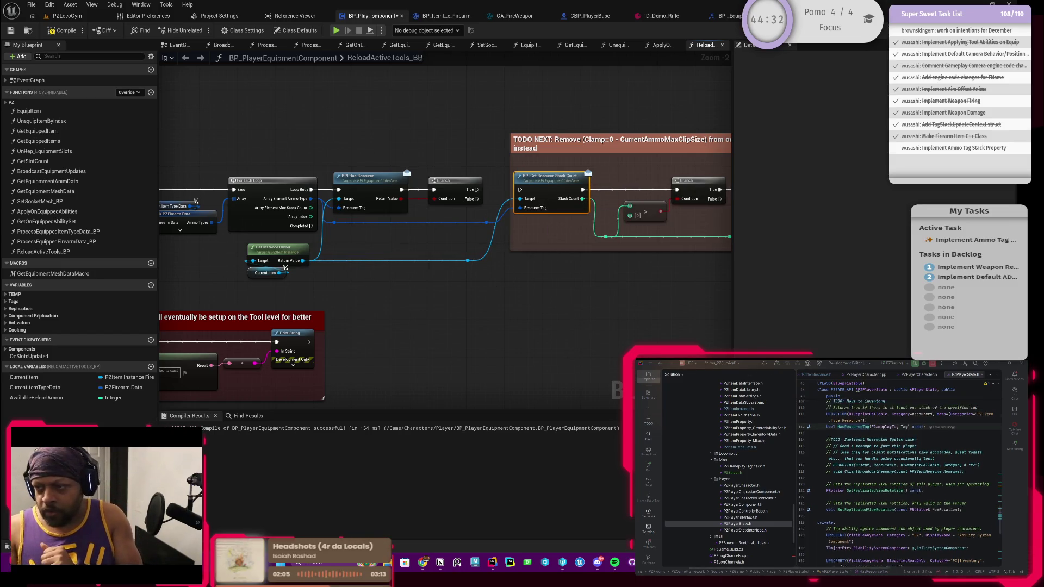
pyautogui.scroll(3, 898, 473)
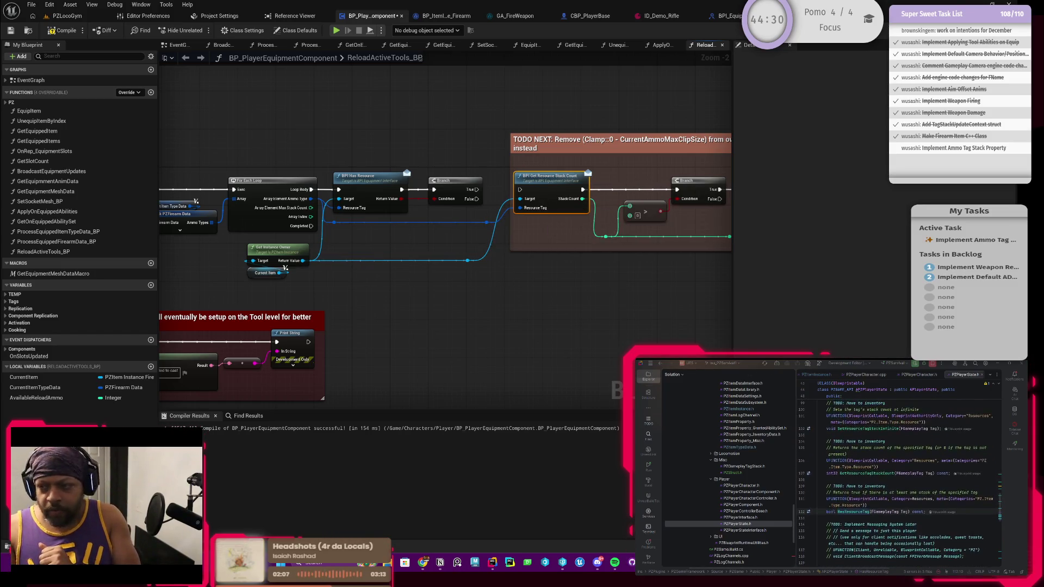
pyautogui.click(912, 435)
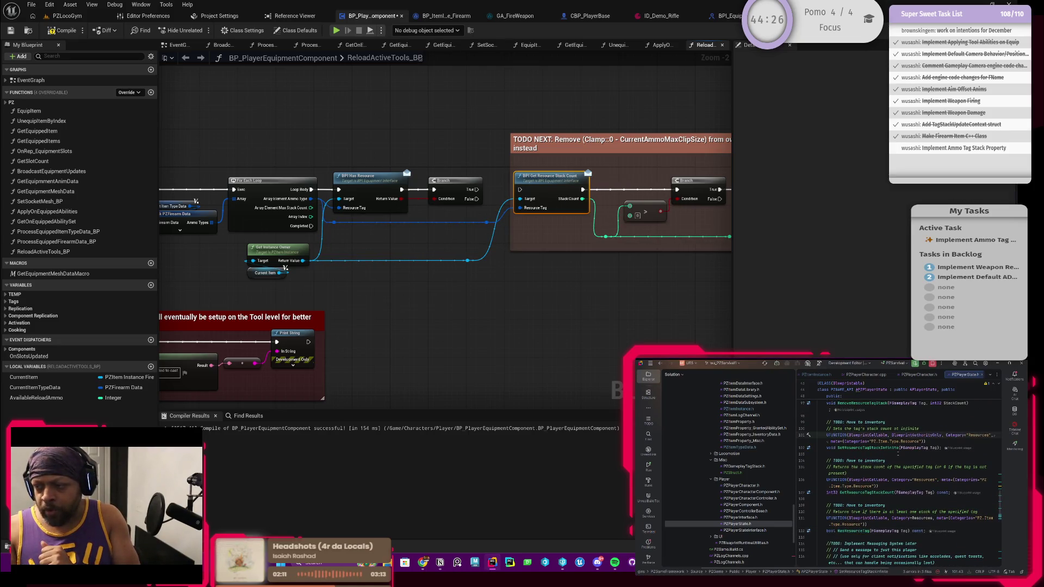
pyautogui.moveTo(491, 310); pyautogui.dragTo(464, 326)
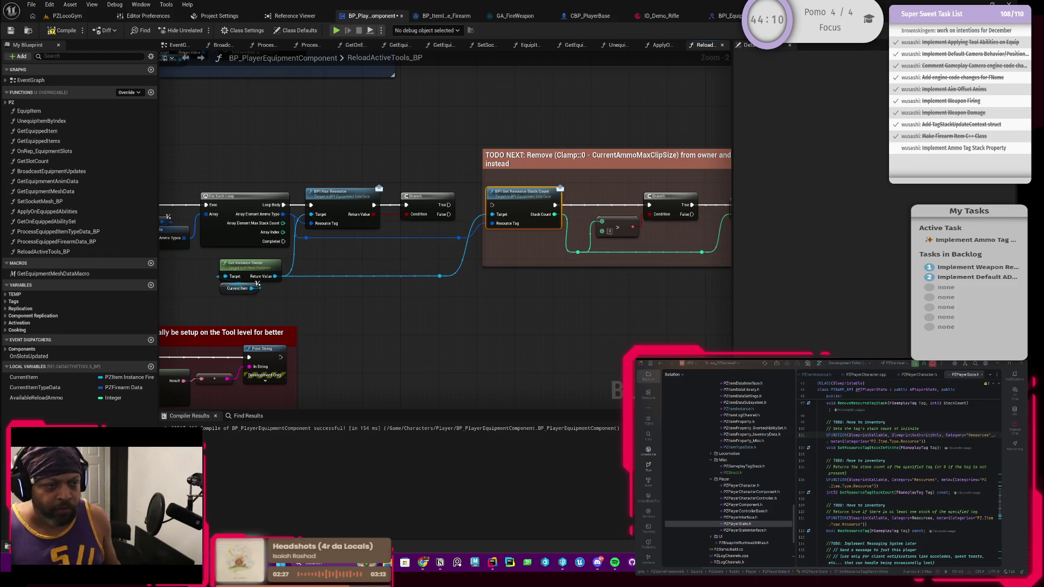
pyautogui.scroll(-1, 520, 300)
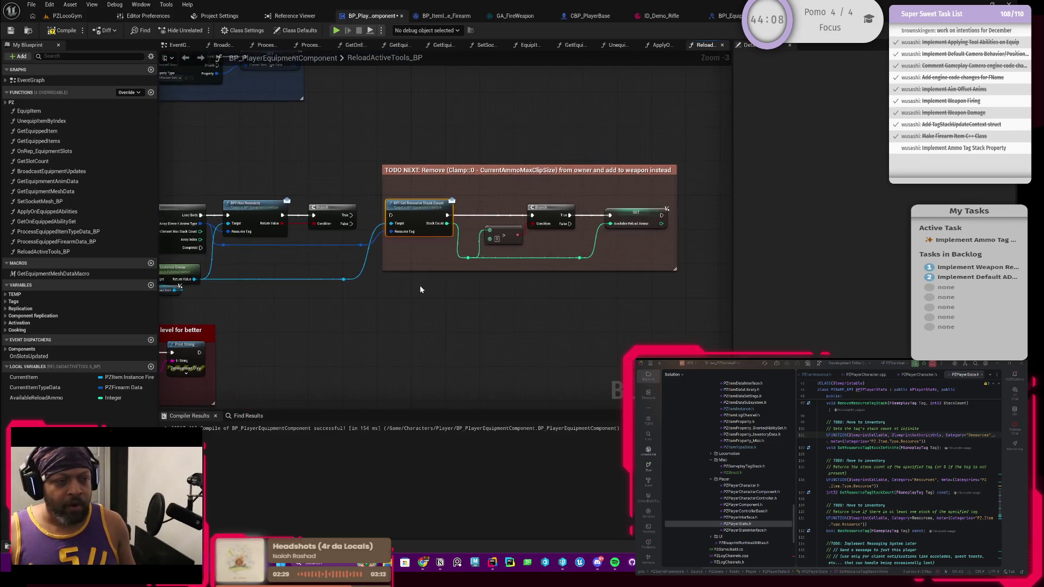
pyautogui.moveTo(456, 166); pyautogui.dragTo(553, 149)
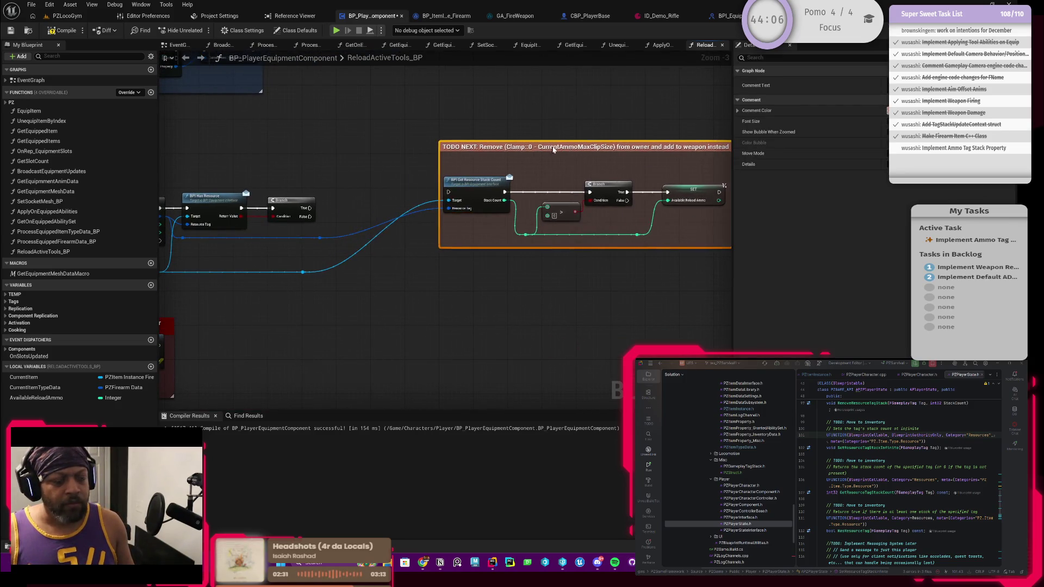
pyautogui.moveTo(348, 190)
pyautogui.mouseDown()
pyautogui.moveTo(604, 192)
pyautogui.moveTo(459, 206)
pyautogui.moveTo(472, 229)
pyautogui.mouseUp()
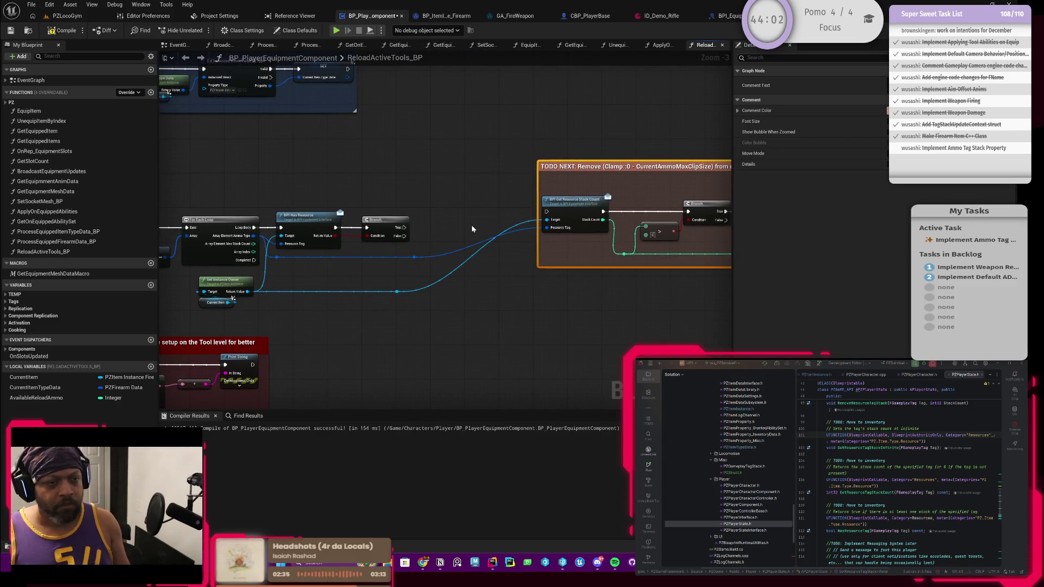
pyautogui.scroll(3, 465, 235)
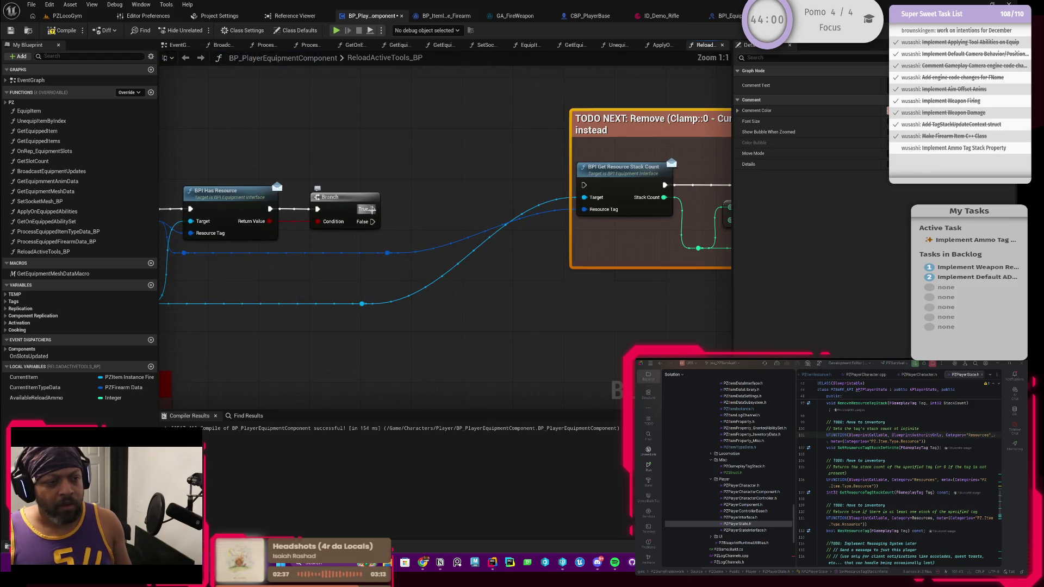
pyautogui.moveTo(373, 209); pyautogui.dragTo(434, 202)
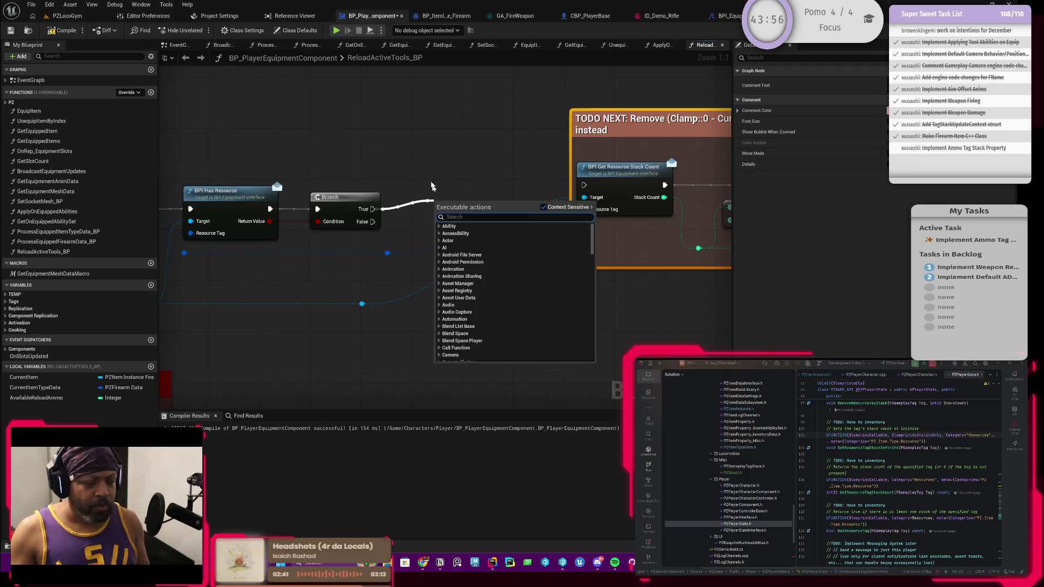
pyautogui.scroll(-3, 488, 214)
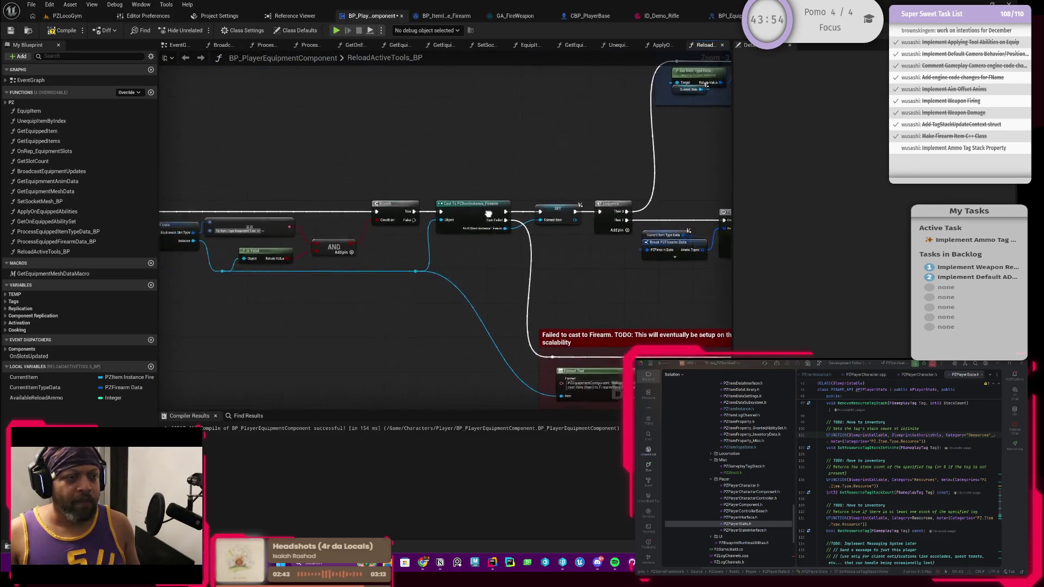
pyautogui.moveTo(488, 213)
pyautogui.mouseDown()
pyautogui.moveTo(598, 234)
pyautogui.moveTo(438, 219)
pyautogui.mouseUp()
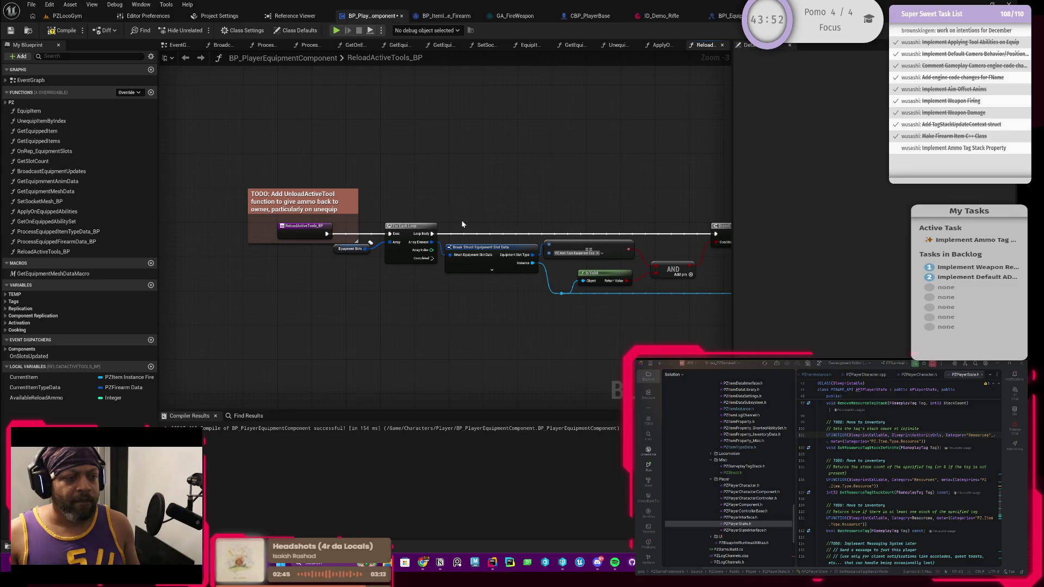
pyautogui.moveTo(373, 220)
pyautogui.mouseDown()
pyautogui.moveTo(448, 220)
pyautogui.moveTo(438, 223)
pyautogui.moveTo(440, 209)
pyautogui.mouseUp()
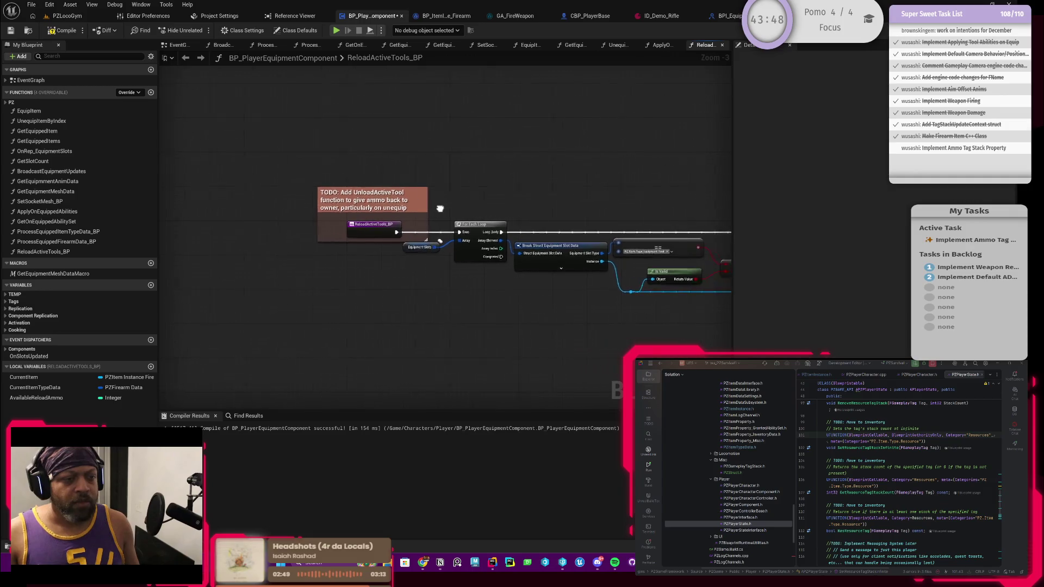
pyautogui.scroll(-2, 509, 200)
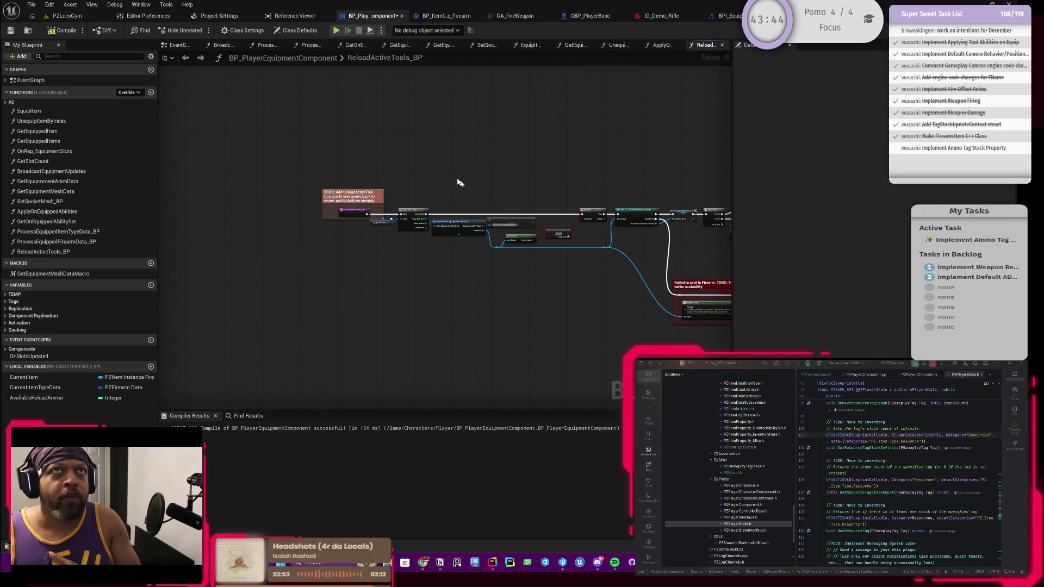
pyautogui.scroll(4, 363, 190)
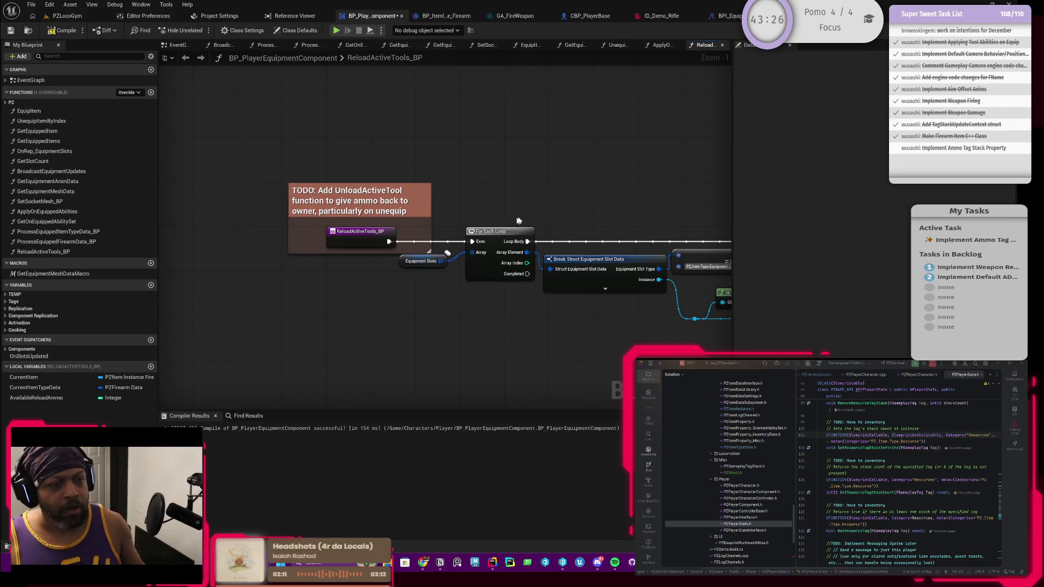
# Wire the Has Resource Branch's True output into BPI Get Resource Stack Count's exec input.
pyautogui.moveTo(569, 208); pyautogui.dragTo(440, 225)
pyautogui.moveTo(629, 221); pyautogui.dragTo(427, 228)
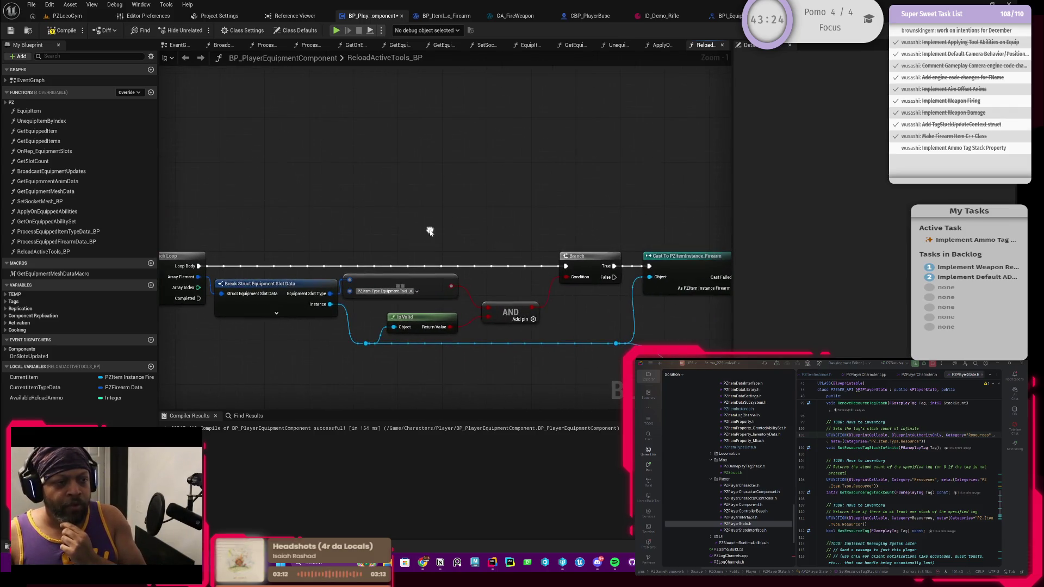
pyautogui.moveTo(513, 226)
pyautogui.mouseDown()
pyautogui.moveTo(333, 224)
pyautogui.moveTo(419, 214)
pyautogui.moveTo(326, 190)
pyautogui.moveTo(428, 200)
pyautogui.mouseUp()
pyautogui.moveTo(574, 283); pyautogui.dragTo(334, 272)
pyautogui.moveTo(413, 261); pyautogui.dragTo(387, 275)
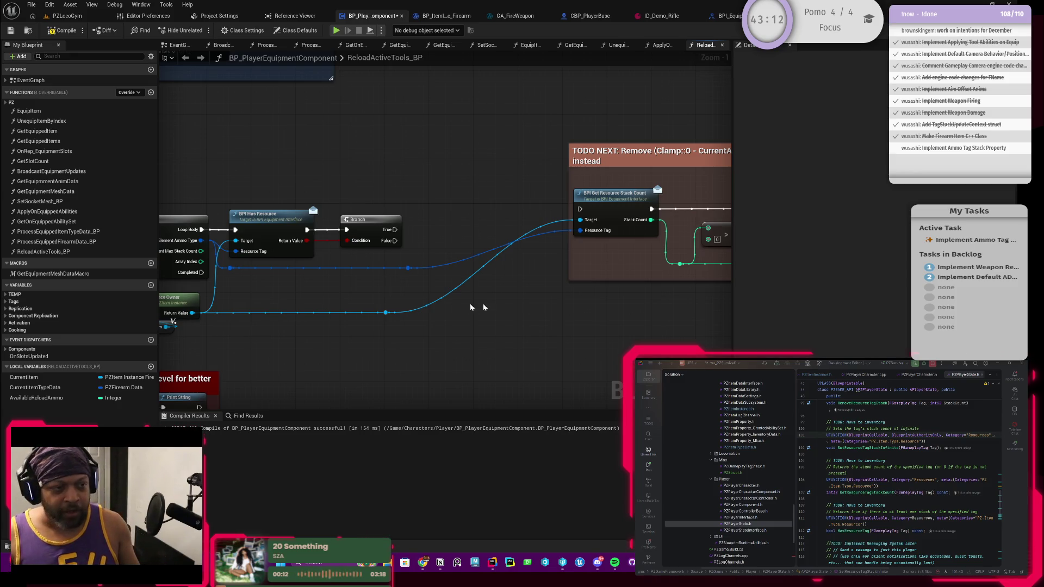
pyautogui.scroll(-2, 537, 304)
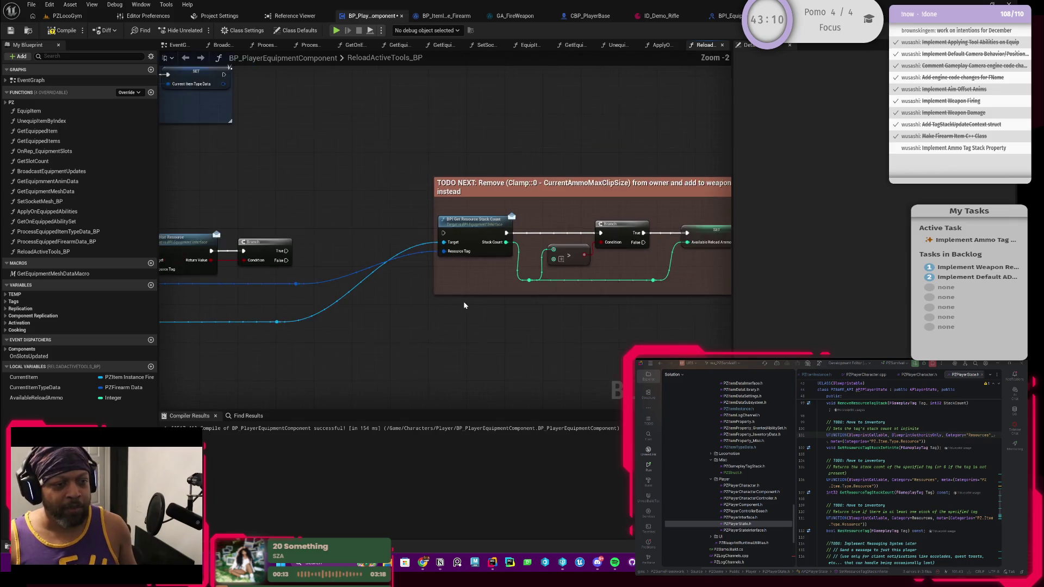
pyautogui.scroll(1, 458, 303)
pyautogui.scroll(2, 387, 267)
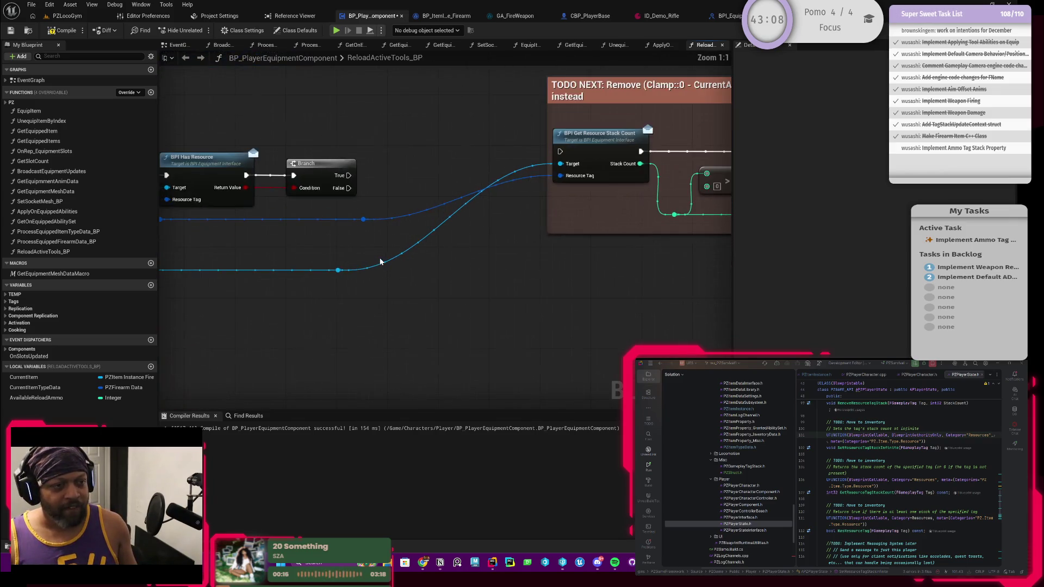
pyautogui.moveTo(391, 236); pyautogui.dragTo(403, 266)
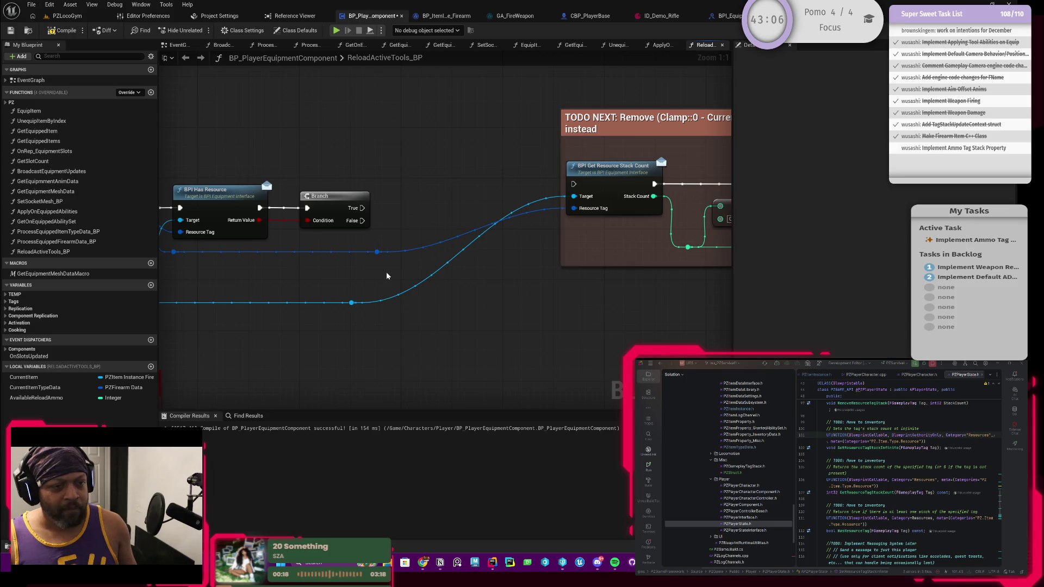
pyautogui.moveTo(586, 279)
pyautogui.mouseDown()
pyautogui.moveTo(322, 296)
pyautogui.moveTo(554, 294)
pyautogui.mouseUp()
pyautogui.moveTo(381, 279)
pyautogui.mouseDown()
pyautogui.moveTo(431, 263)
pyautogui.moveTo(462, 280)
pyautogui.mouseUp()
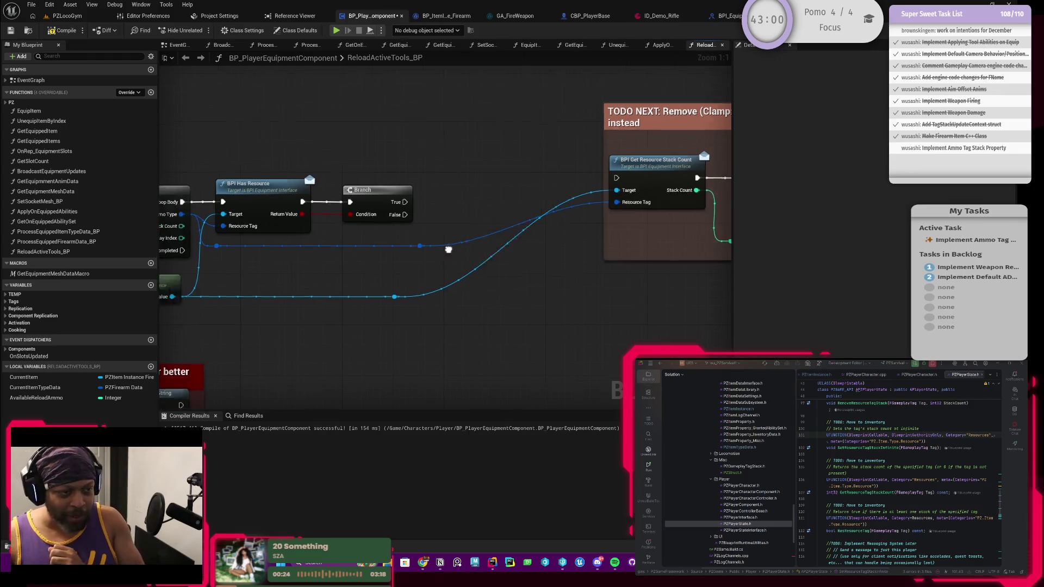
pyautogui.moveTo(380, 245); pyautogui.dragTo(467, 249)
pyautogui.moveTo(374, 272)
pyautogui.mouseDown()
pyautogui.moveTo(503, 279)
pyautogui.moveTo(475, 283)
pyautogui.moveTo(458, 253)
pyautogui.mouseUp()
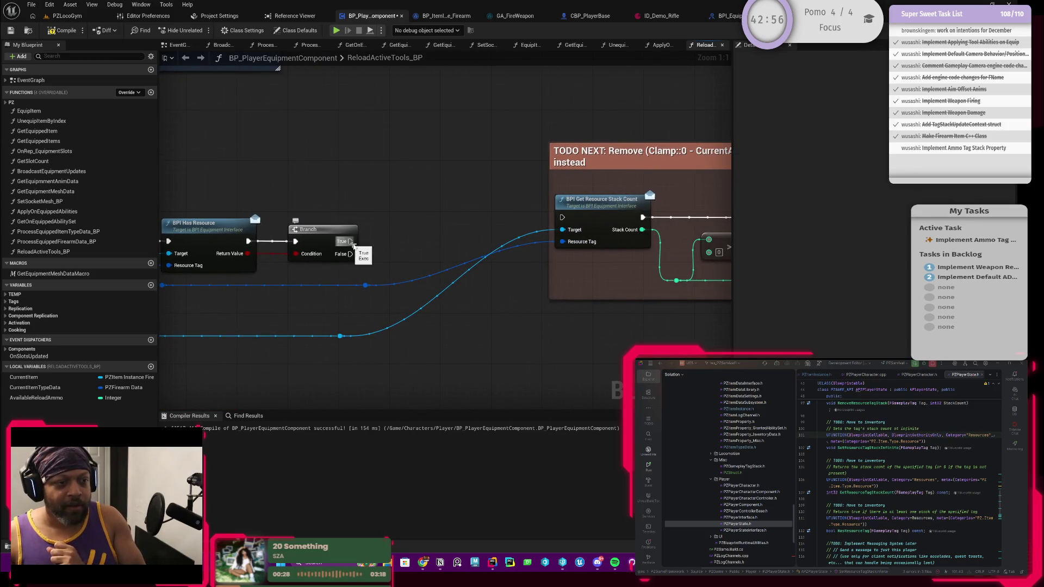
pyautogui.moveTo(351, 241)
pyautogui.mouseDown()
pyautogui.moveTo(505, 234)
pyautogui.moveTo(351, 239)
pyautogui.mouseUp()
pyautogui.moveTo(352, 240)
pyautogui.mouseDown()
pyautogui.moveTo(607, 217)
pyautogui.moveTo(479, 219)
pyautogui.moveTo(472, 208)
pyautogui.mouseUp()
# Recompile the player equipment component and review the whole reload function graph.
pyautogui.scroll(-2, 513, 284)
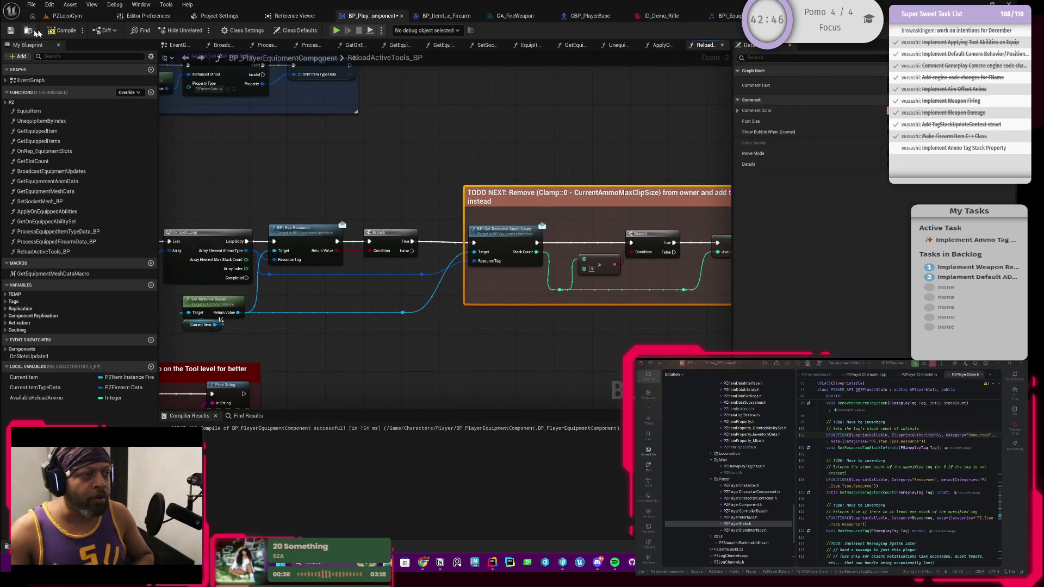
pyautogui.click(54, 31)
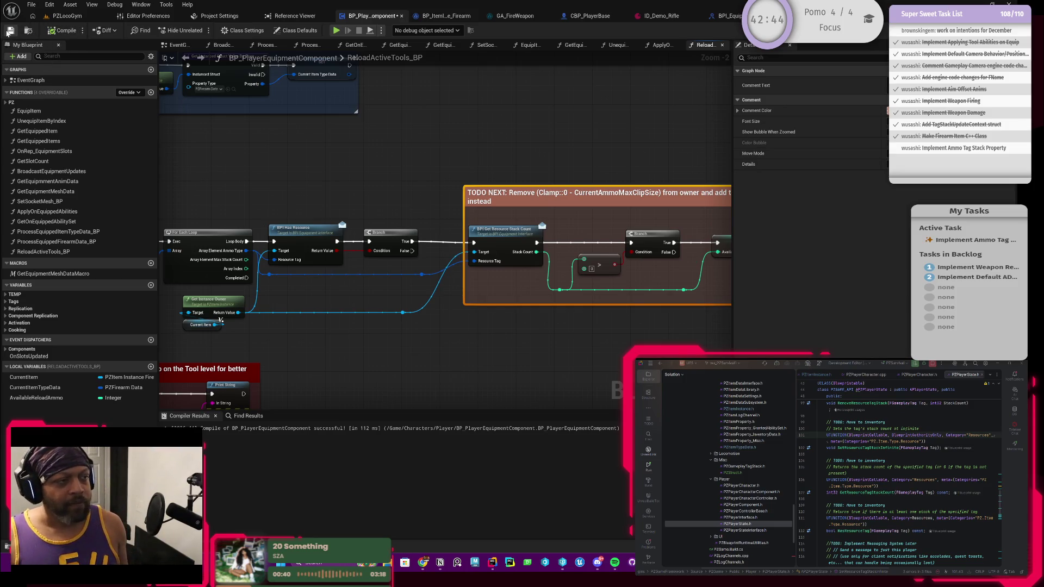
pyautogui.scroll(-3, 387, 223)
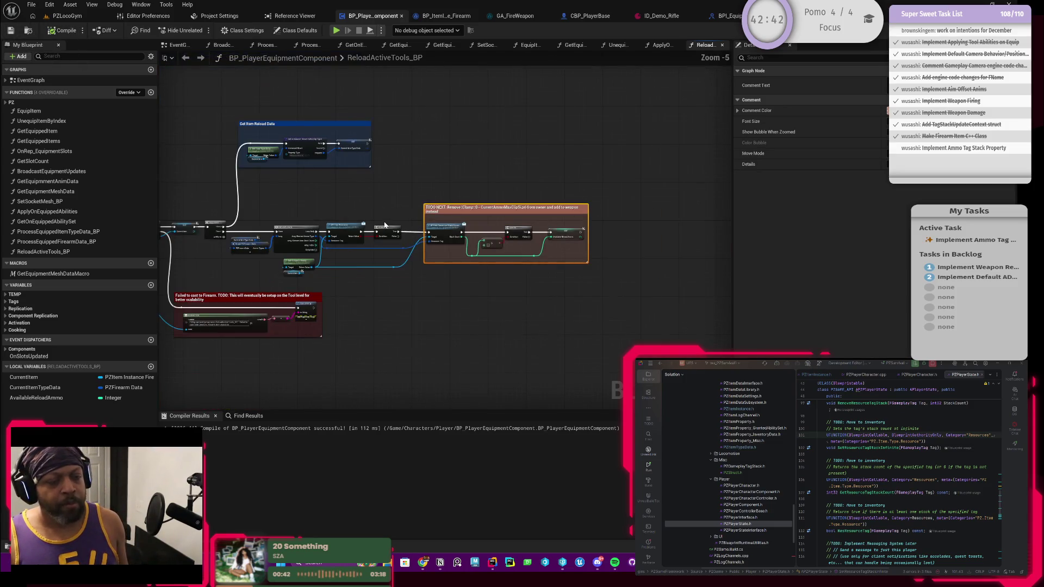
pyautogui.moveTo(370, 203); pyautogui.dragTo(430, 218)
pyautogui.scroll(2, 430, 218)
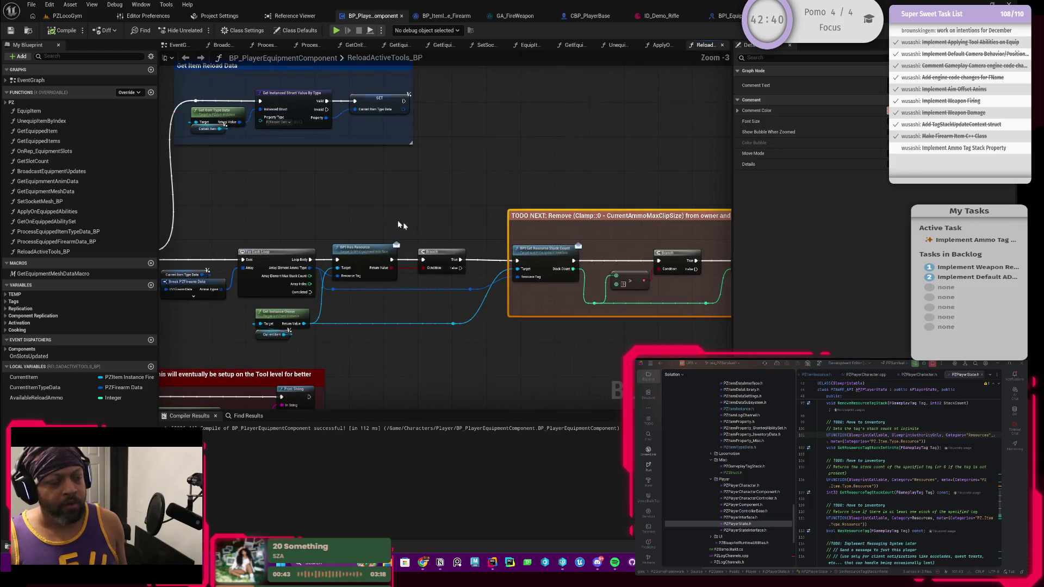
pyautogui.scroll(-2, 457, 221)
pyautogui.scroll(1, 455, 217)
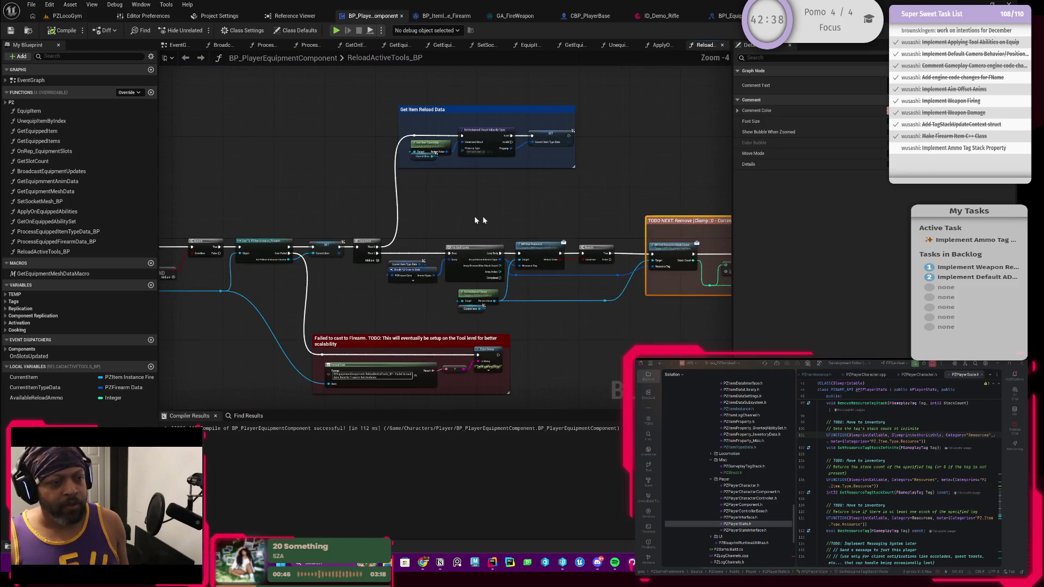
pyautogui.moveTo(474, 216); pyautogui.dragTo(515, 256)
pyautogui.scroll(2, 515, 256)
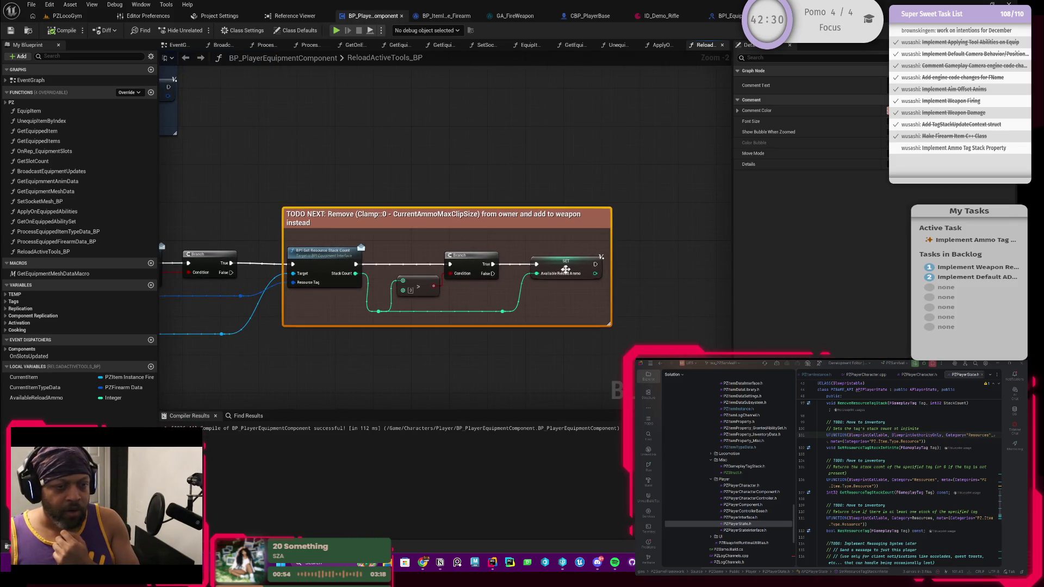
# Inspect the Available Reload Ammo setter's properties and select the TODO comment box.
pyautogui.click(574, 265)
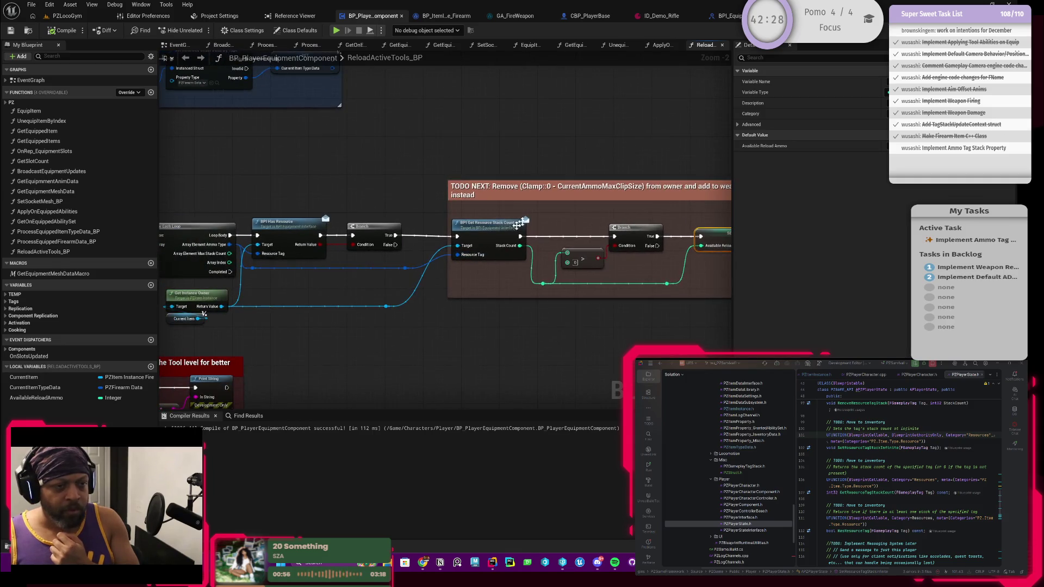
pyautogui.click(594, 193)
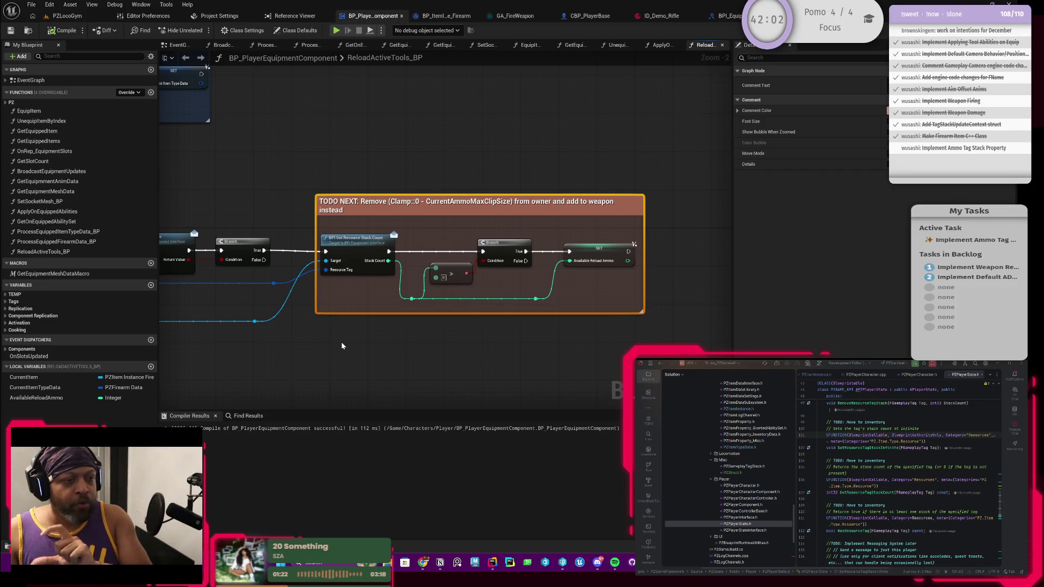
pyautogui.moveTo(361, 324)
pyautogui.mouseDown()
pyautogui.moveTo(585, 280)
pyautogui.moveTo(425, 279)
pyautogui.mouseUp()
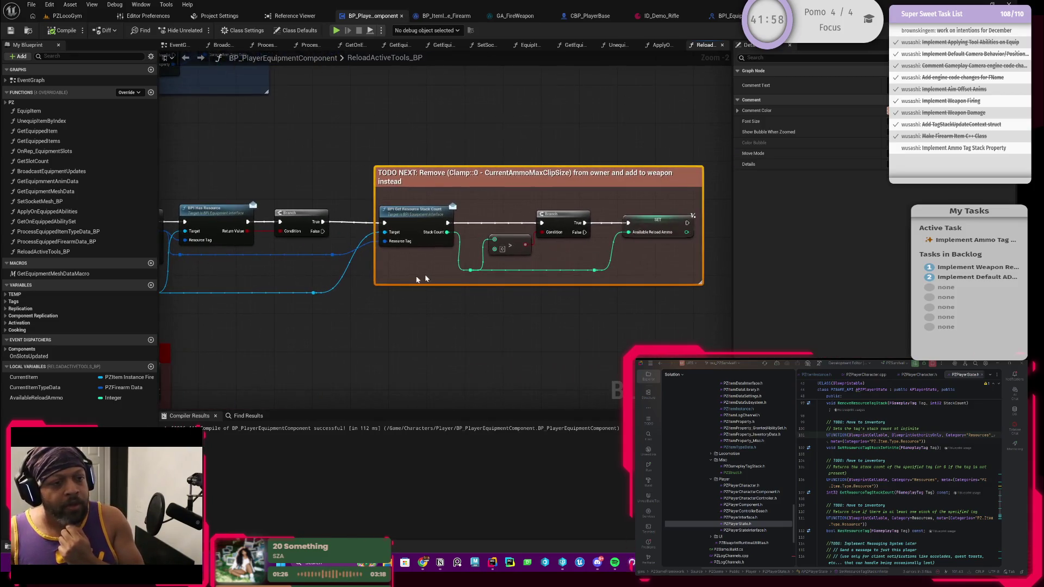
pyautogui.scroll(2, 396, 274)
# Open the interface definition from Get Resource Stack Count and add a new function there.
pyautogui.click(402, 213)
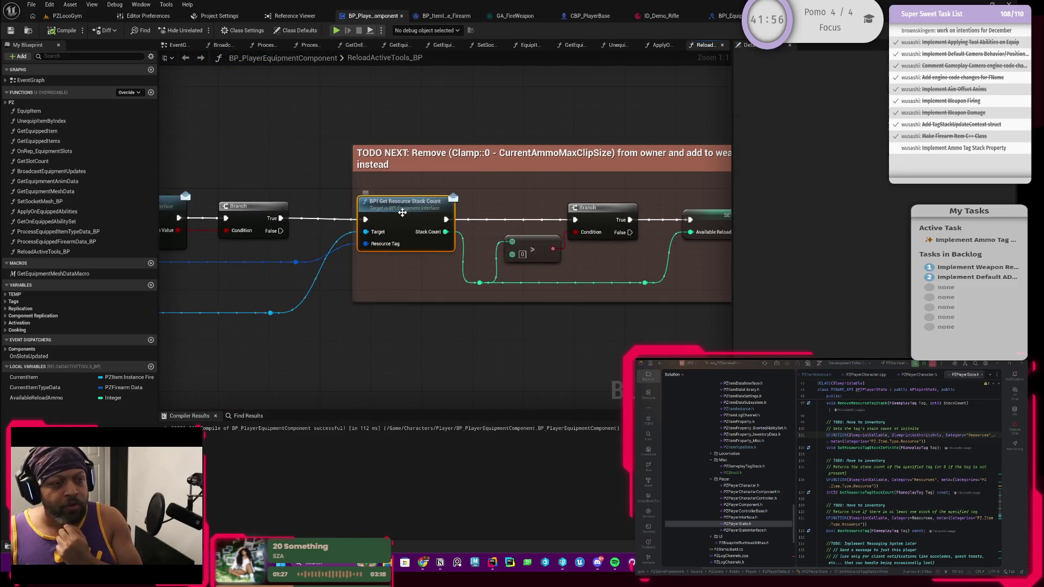
pyautogui.doubleClick(402, 213)
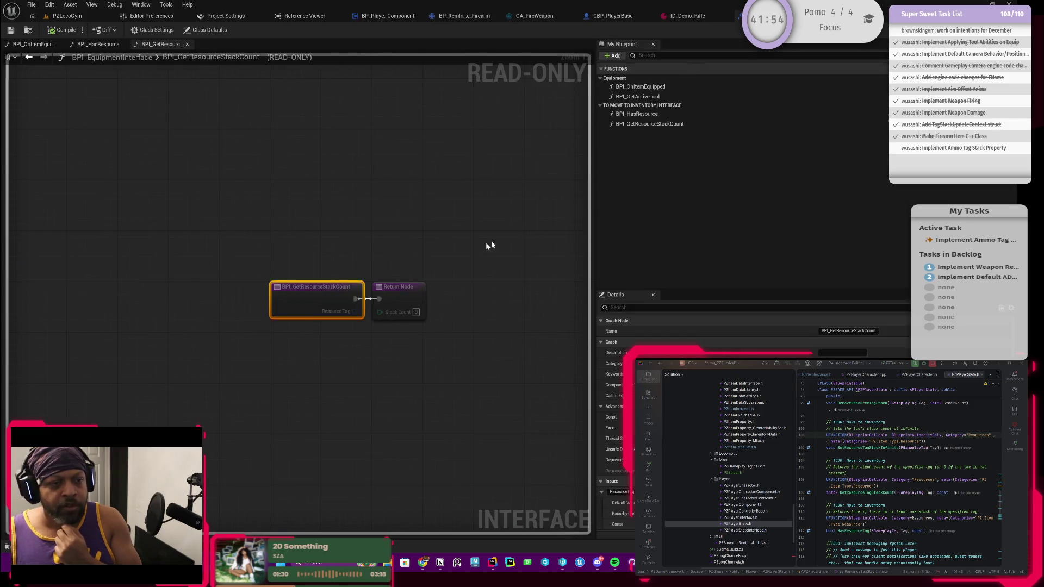
pyautogui.click(647, 105)
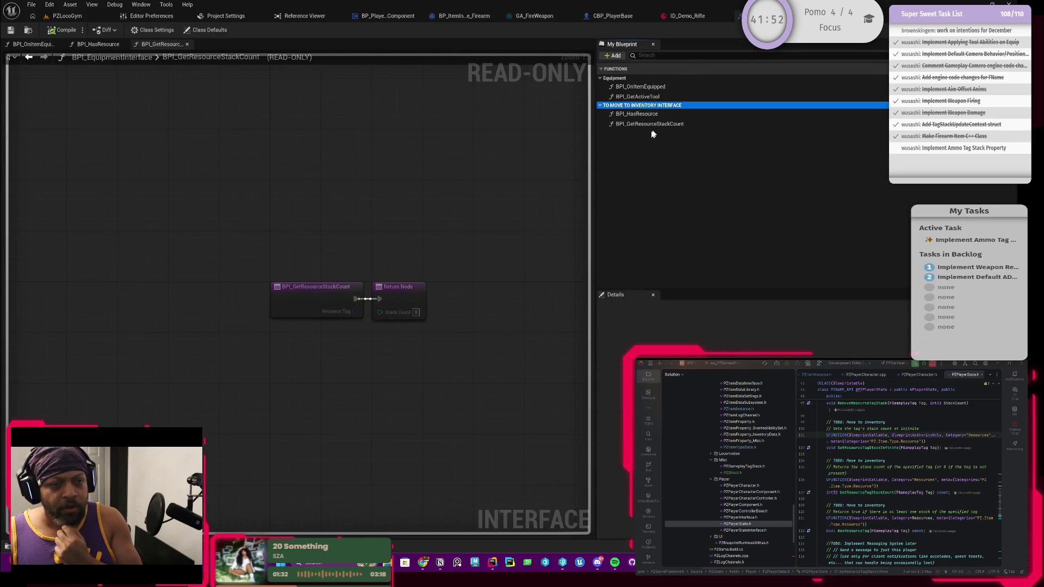
pyautogui.click(613, 56)
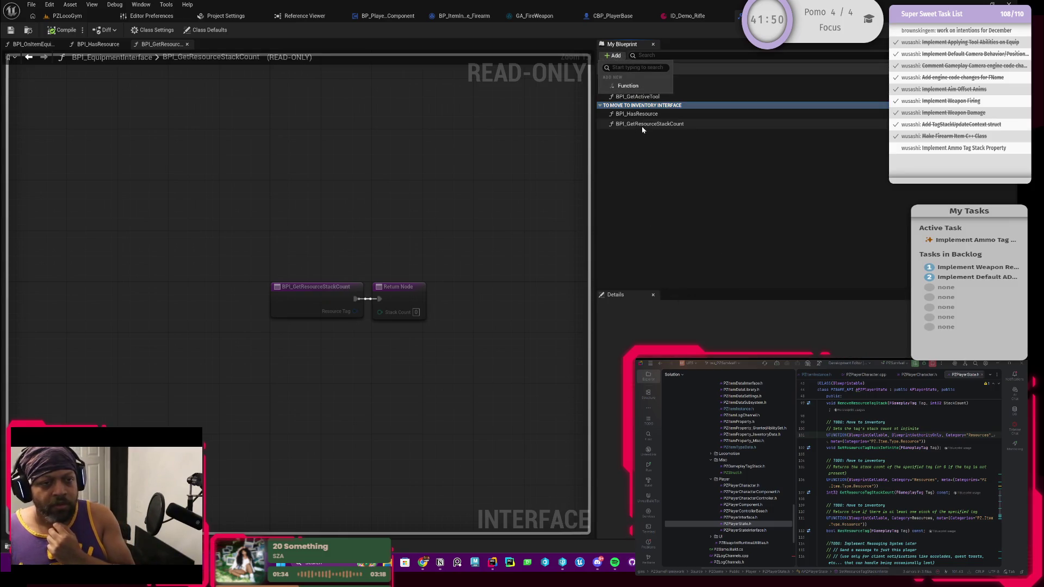
pyautogui.click(628, 86)
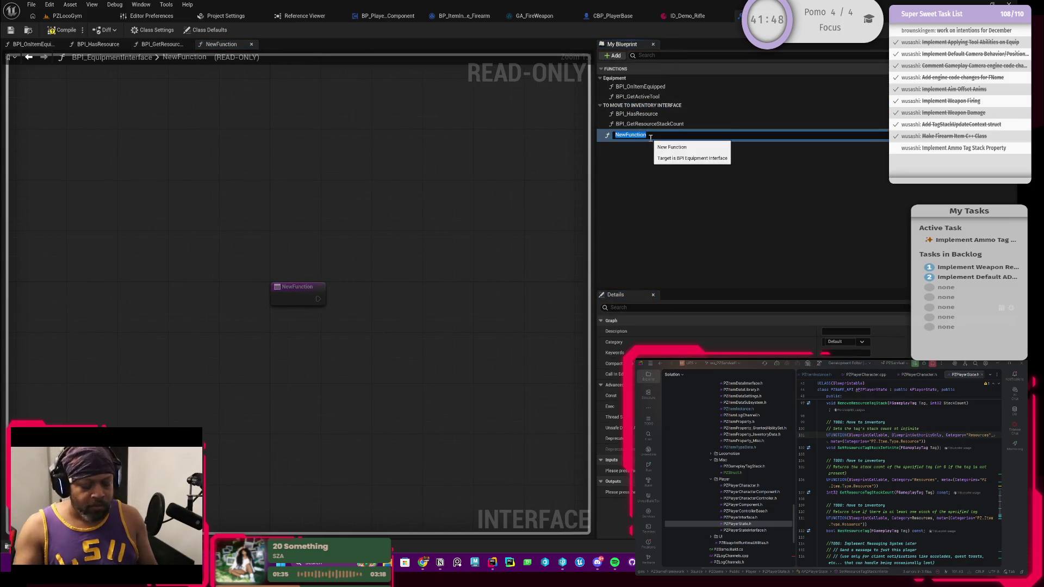
# Name the function BPI_RemoveResourceStack and file it under TO MOVE TO INVENTORY INTERFACE.
pyautogui.write('BPI')
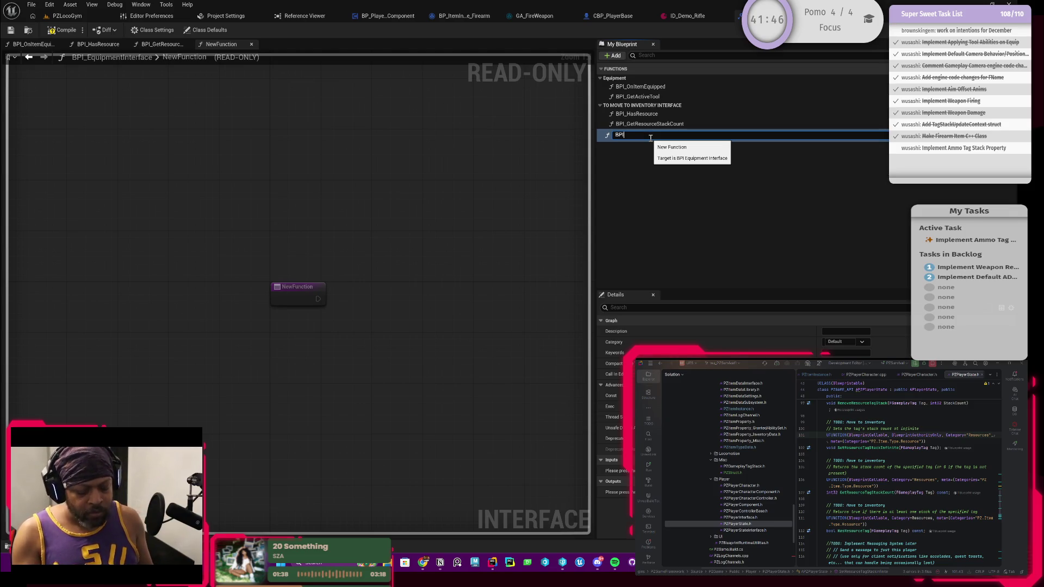
pyautogui.write('_')
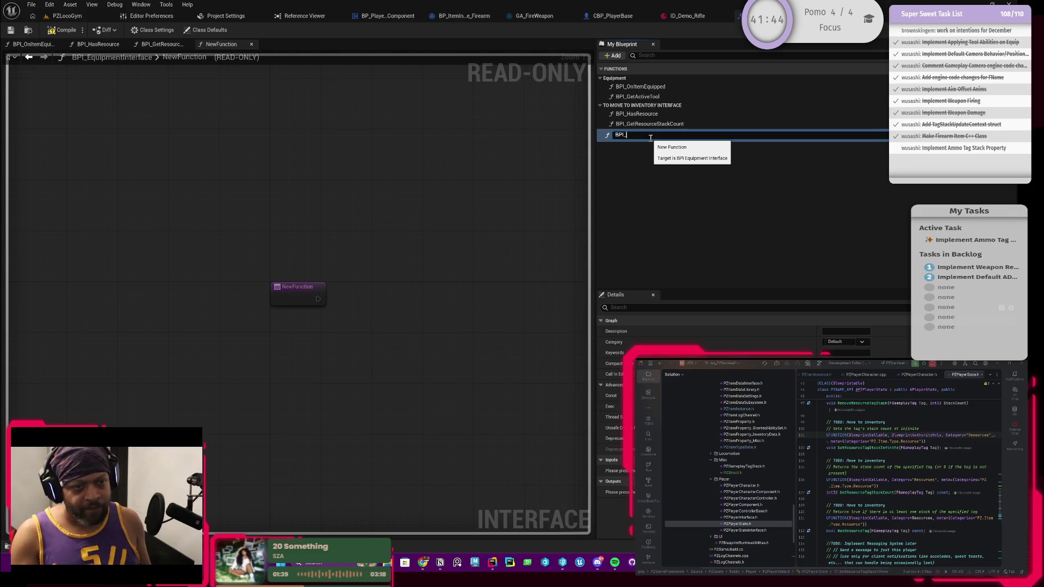
pyautogui.write('S')
pyautogui.press('BackSpace')
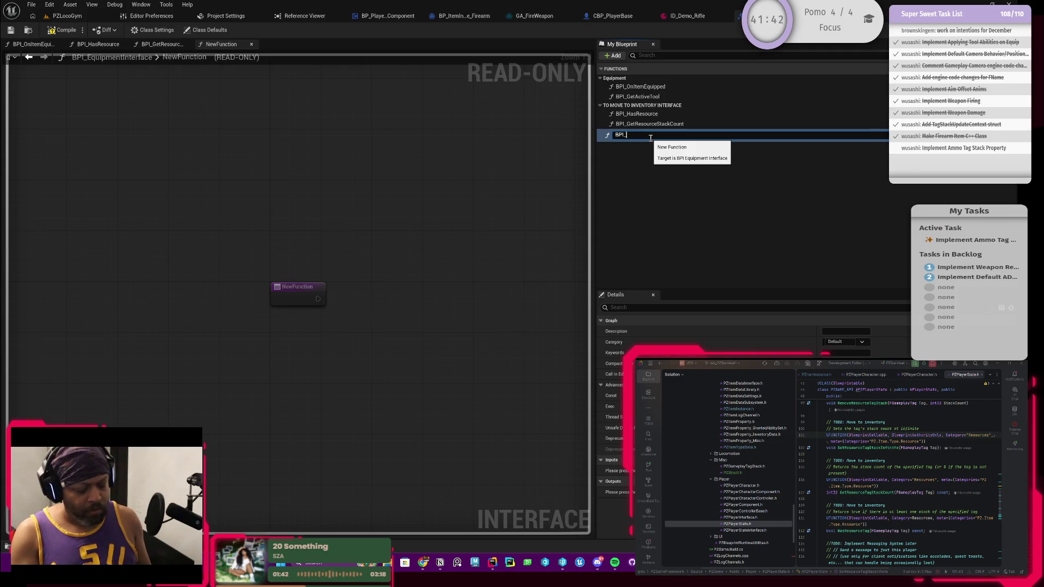
pyautogui.write('Remove')
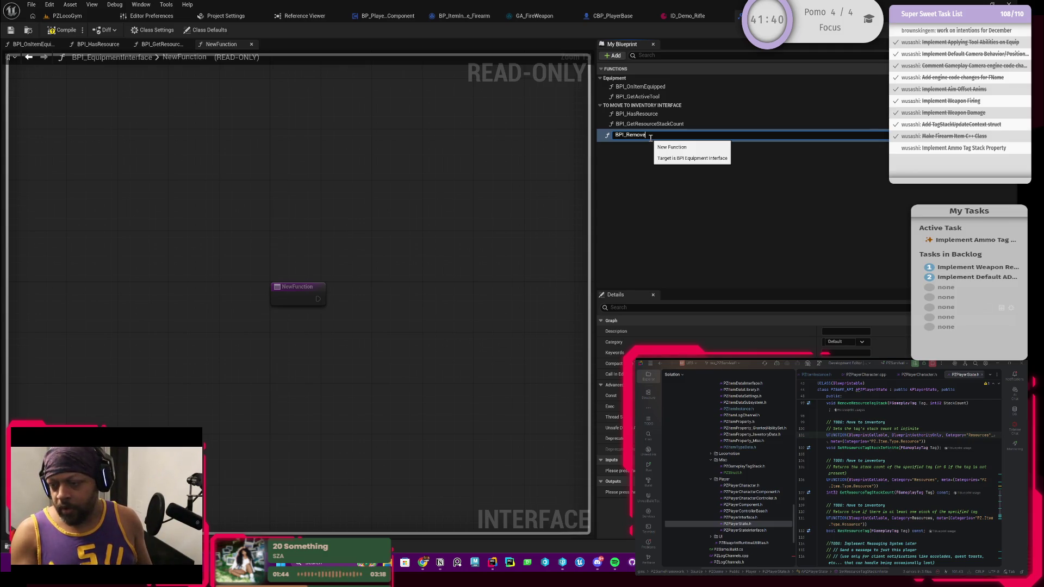
pyautogui.write('Res')
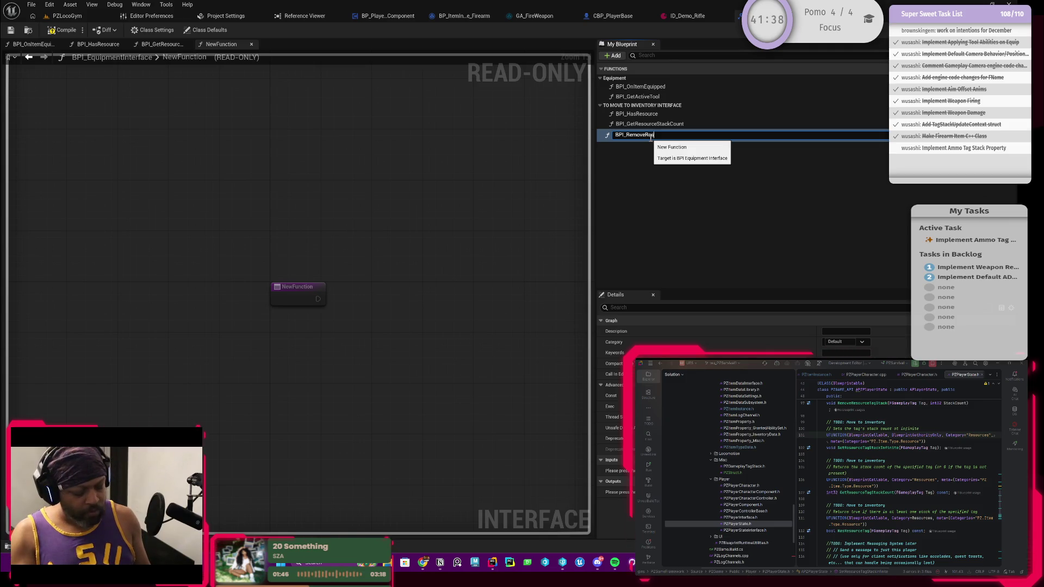
pyautogui.write('ource')
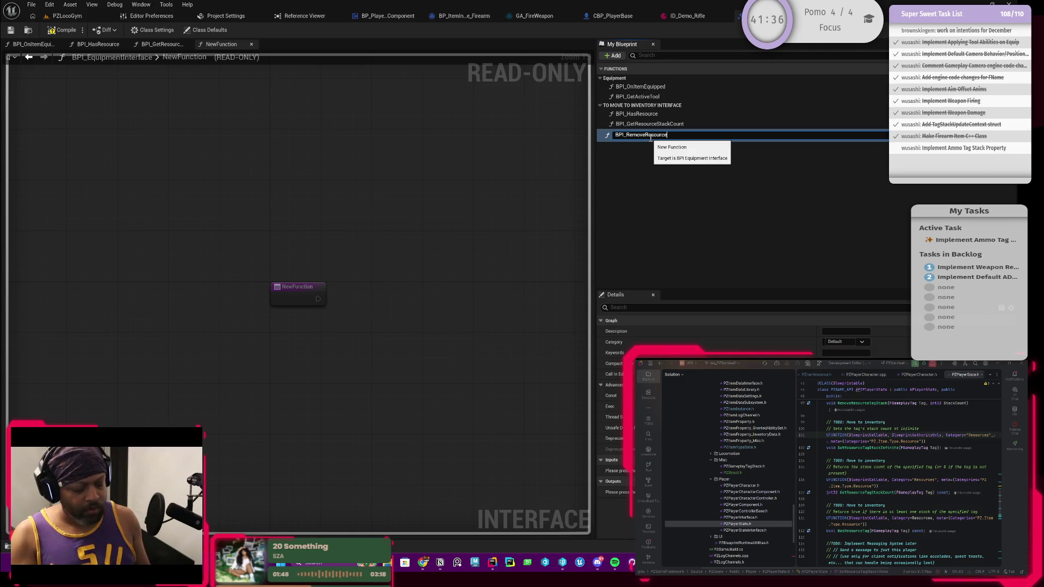
pyautogui.write('Stac')
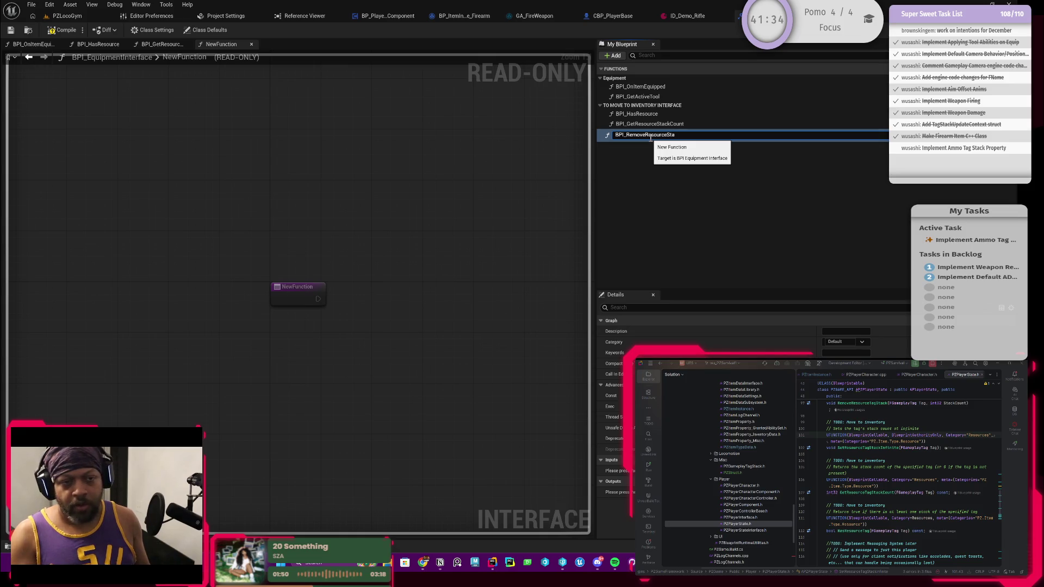
pyautogui.write('k')
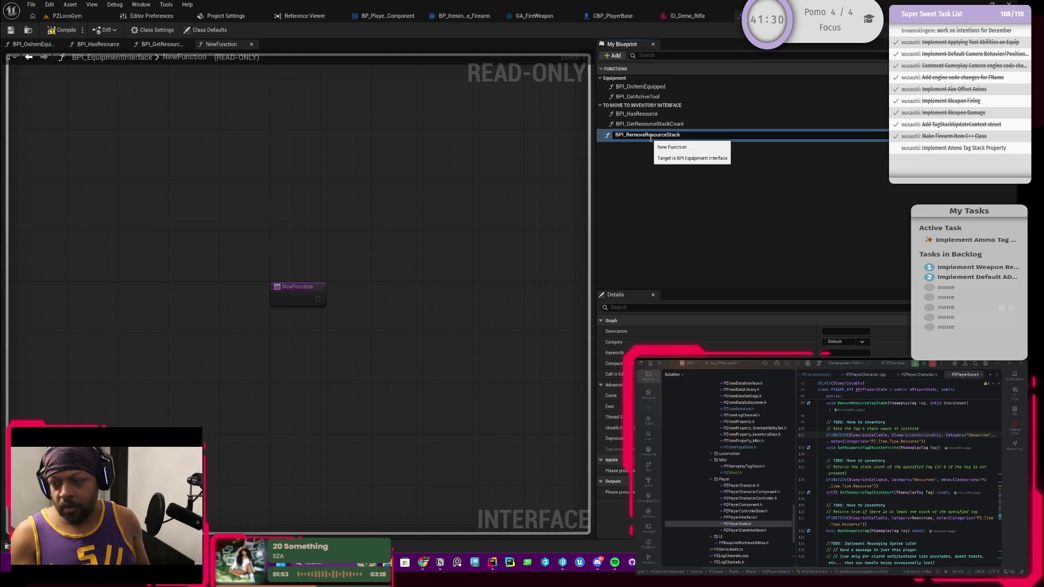
pyautogui.press('Return')
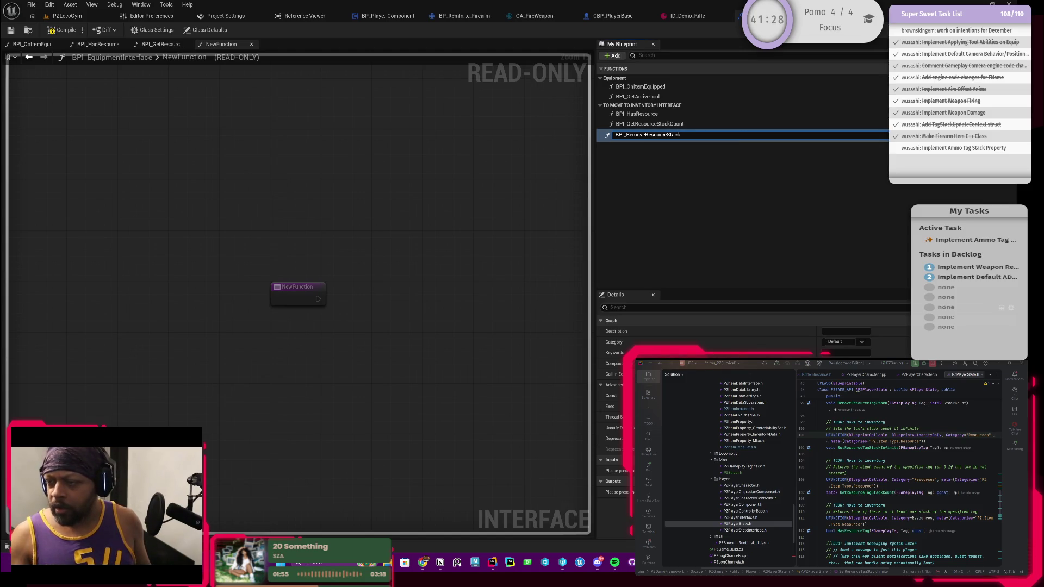
pyautogui.click(680, 135)
pyautogui.moveTo(680, 134); pyautogui.dragTo(667, 136)
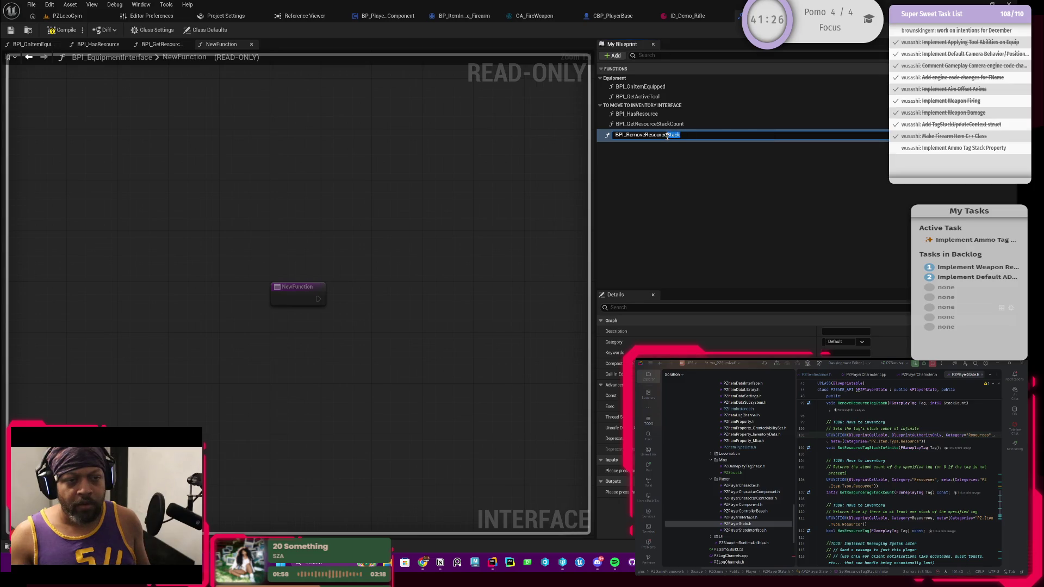
pyautogui.write('TagStack')
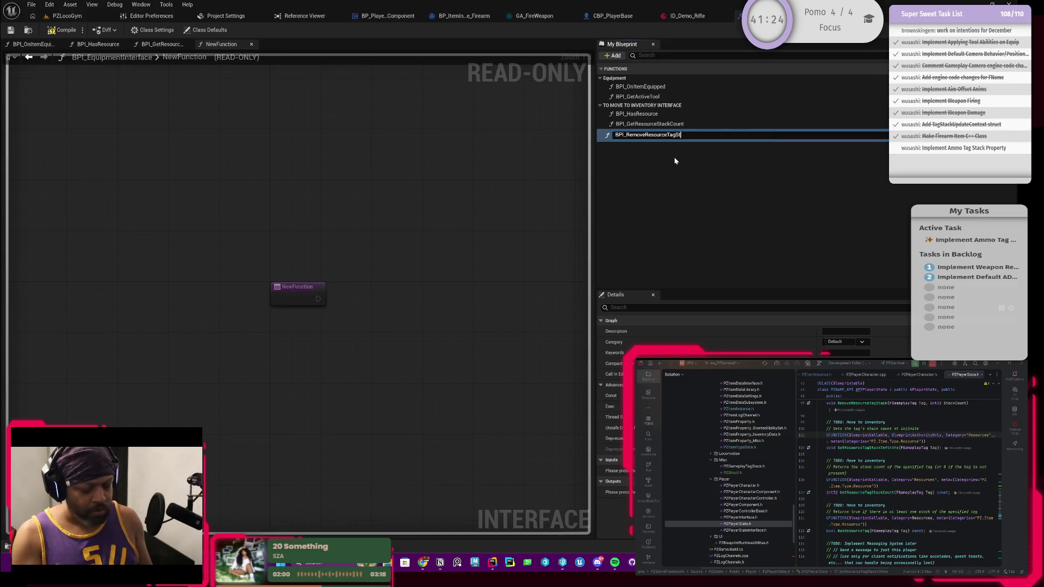
pyautogui.press('Return')
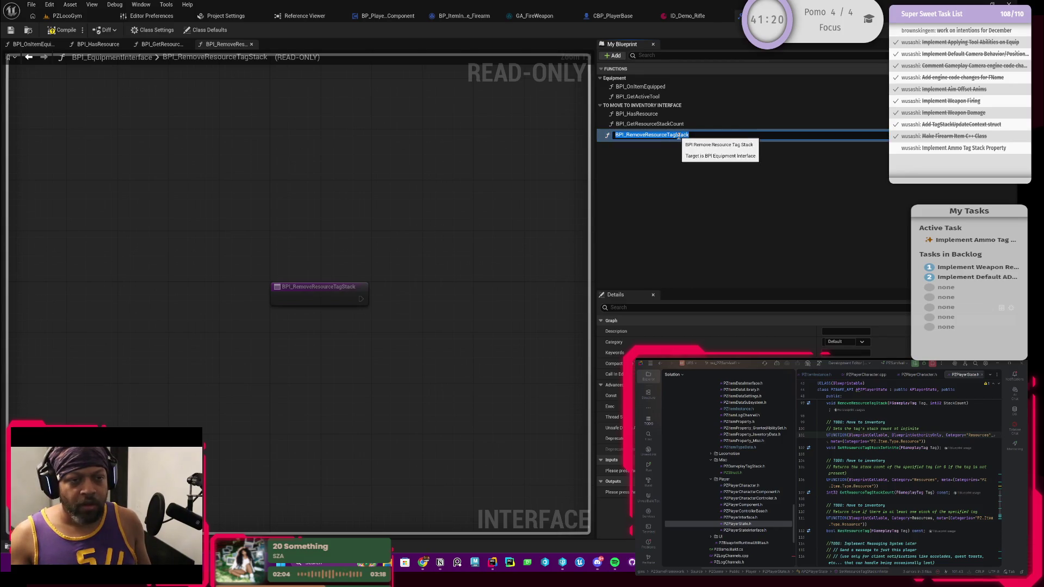
pyautogui.click(678, 135)
pyautogui.press('BackSpace')
pyautogui.press('BackSpace')
pyautogui.press('BackSpace')
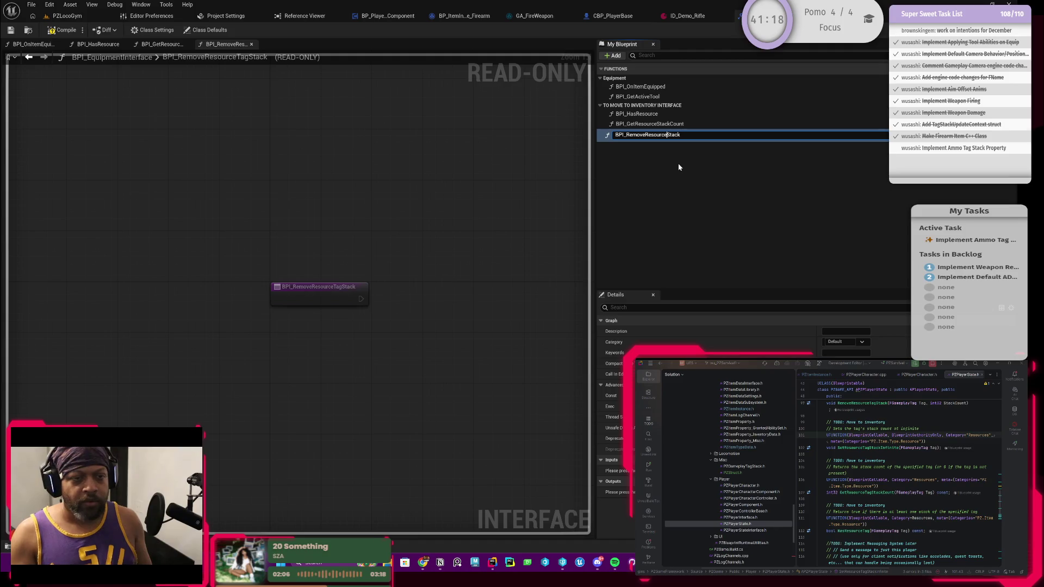
pyautogui.press('Return')
pyautogui.moveTo(670, 136); pyautogui.dragTo(662, 109)
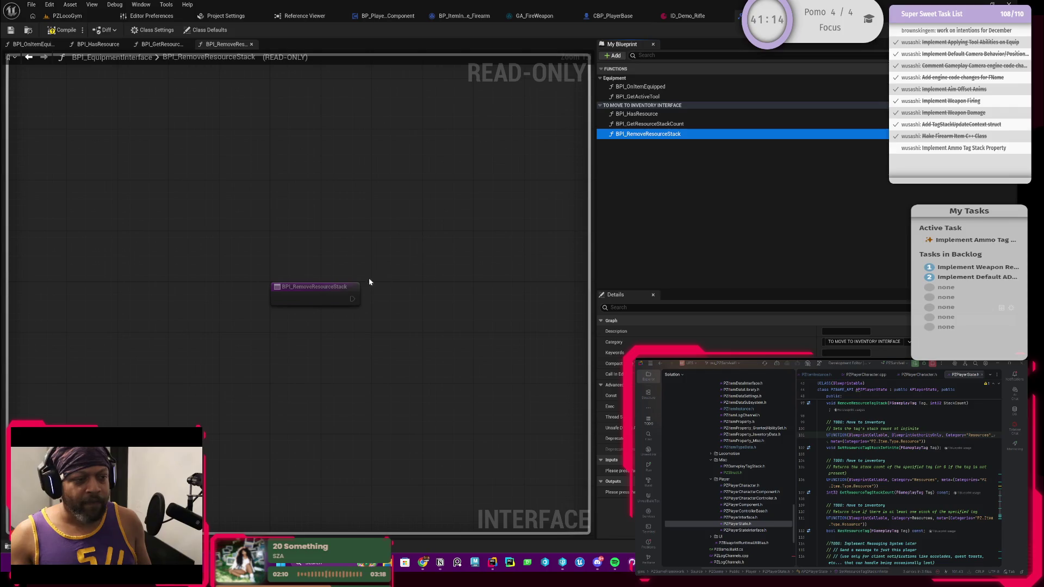
# Add a new input named ResourceTag to the BPI_RemoveResourceStack function.
pyautogui.click(329, 289)
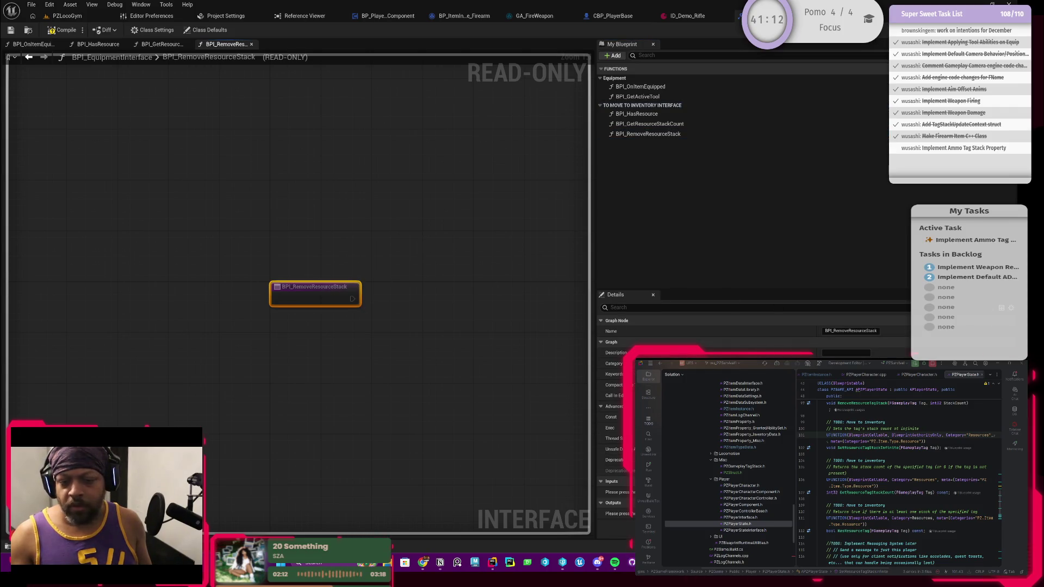
pyautogui.click(900, 481)
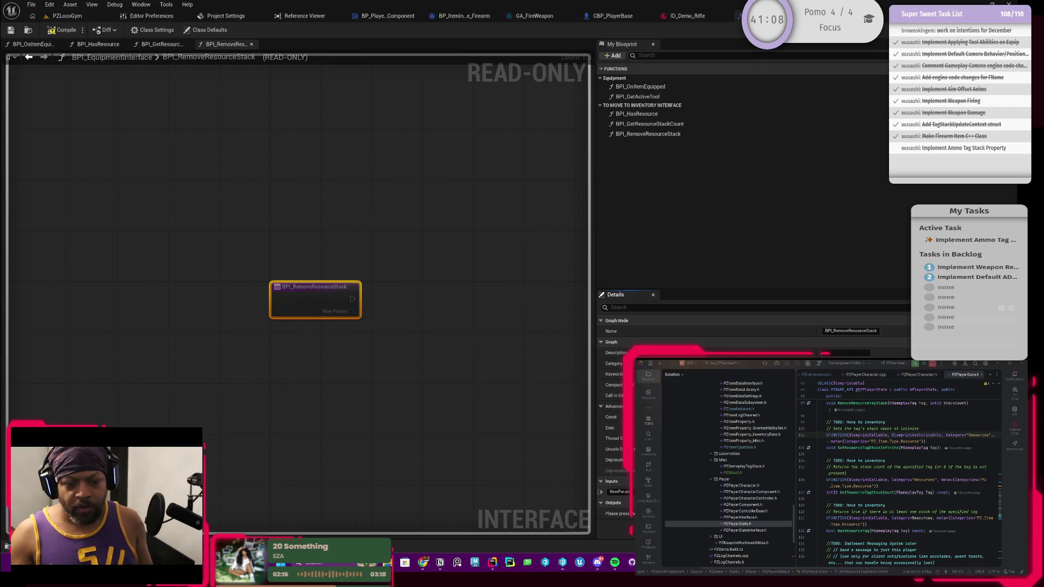
pyautogui.click(608, 491)
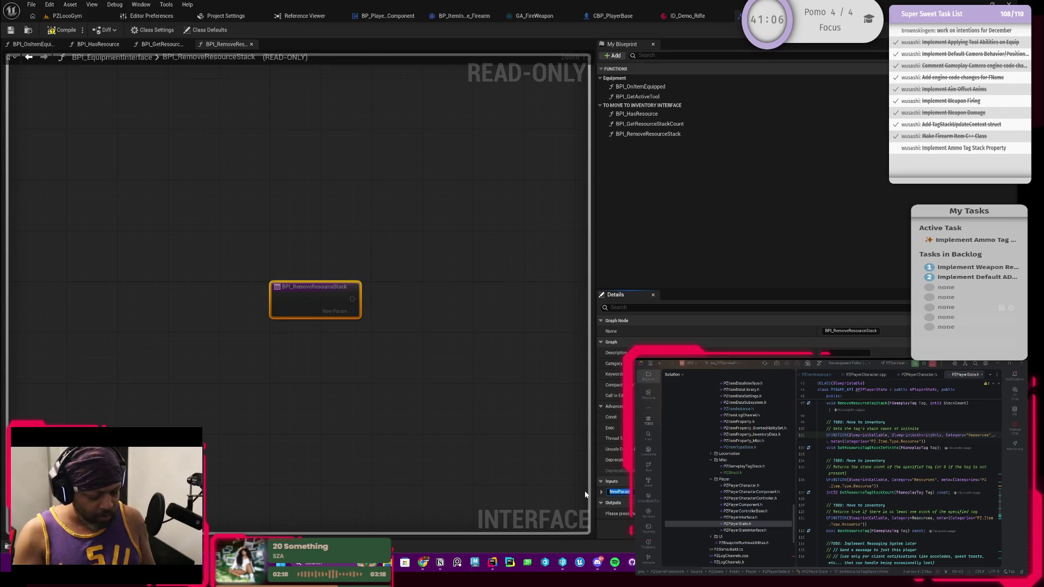
pyautogui.write('ResourceTa')
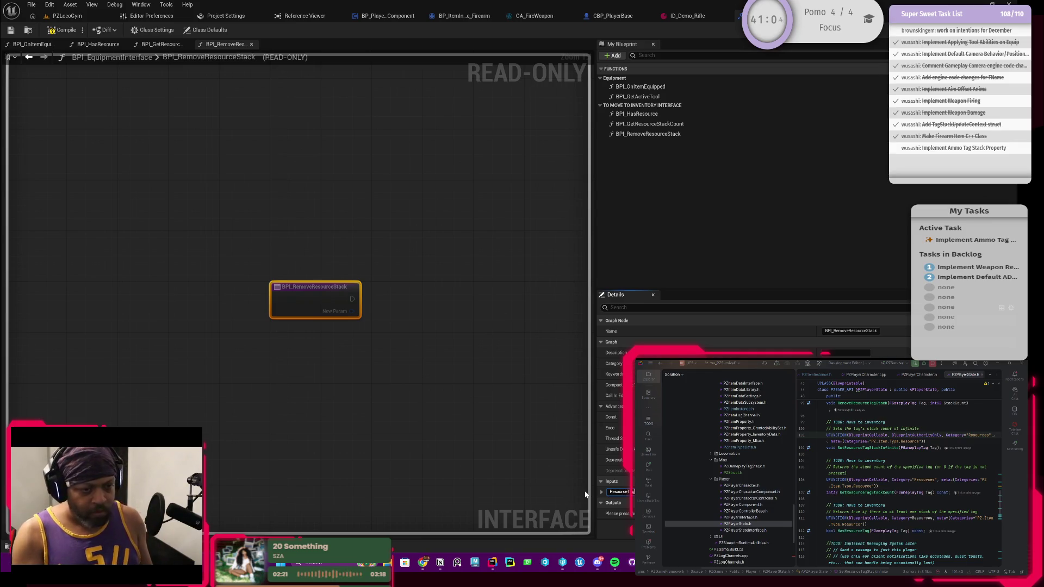
pyautogui.press('Return')
pyautogui.click(602, 491)
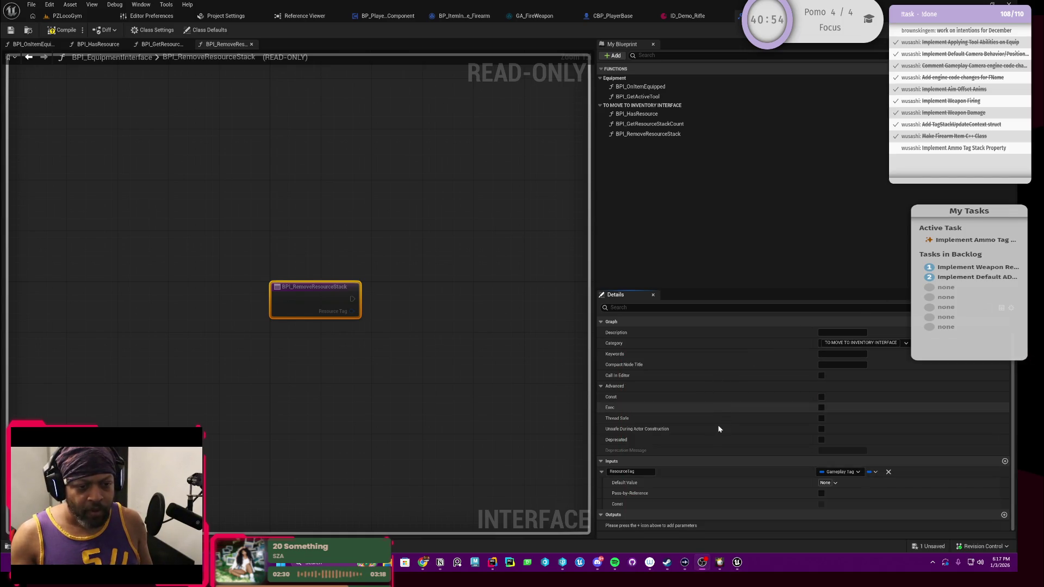
# Set ResourceTag's default gameplay tag to PZ.Item.Type.Resource.
pyautogui.click(827, 483)
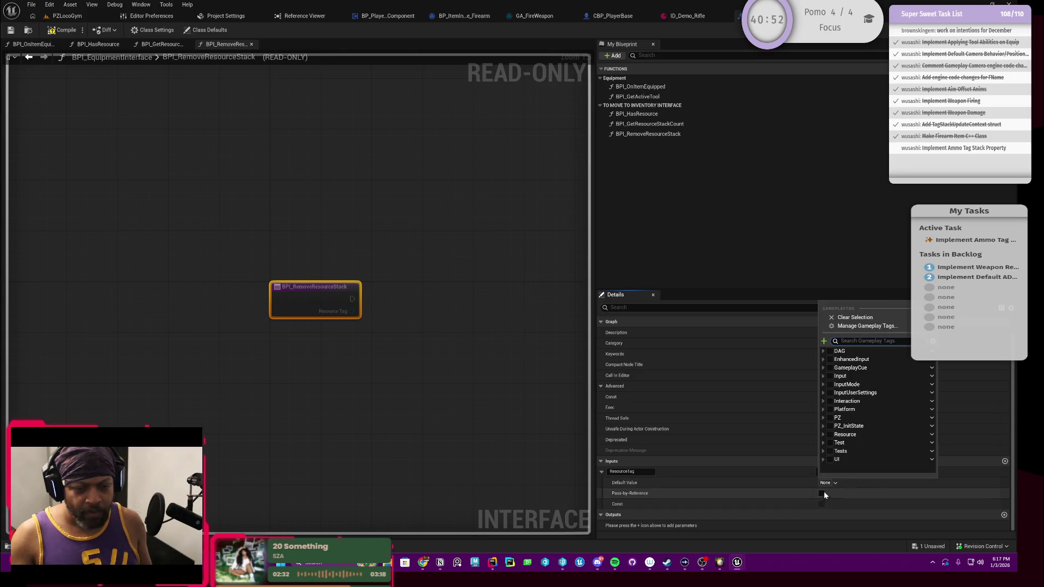
pyautogui.click(823, 417)
pyautogui.scroll(-1, 825, 435)
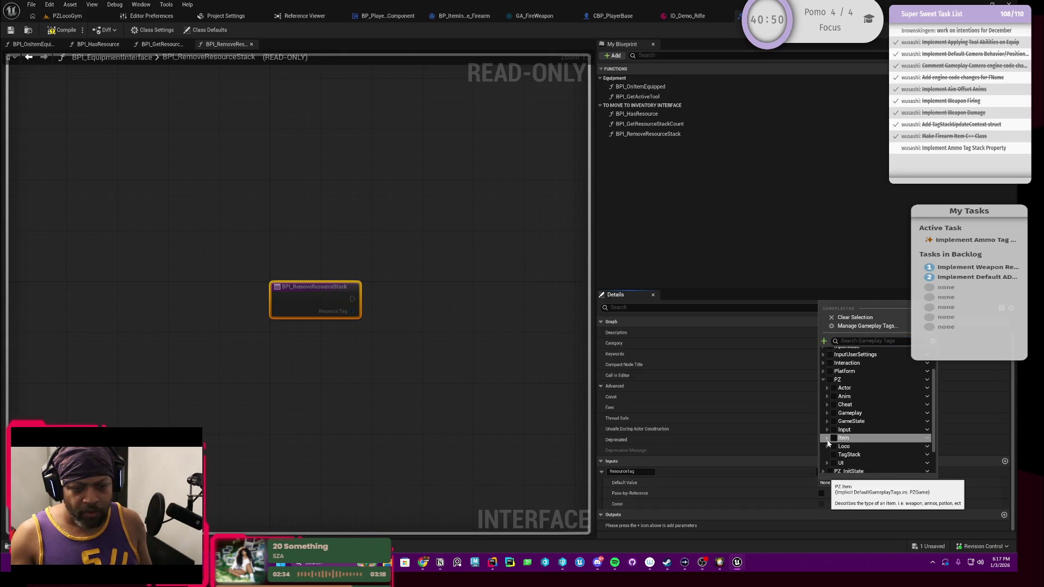
pyautogui.click(828, 438)
pyautogui.scroll(-3, 828, 446)
pyautogui.click(831, 403)
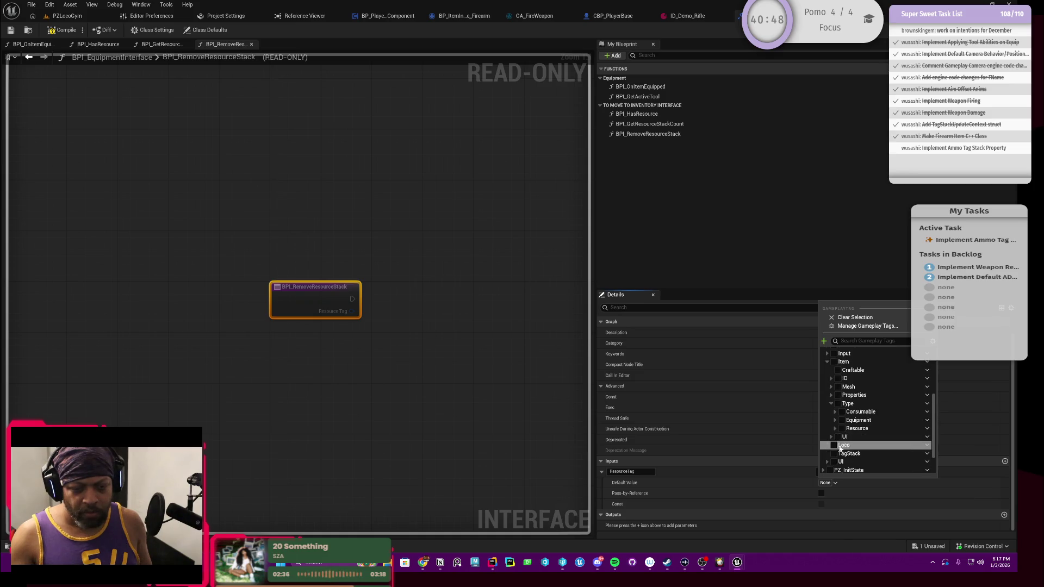
pyautogui.click(841, 430)
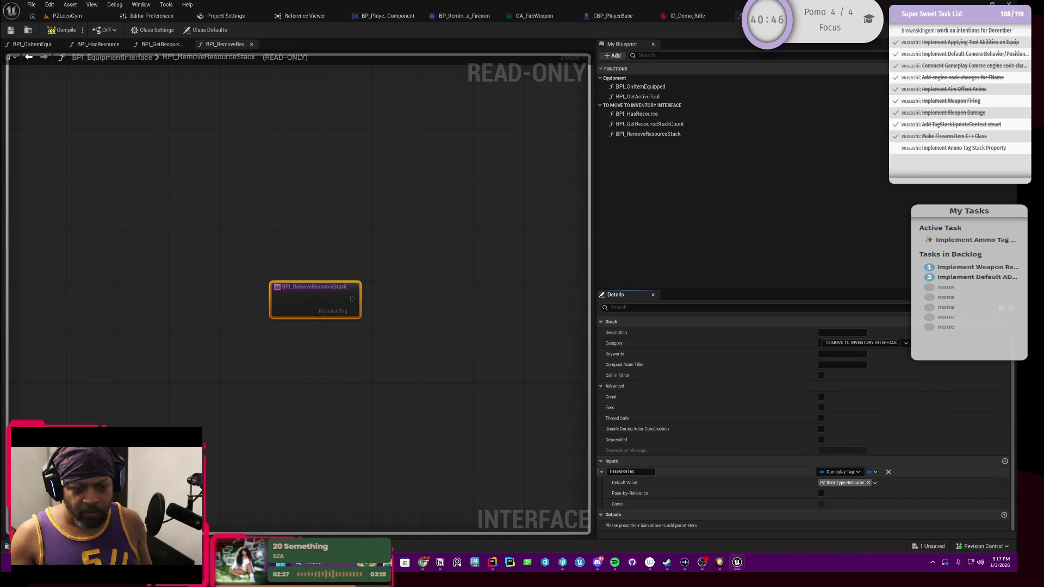
# Add an Integer input named StackCount and compile the interface with F7.
pyautogui.click(1004, 462)
pyautogui.click(840, 515)
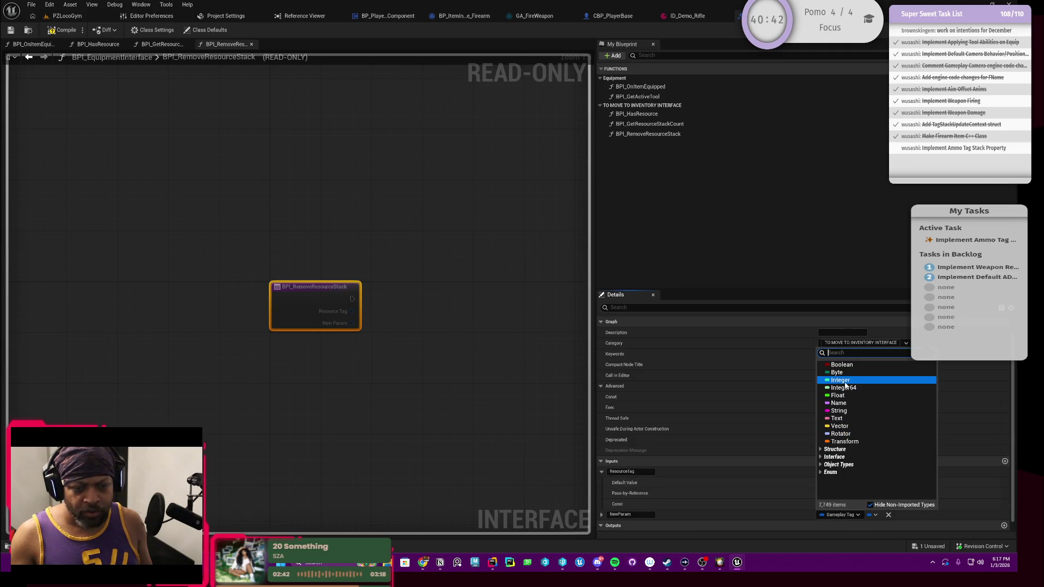
pyautogui.click(838, 381)
pyautogui.click(634, 515)
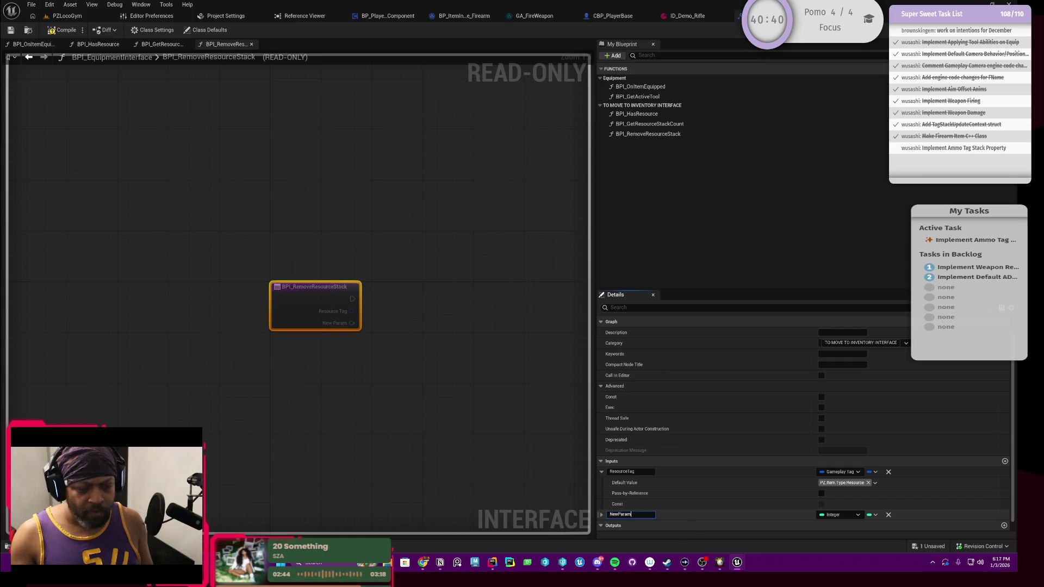
pyautogui.write('S')
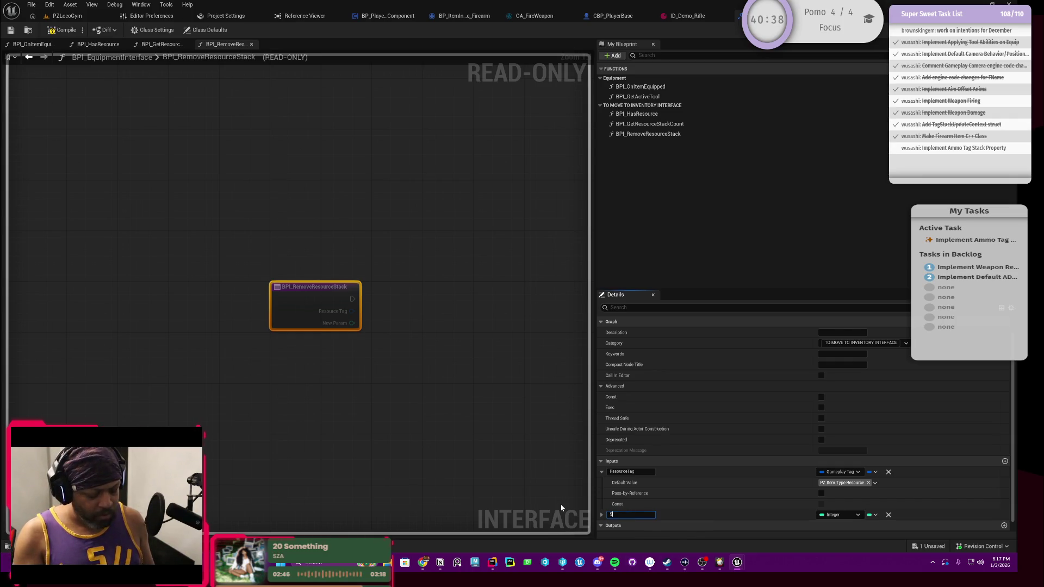
pyautogui.write('tackCount')
pyautogui.press('Return')
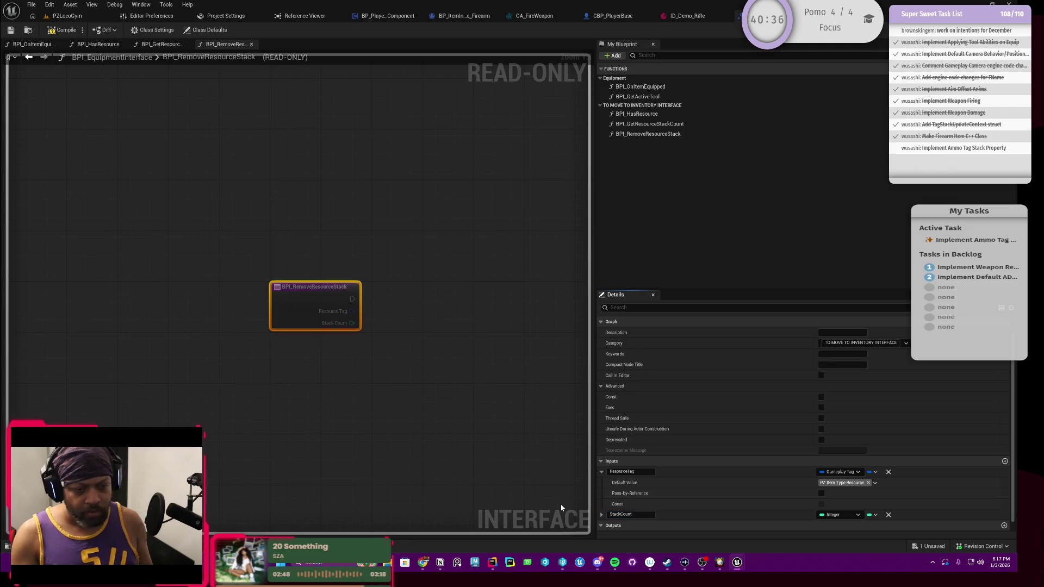
pyautogui.press('F7')
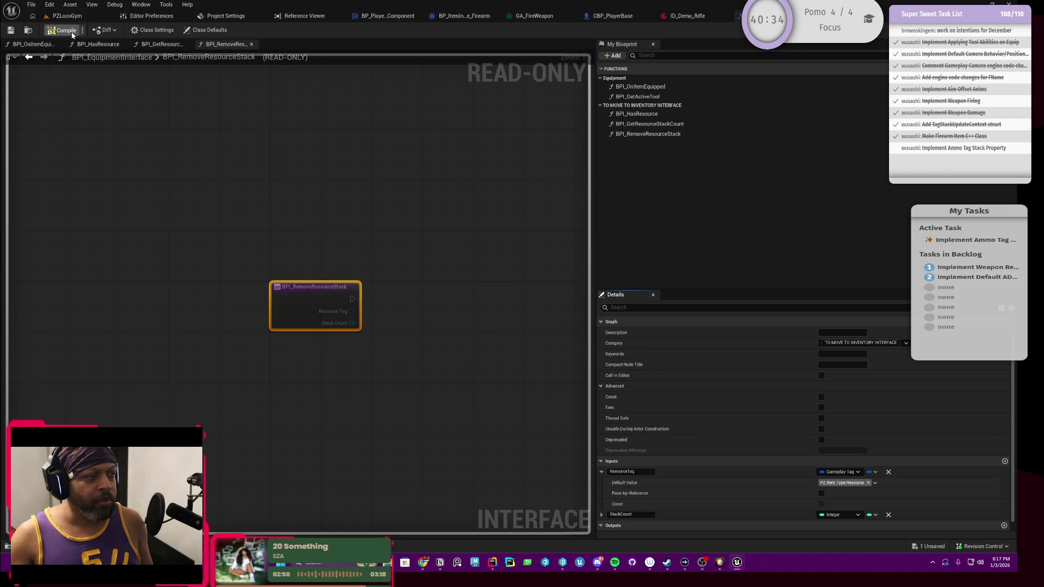
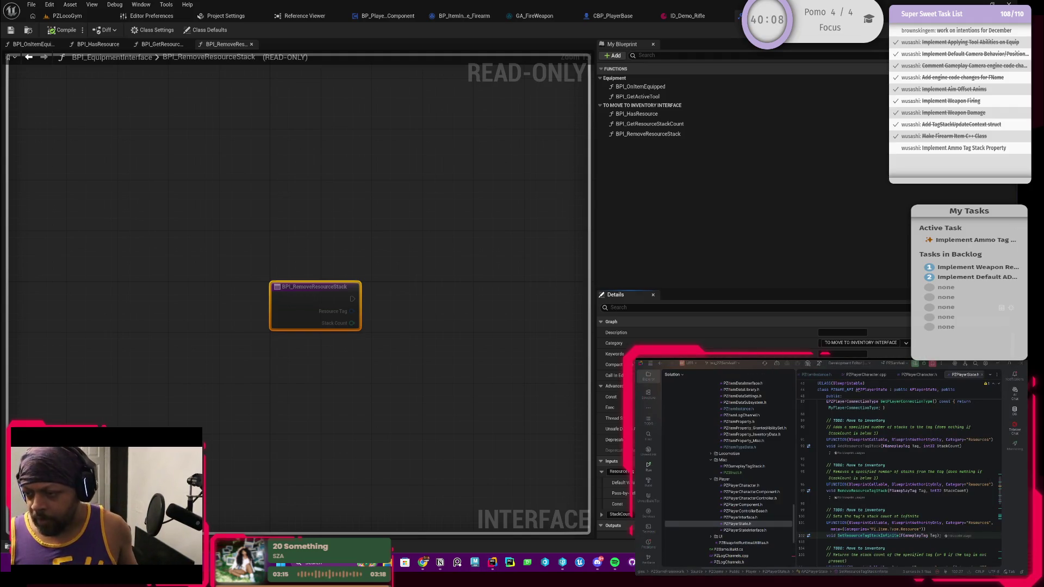
# Follow RemoveResourceTagStack into PZPlayerState.cpp, then into RemoveStack in PZGameplayTagStack.cpp.
pyautogui.scroll(-2, 898, 479)
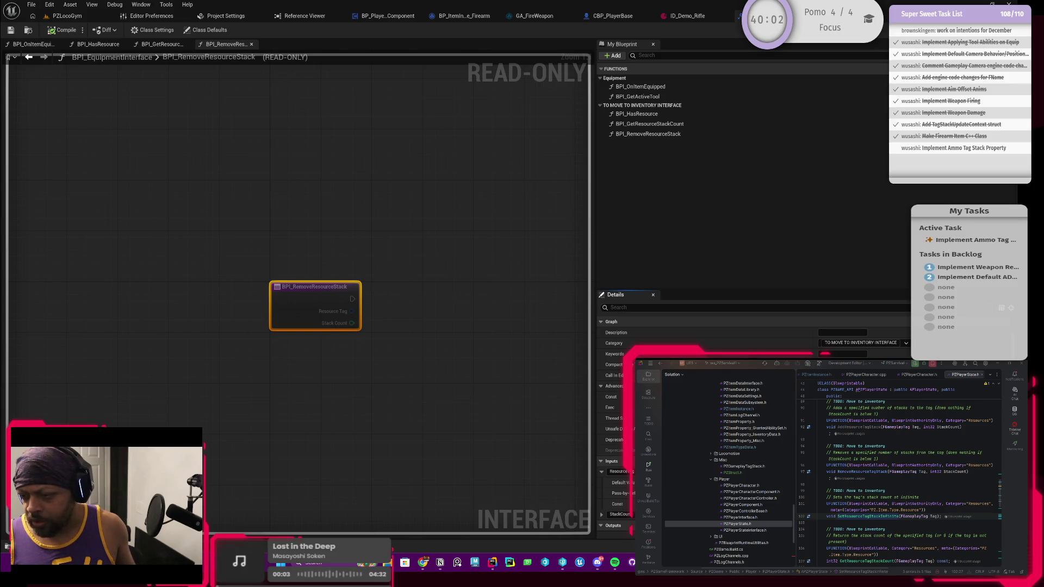
pyautogui.keyDown('ctrl'); pyautogui.click(856, 471); pyautogui.keyUp('ctrl')
pyautogui.keyDown('ctrl'); pyautogui.click(873, 459); pyautogui.keyUp('ctrl')
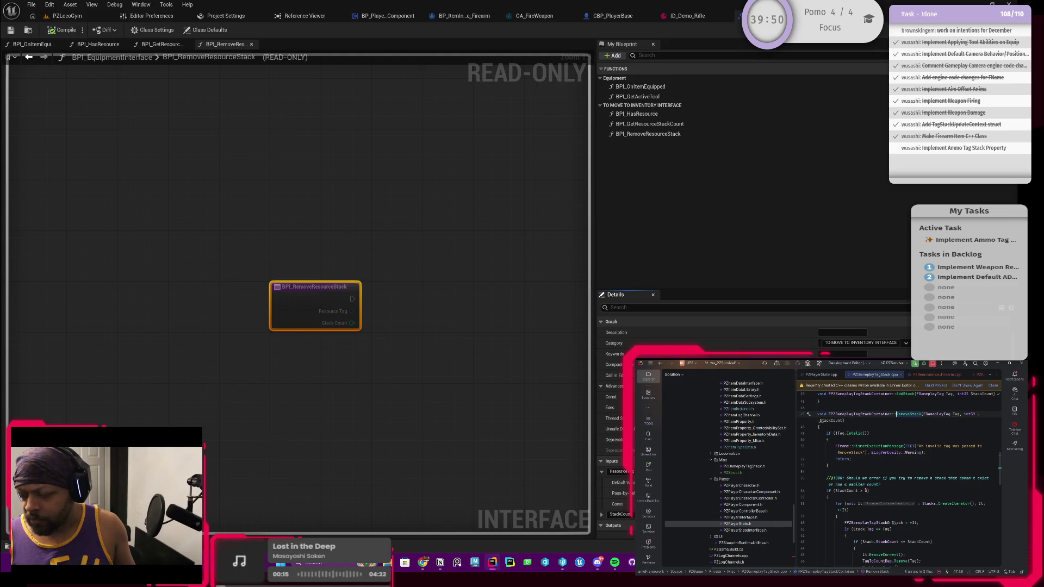
pyautogui.scroll(-2, 871, 491)
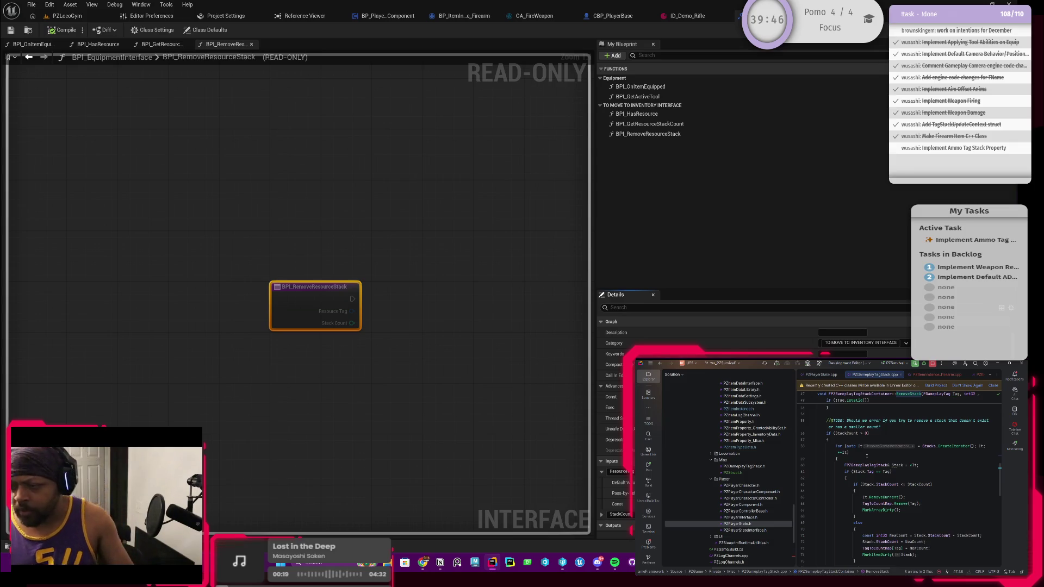
pyautogui.scroll(-2, 897, 478)
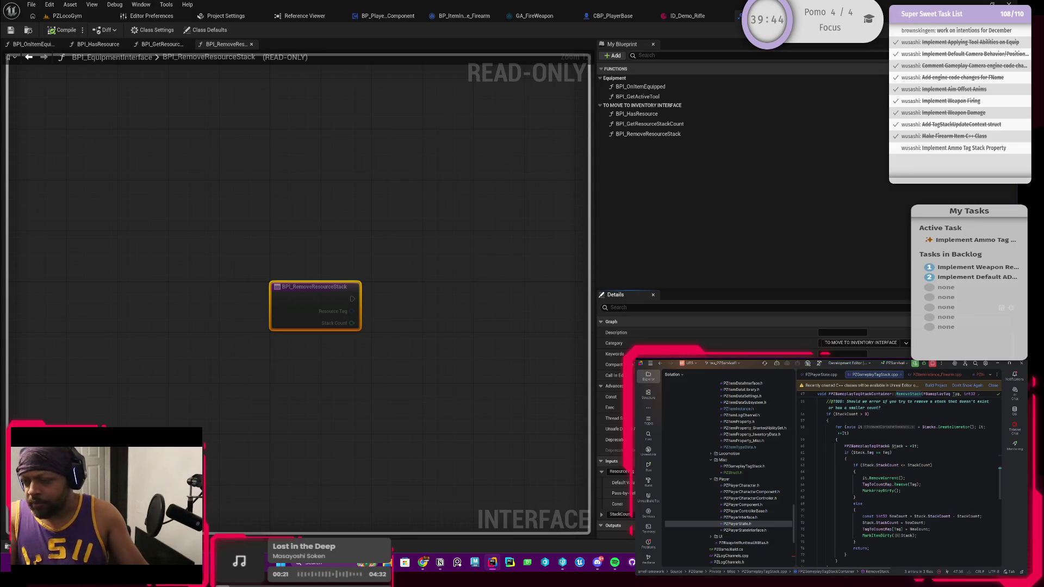
pyautogui.scroll(2, 867, 470)
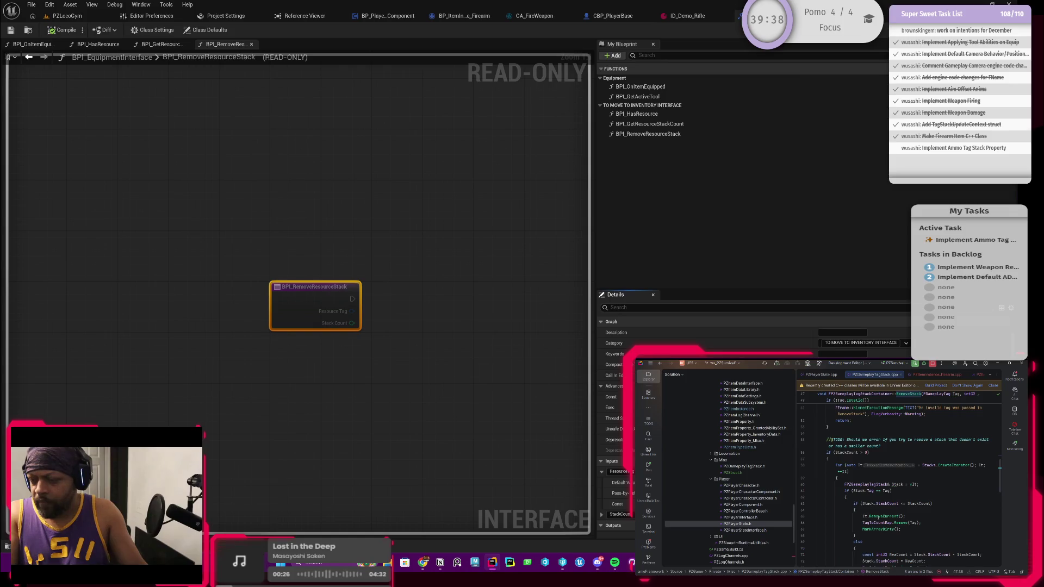
pyautogui.scroll(1, 878, 517)
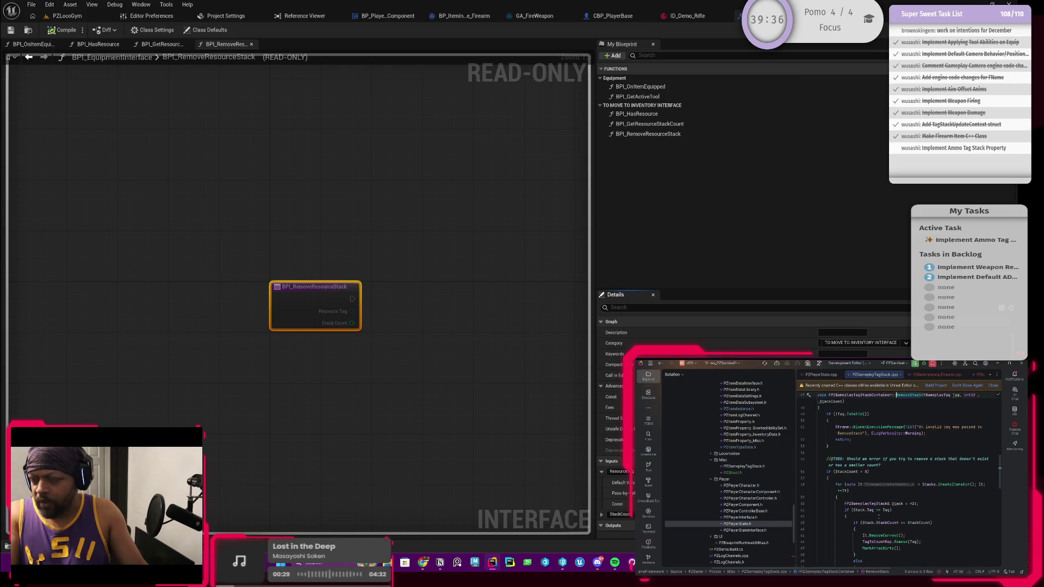
pyautogui.scroll(-1, 902, 478)
pyautogui.scroll(-1, 897, 479)
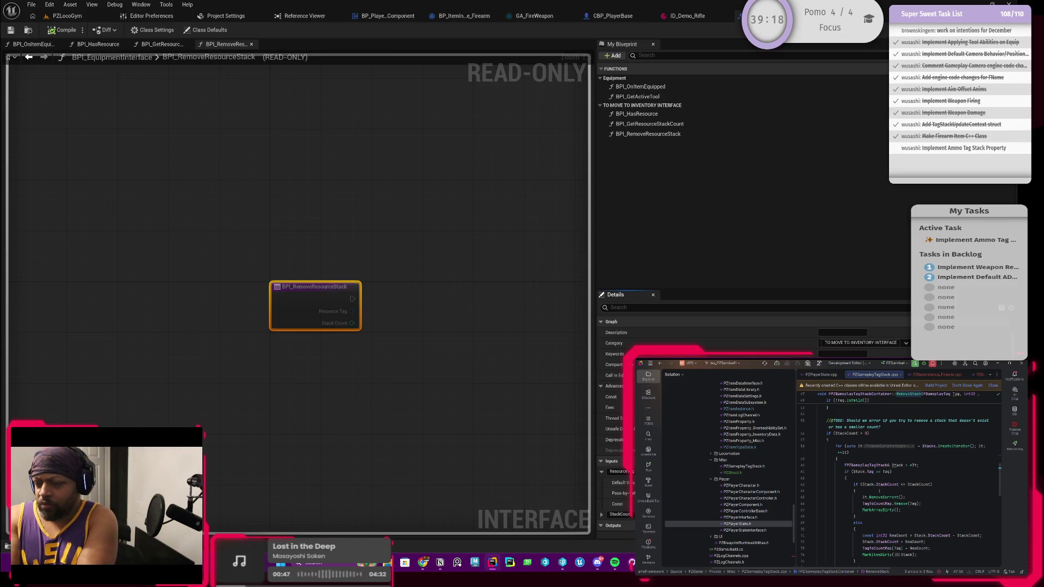
pyautogui.scroll(-3, 879, 491)
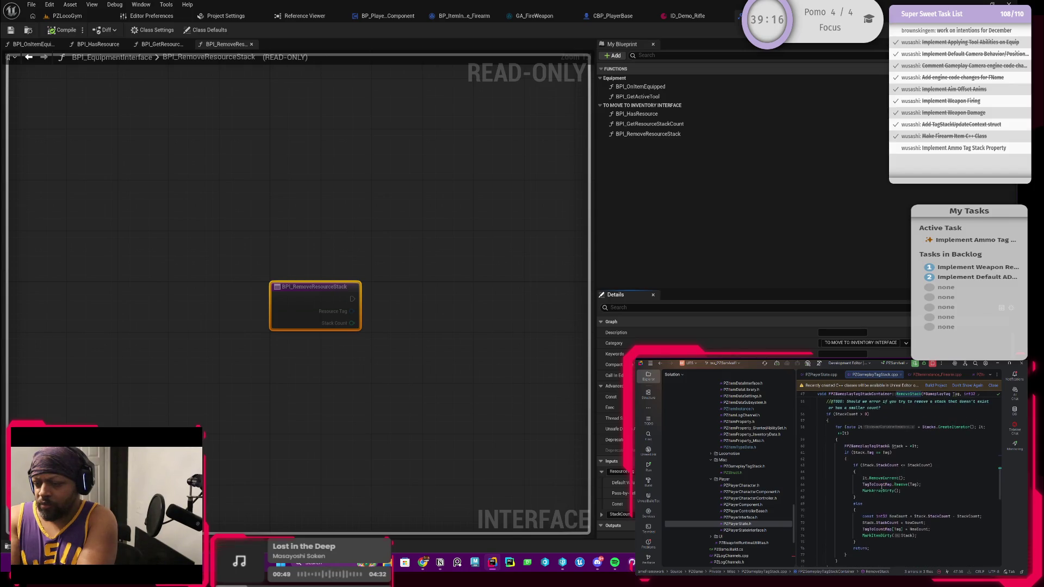
pyautogui.scroll(3, 878, 500)
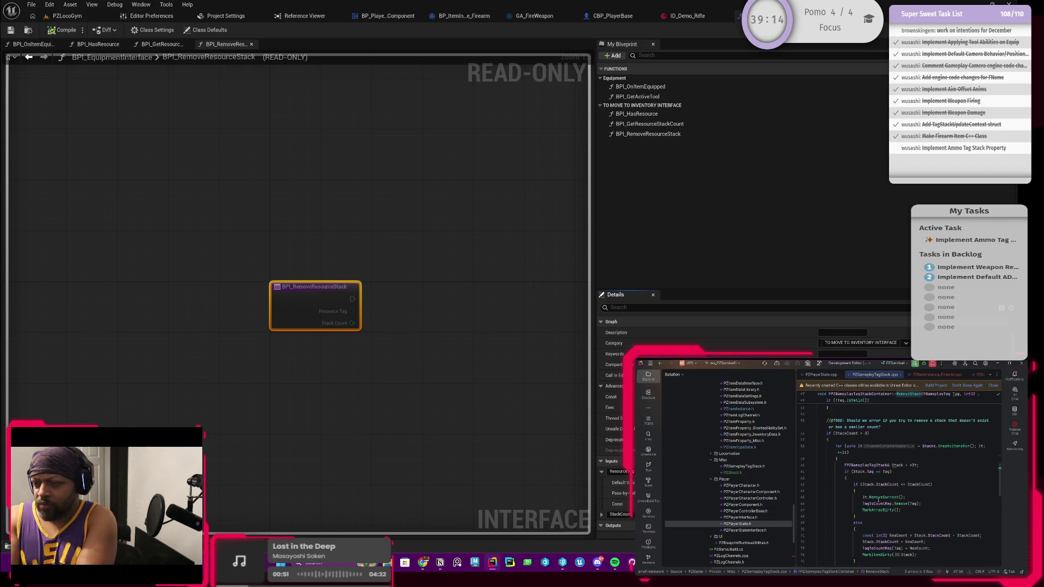
pyautogui.scroll(2, 879, 499)
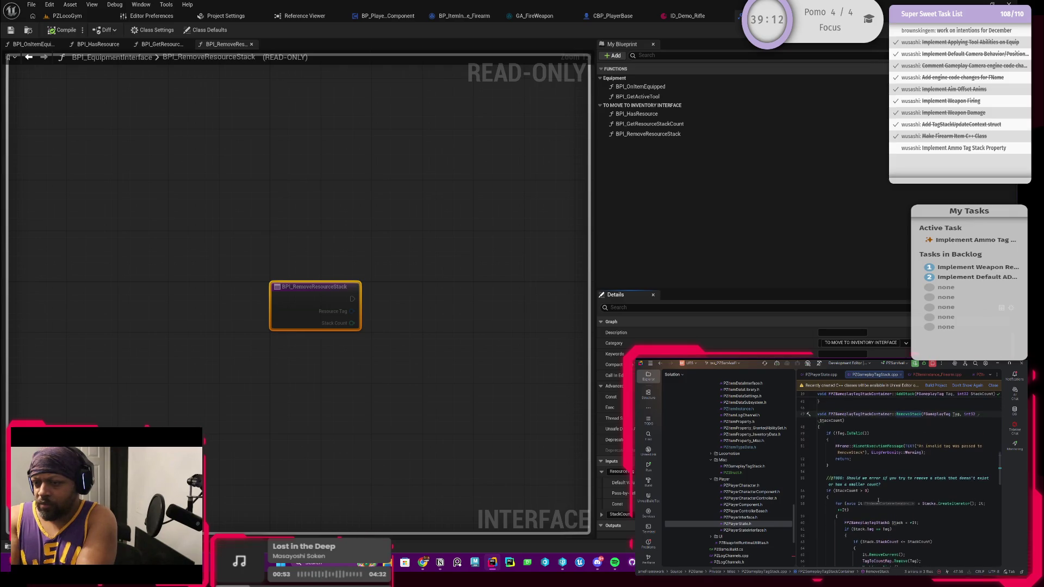
pyautogui.scroll(-2, 878, 500)
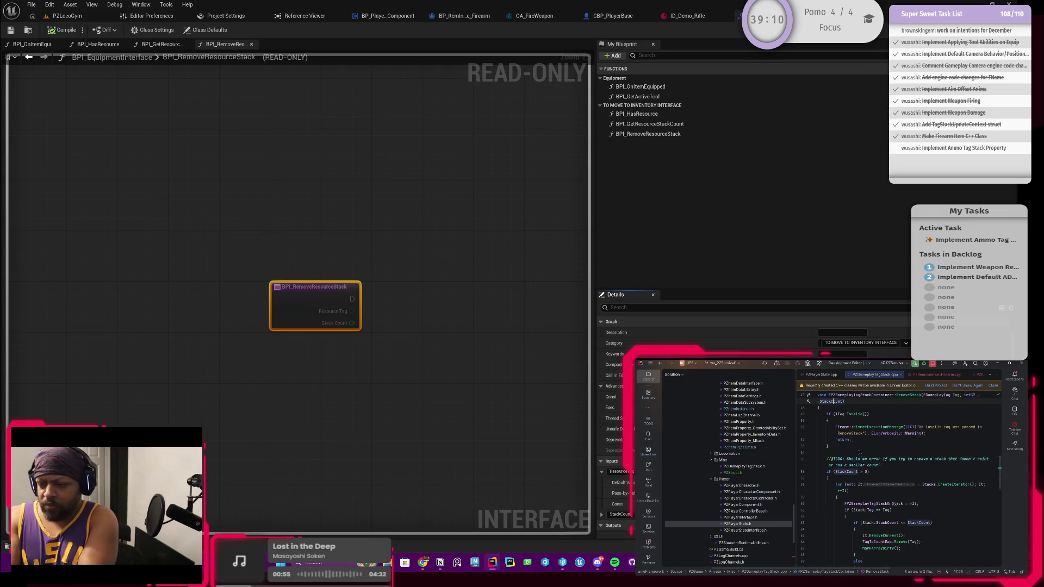
pyautogui.scroll(-3, 870, 477)
pyautogui.scroll(-3, 870, 477)
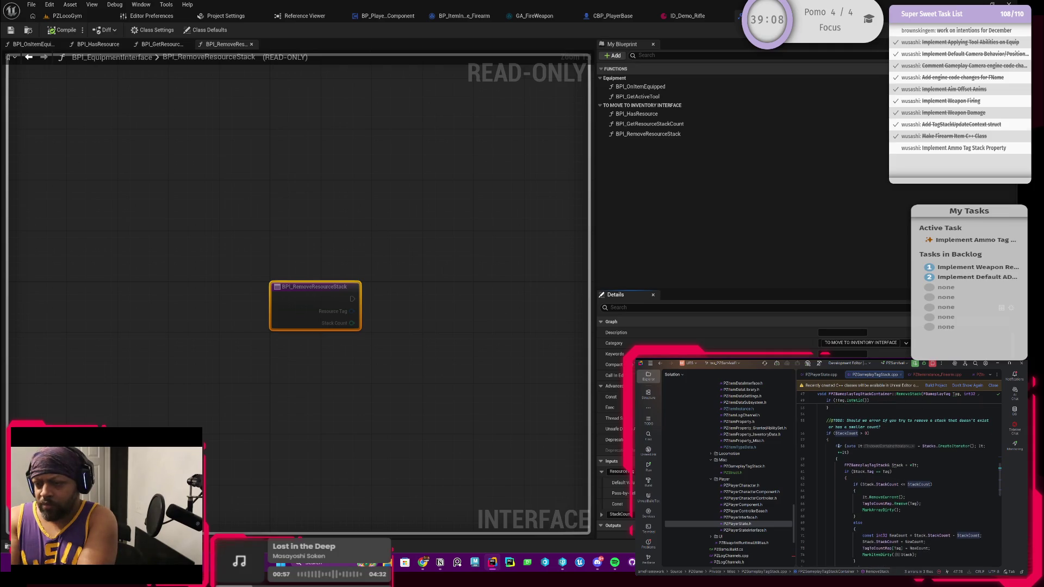
pyautogui.scroll(3, 838, 446)
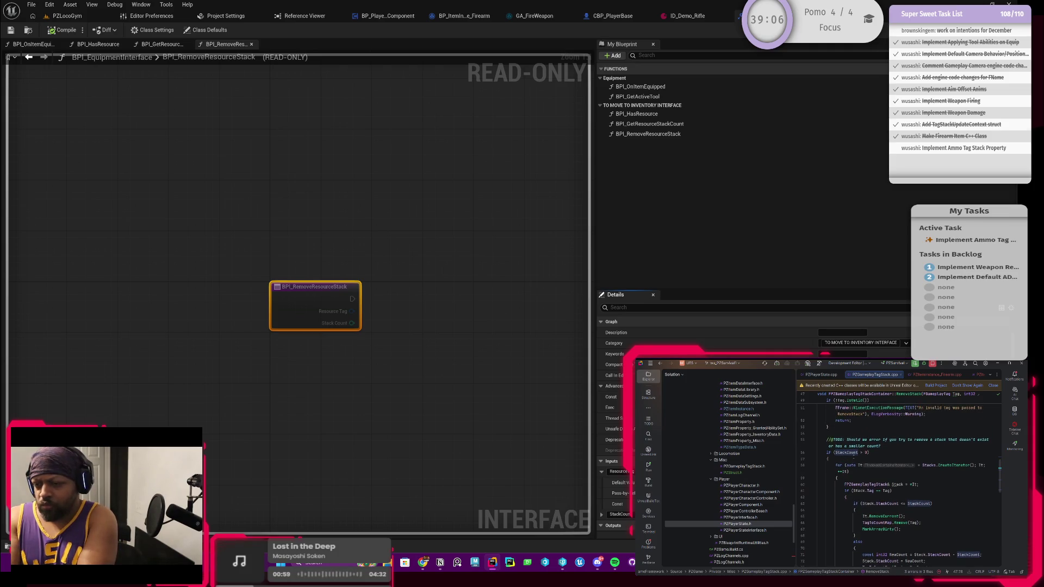
pyautogui.scroll(3, 855, 457)
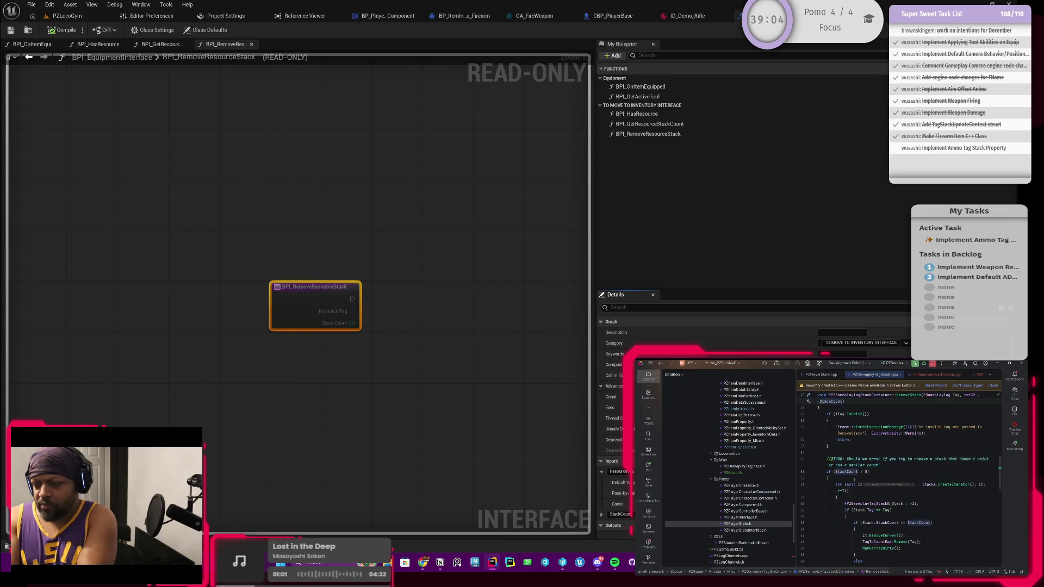
pyautogui.scroll(-3, 855, 479)
pyautogui.scroll(-3, 857, 473)
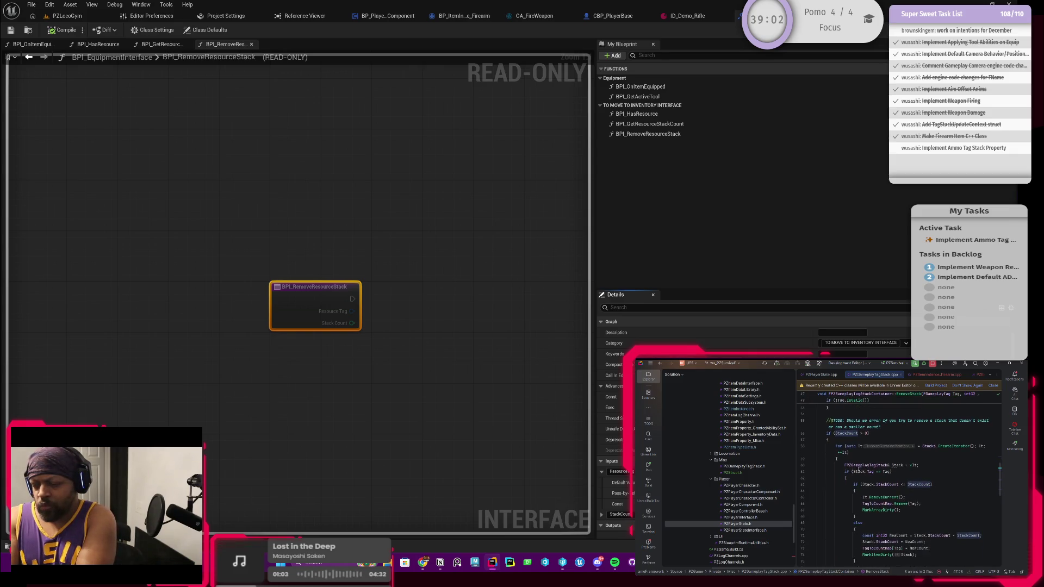
pyautogui.scroll(-3, 866, 463)
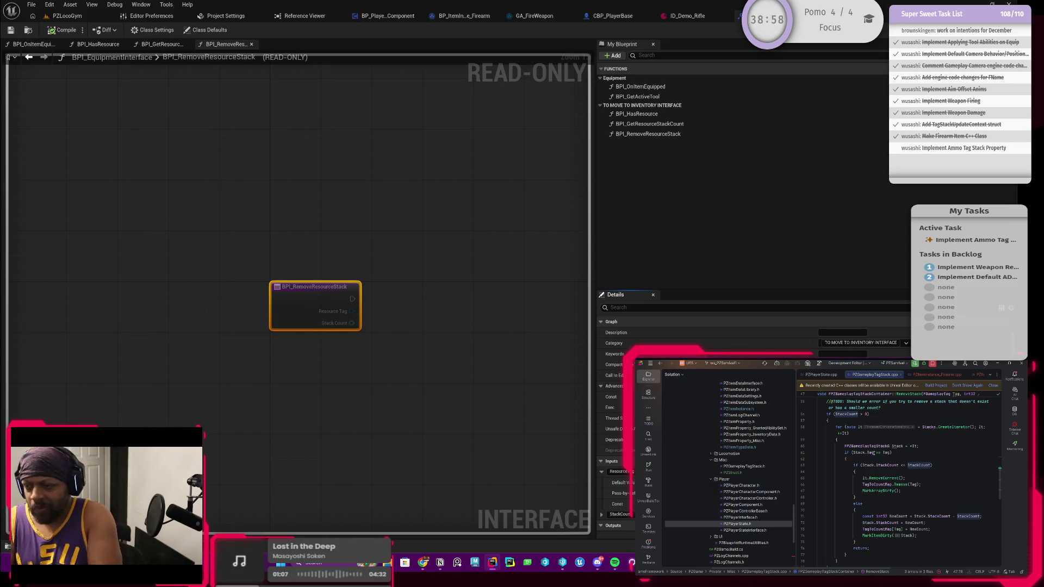
pyautogui.scroll(3, 874, 453)
pyautogui.scroll(9, 874, 453)
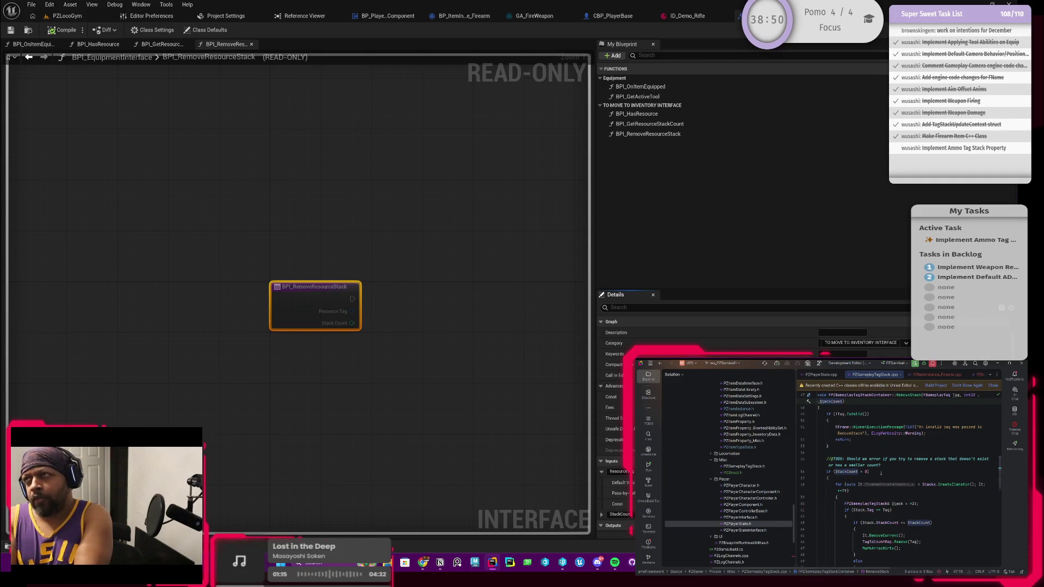
pyautogui.scroll(-3, 881, 473)
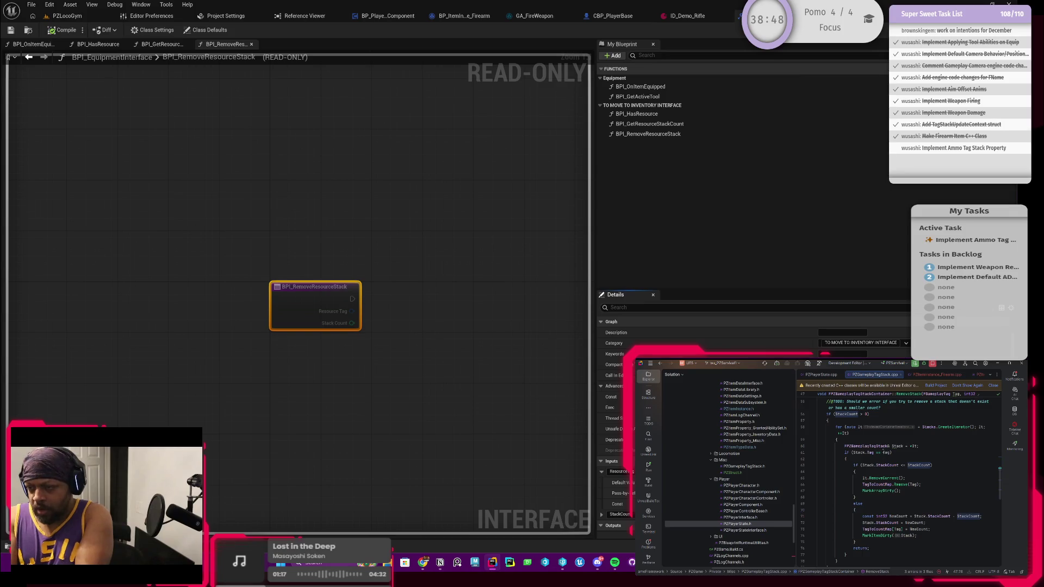
pyautogui.scroll(1, 897, 478)
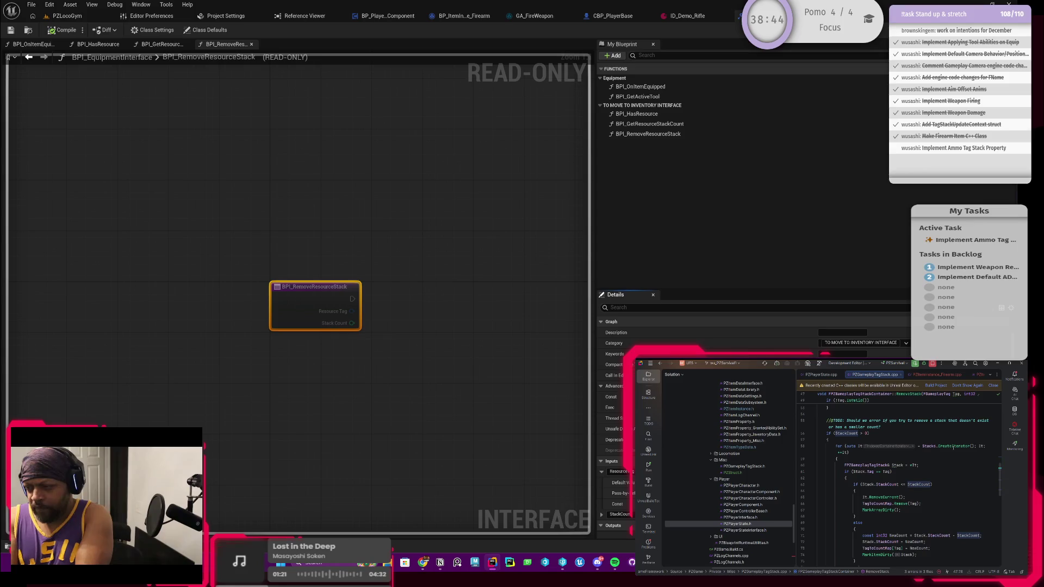
pyautogui.scroll(-1, 922, 478)
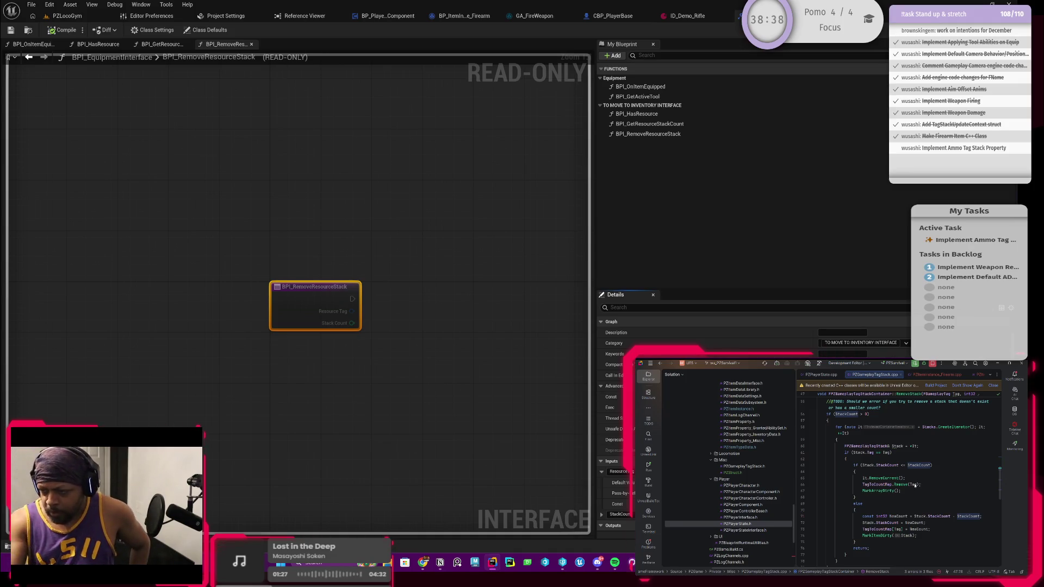
pyautogui.scroll(-1, 915, 484)
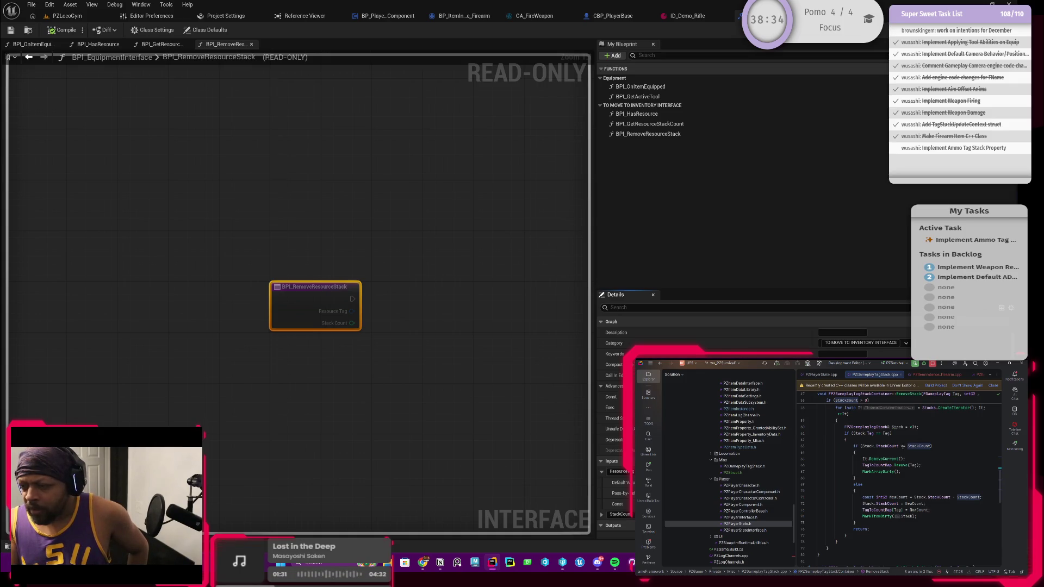
pyautogui.click(869, 484)
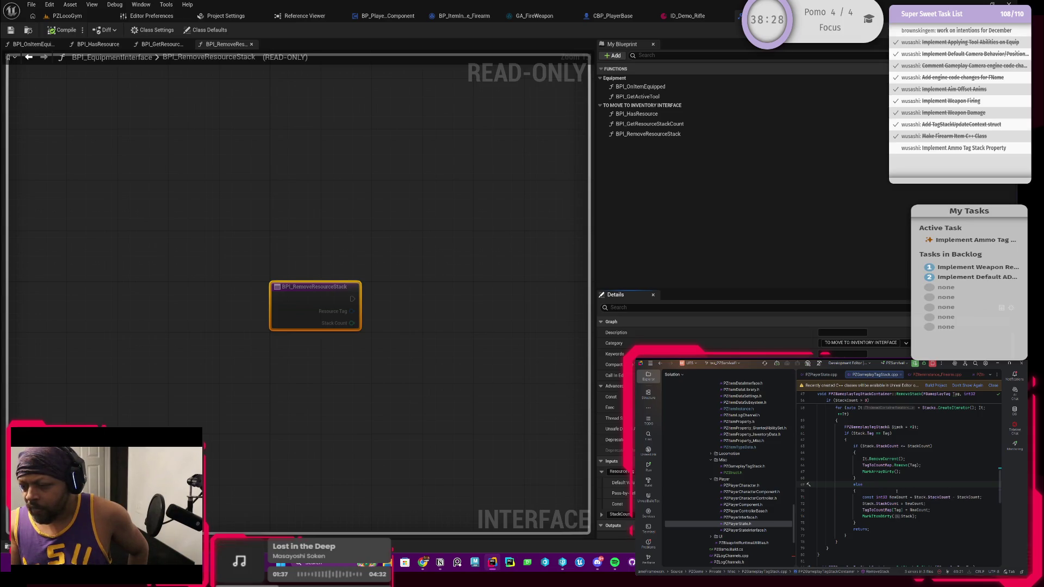
pyautogui.scroll(1, 896, 493)
pyautogui.scroll(1, 893, 498)
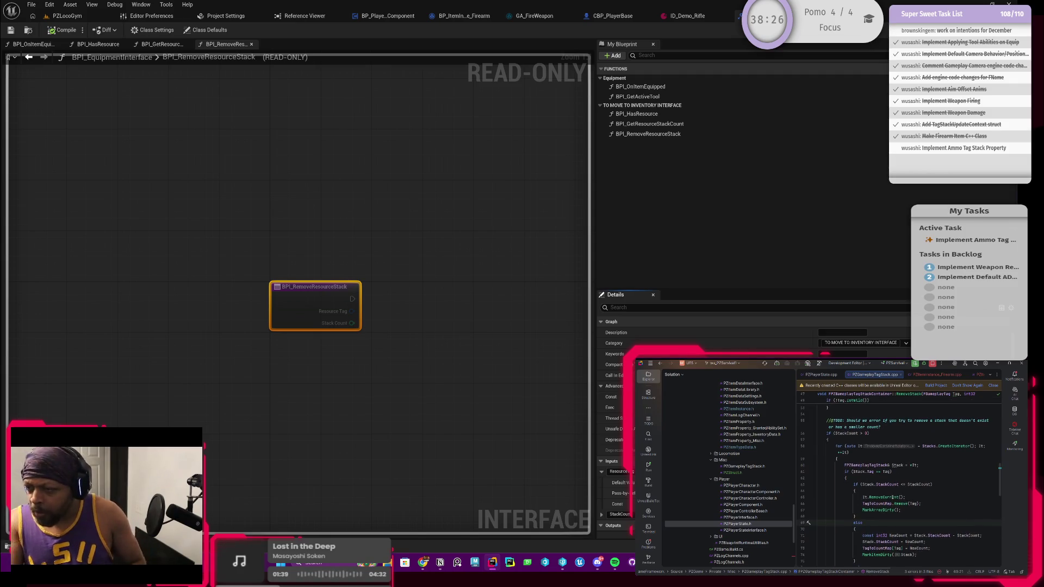
pyautogui.scroll(-1, 891, 504)
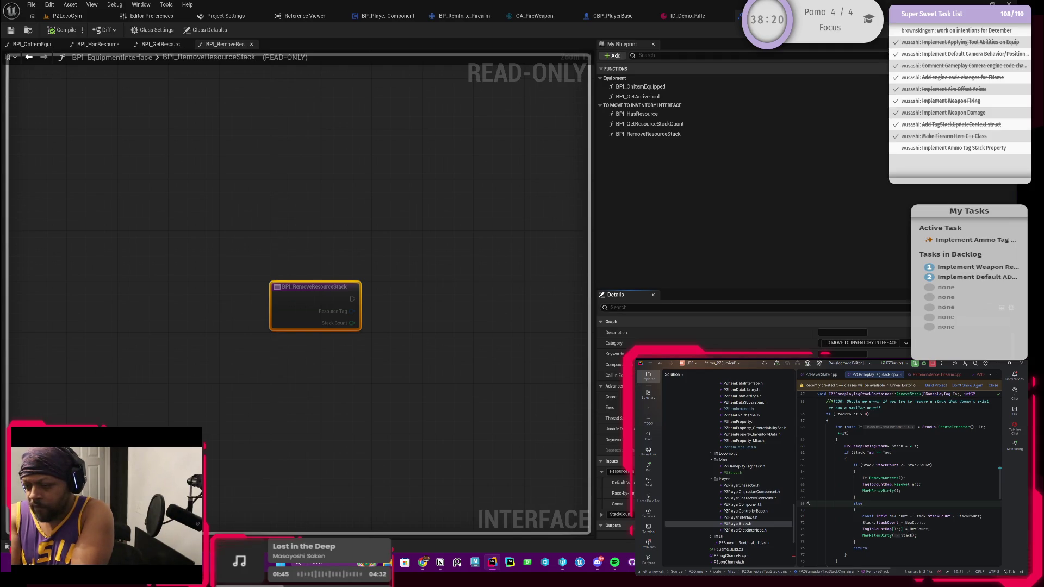
pyautogui.scroll(-1, 899, 529)
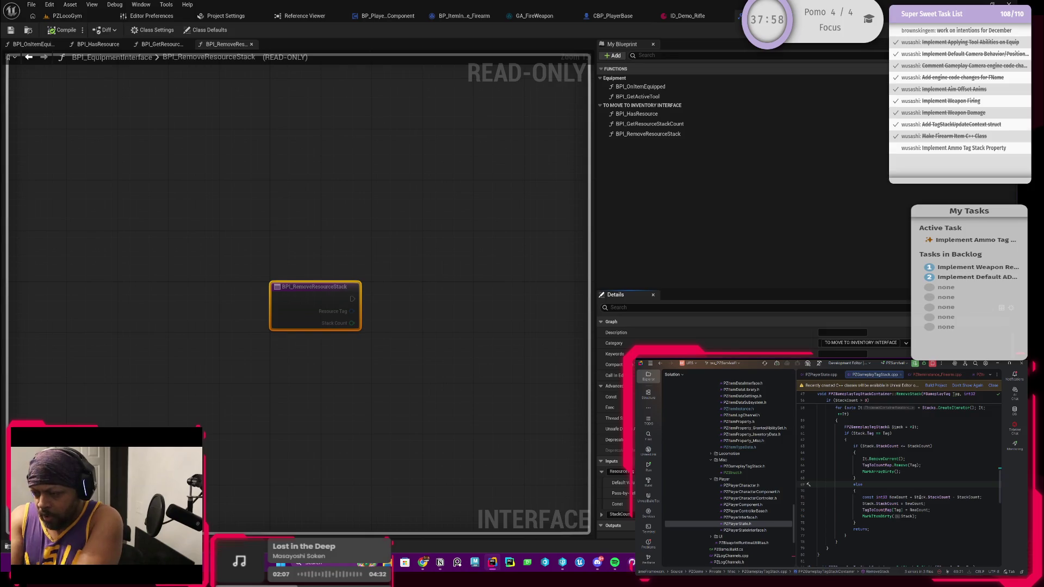
pyautogui.scroll(1, 929, 497)
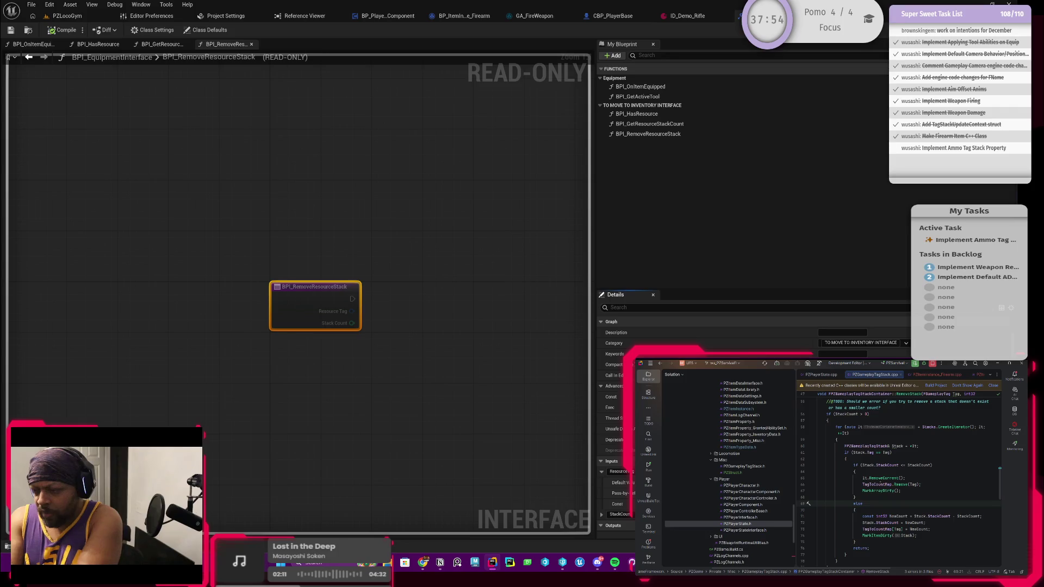
pyautogui.click(886, 466)
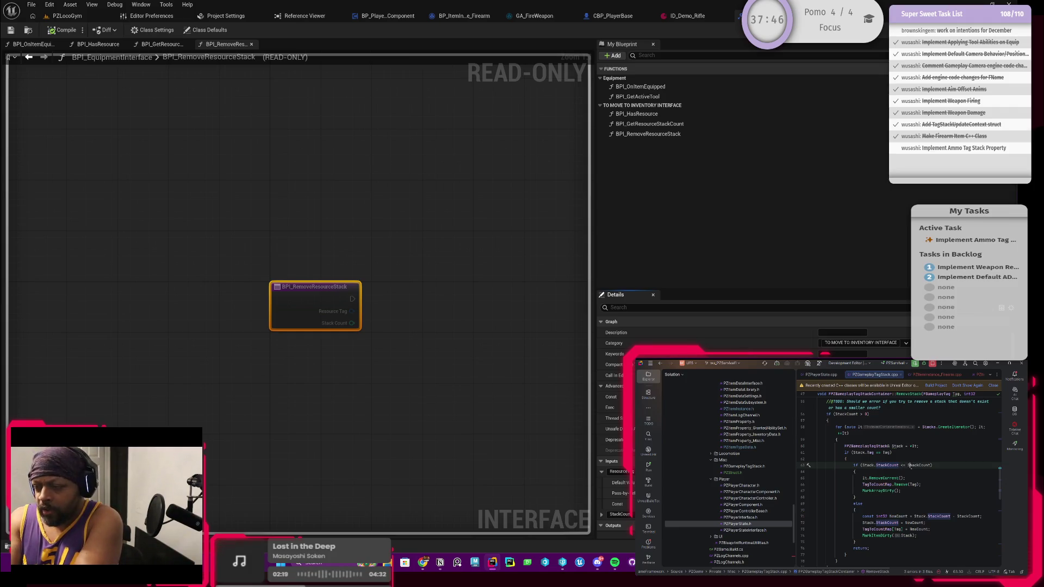
pyautogui.click(910, 466)
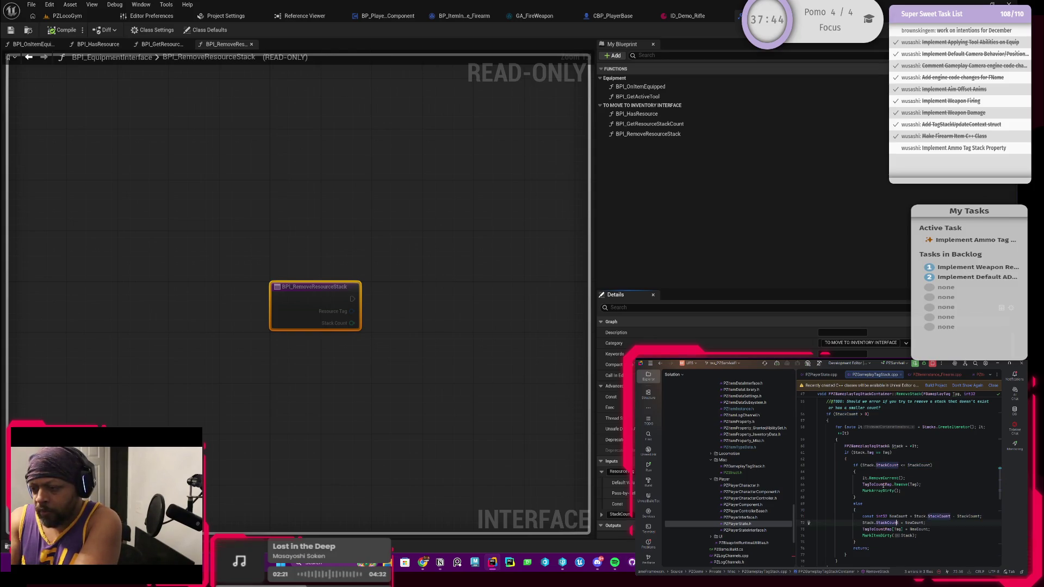
pyautogui.click(870, 478)
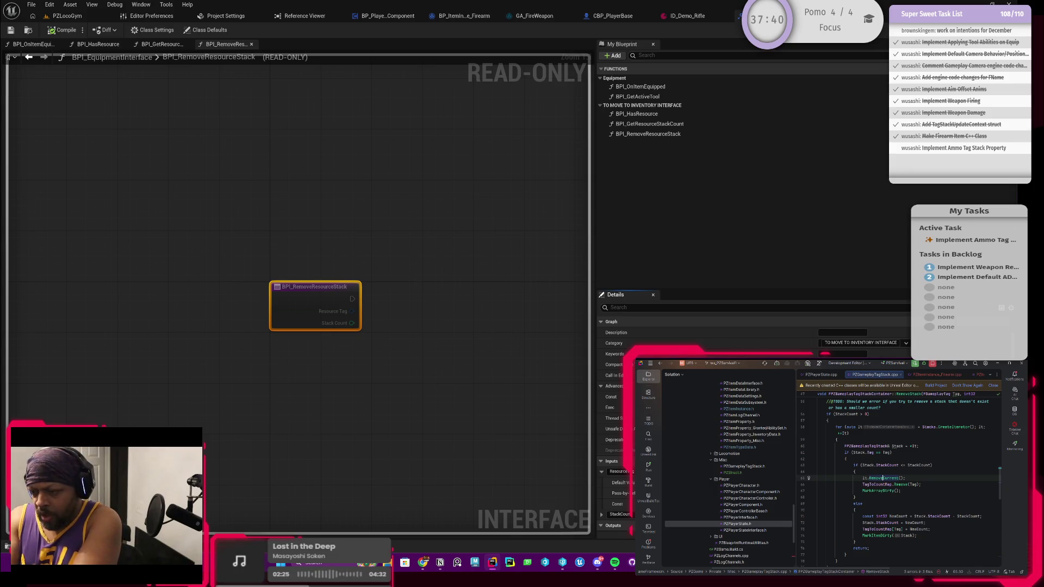
pyautogui.moveTo(907, 479); pyautogui.dragTo(862, 478)
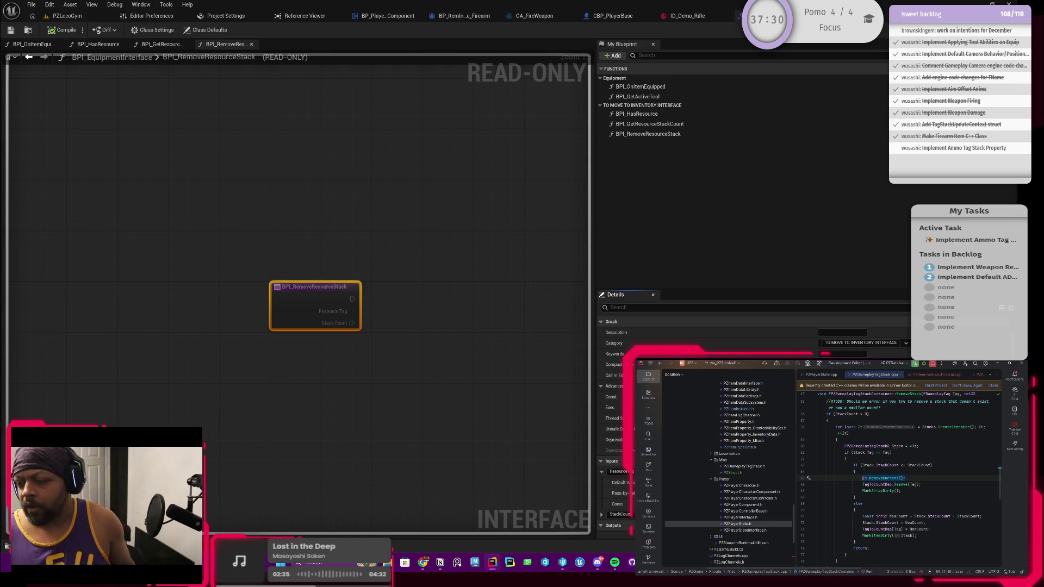
pyautogui.click(907, 478)
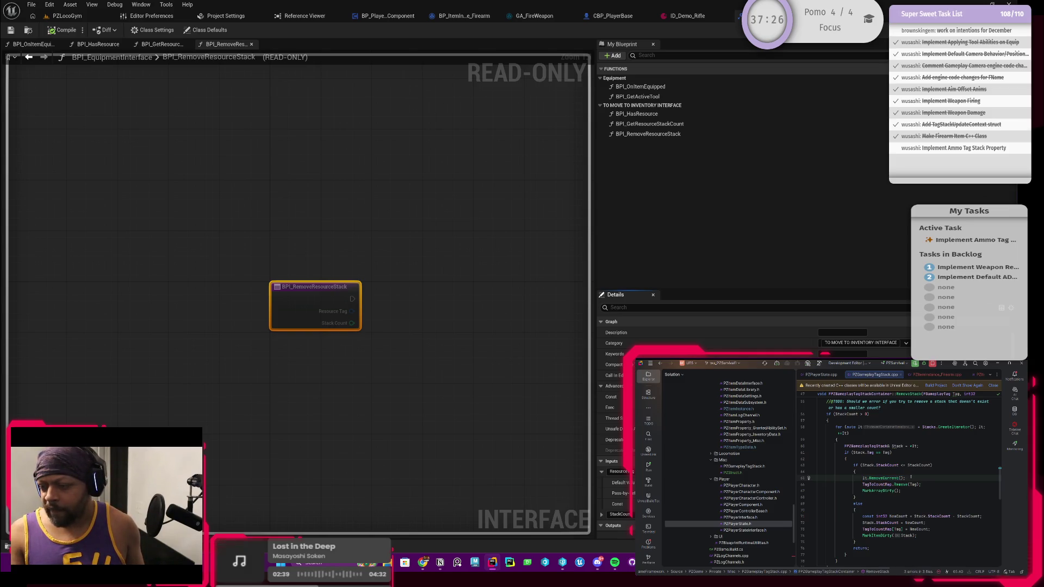
pyautogui.scroll(5, 882, 475)
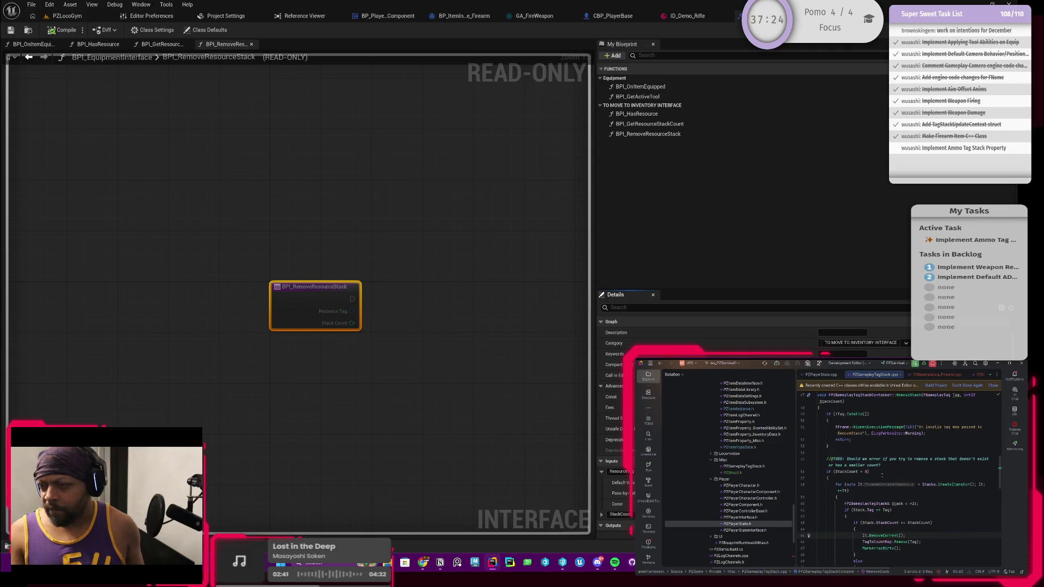
pyautogui.scroll(1, 882, 475)
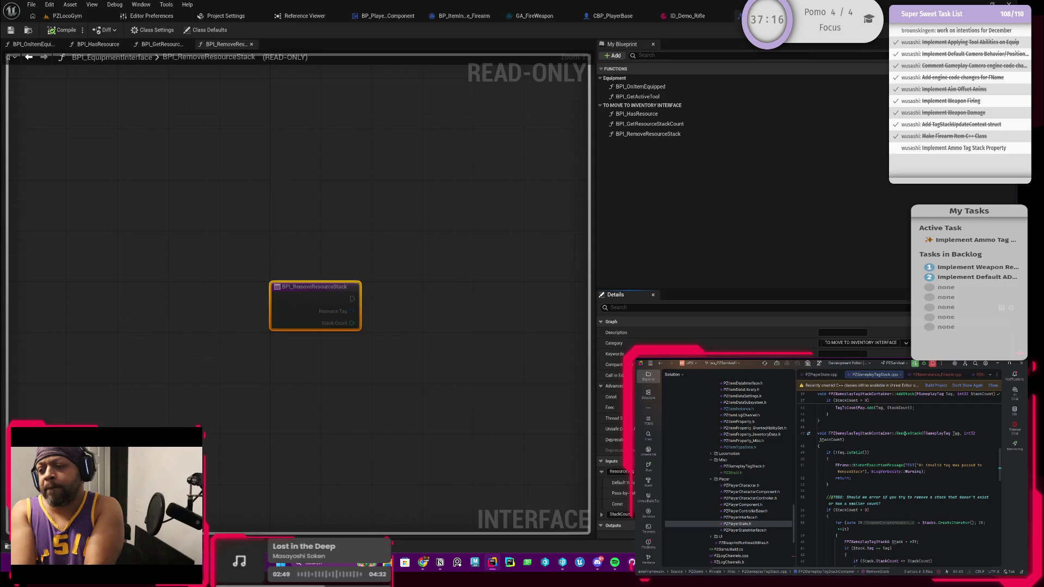
# Rename RemoveStack to RemoveStackCount with the rename refactoring and check its header declaration.
pyautogui.click(900, 434)
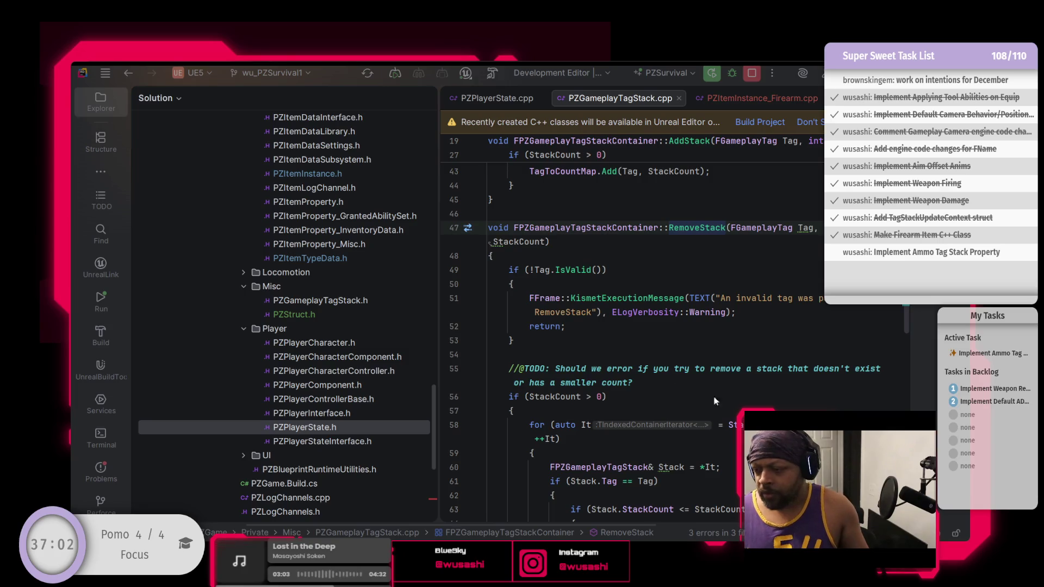
pyautogui.write('Count')
pyautogui.press('Return')
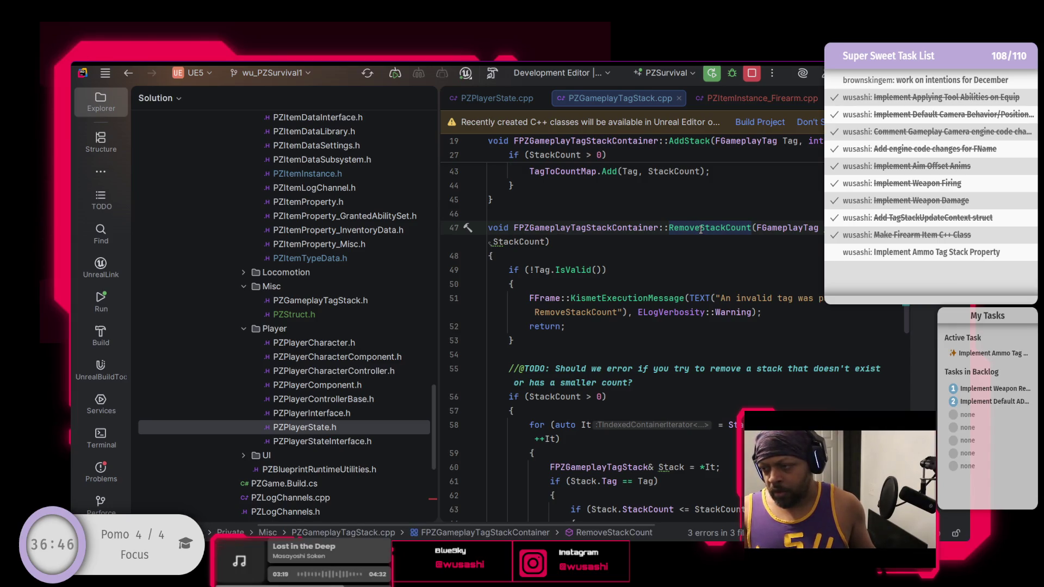
pyautogui.keyDown('ctrl'); pyautogui.click(693, 233); pyautogui.keyUp('ctrl')
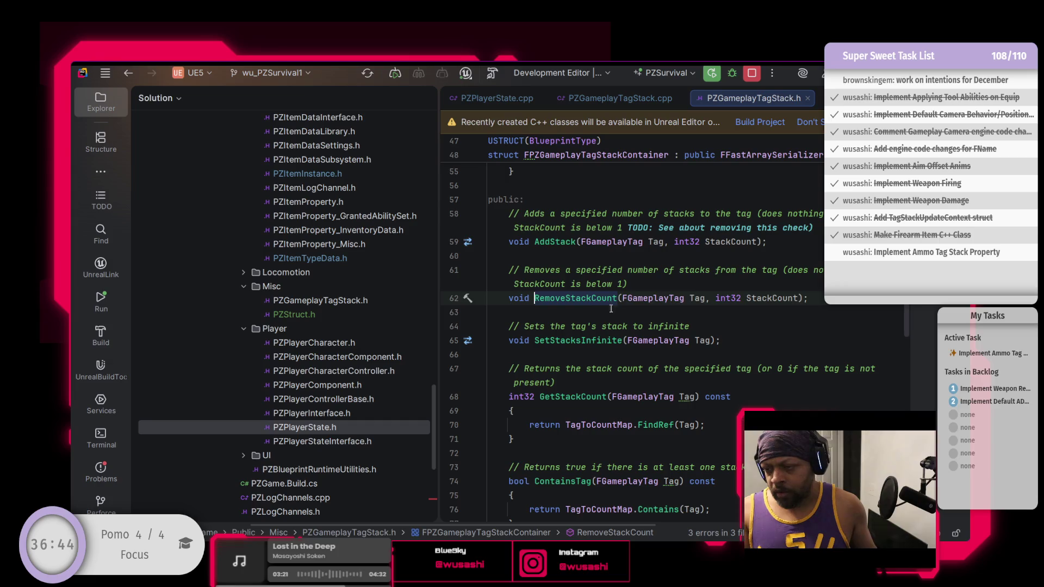
# Add a TODO under RemoveStackCount for a RemoveStack that removes the TagStack completely.
pyautogui.click(647, 283)
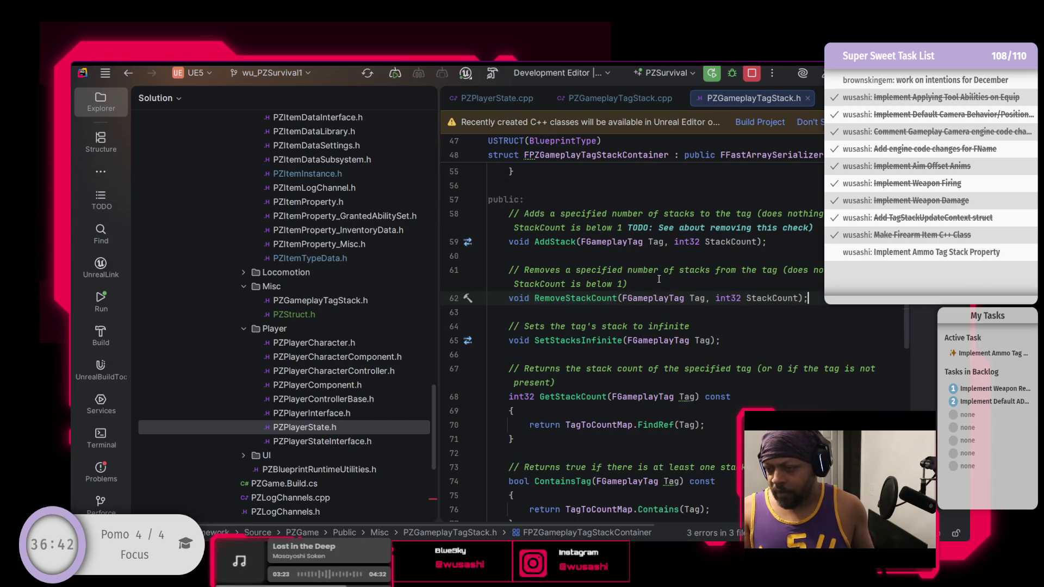
pyautogui.click(816, 298)
pyautogui.press('Return')
pyautogui.press('Return')
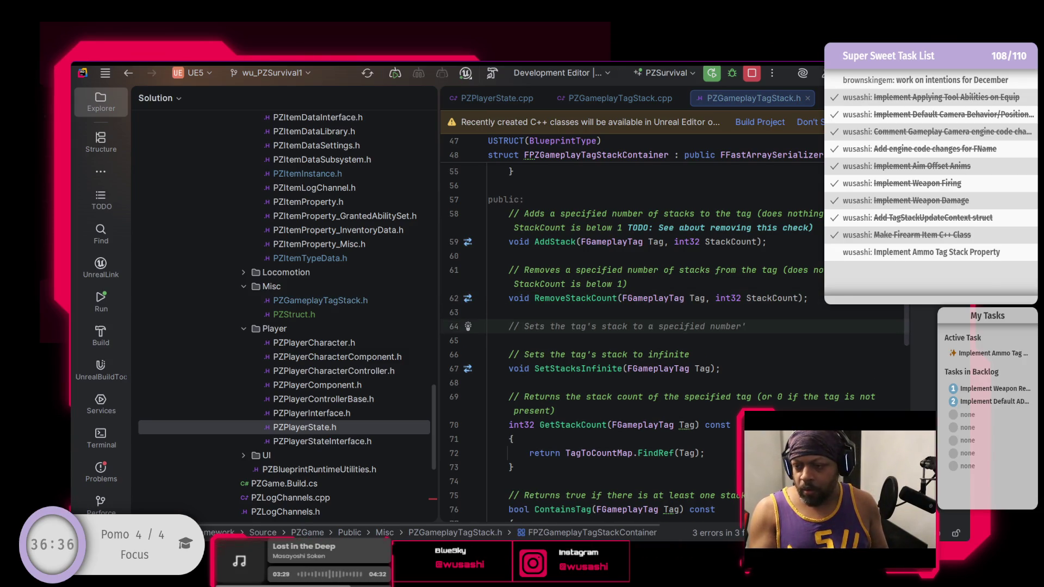
pyautogui.write('vo')
pyautogui.press('BackSpace')
pyautogui.press('BackSpace')
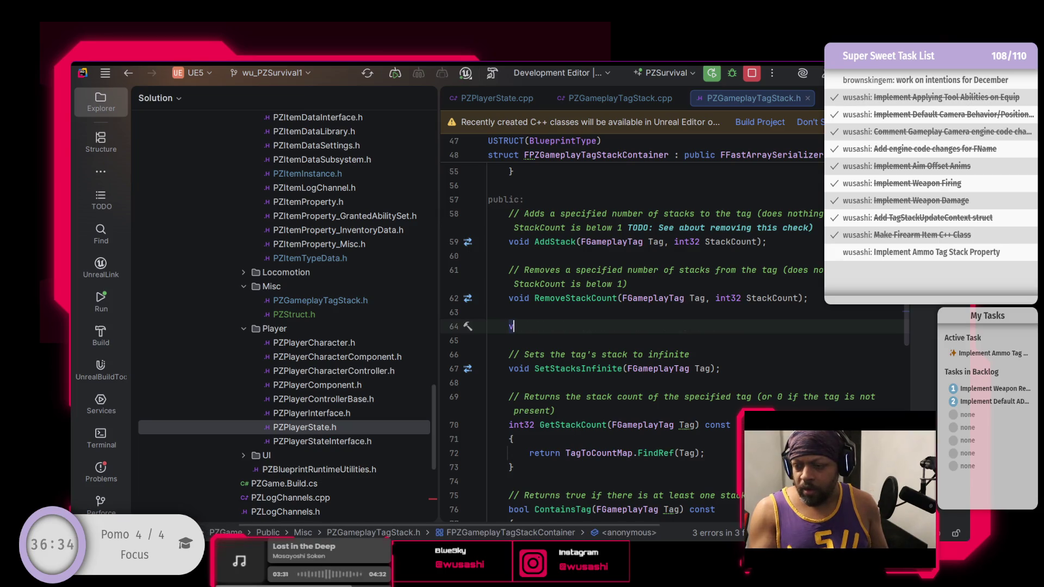
pyautogui.write('// ')
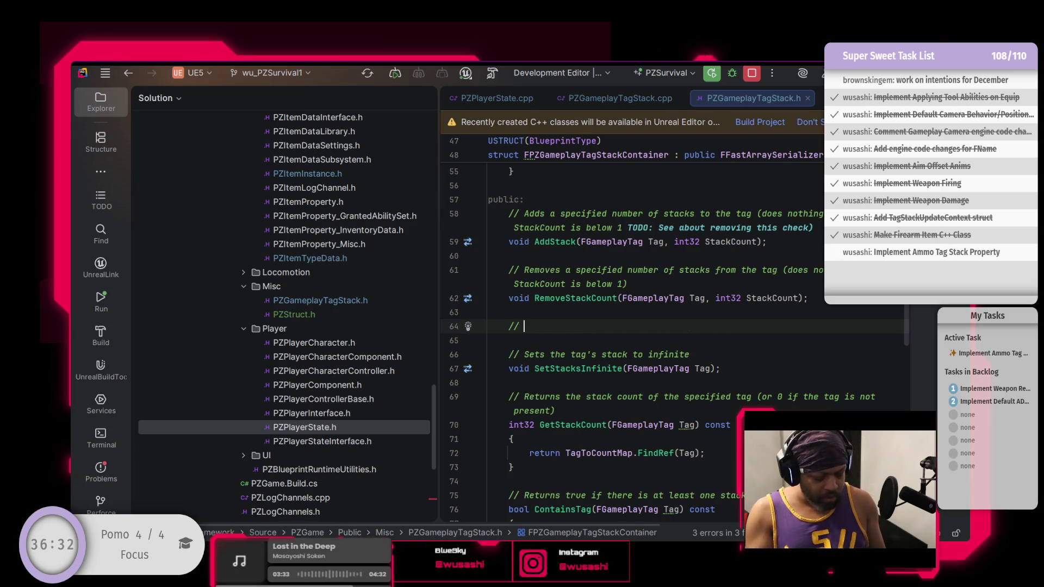
pyautogui.write('TODO: M')
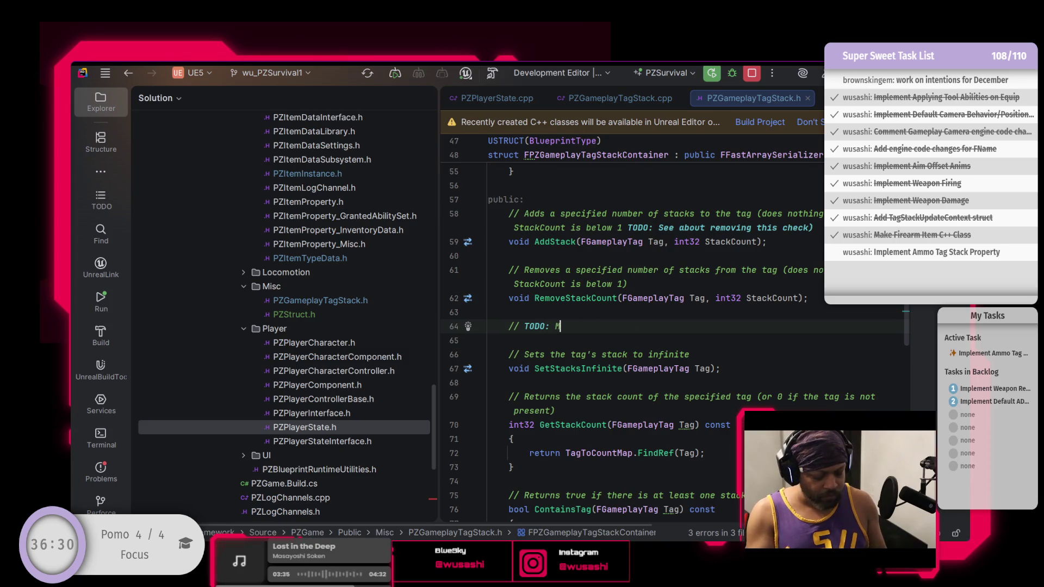
pyautogui.write('ake function RemoveStac')
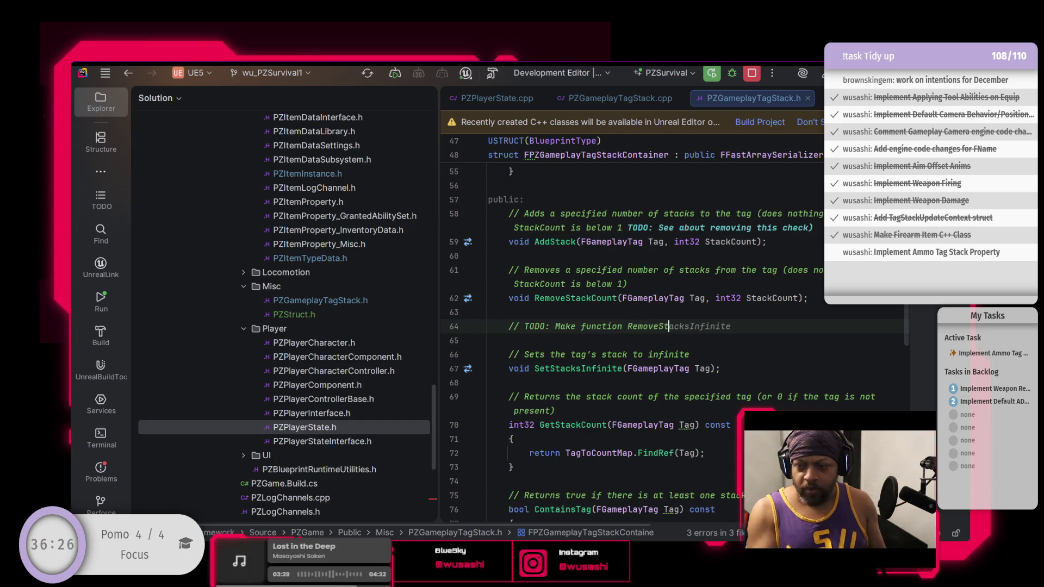
pyautogui.press('BackSpace')
pyautogui.press('BackSpace')
pyautogui.press('BackSpace')
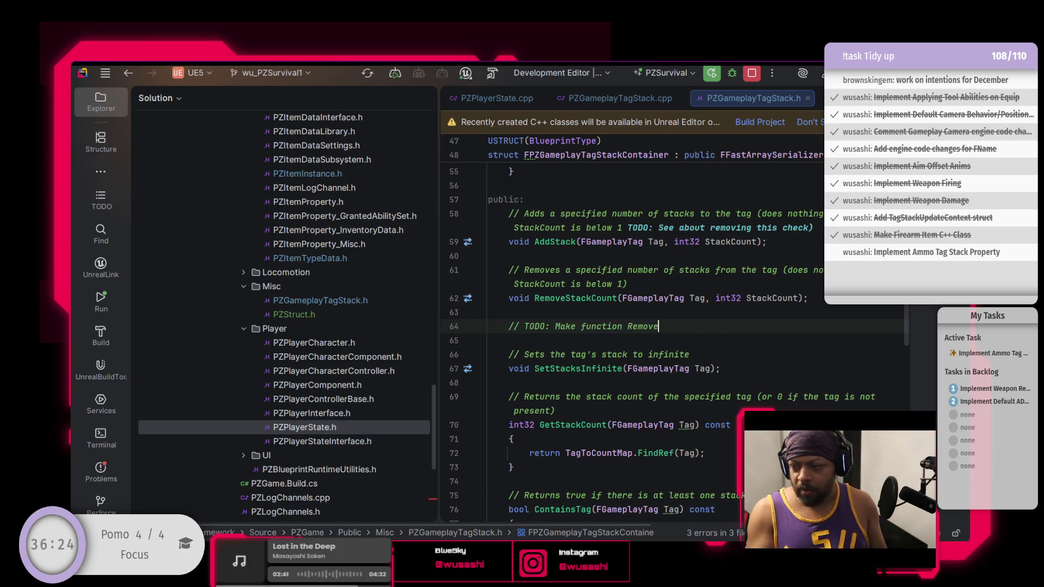
pyautogui.write('Stack')
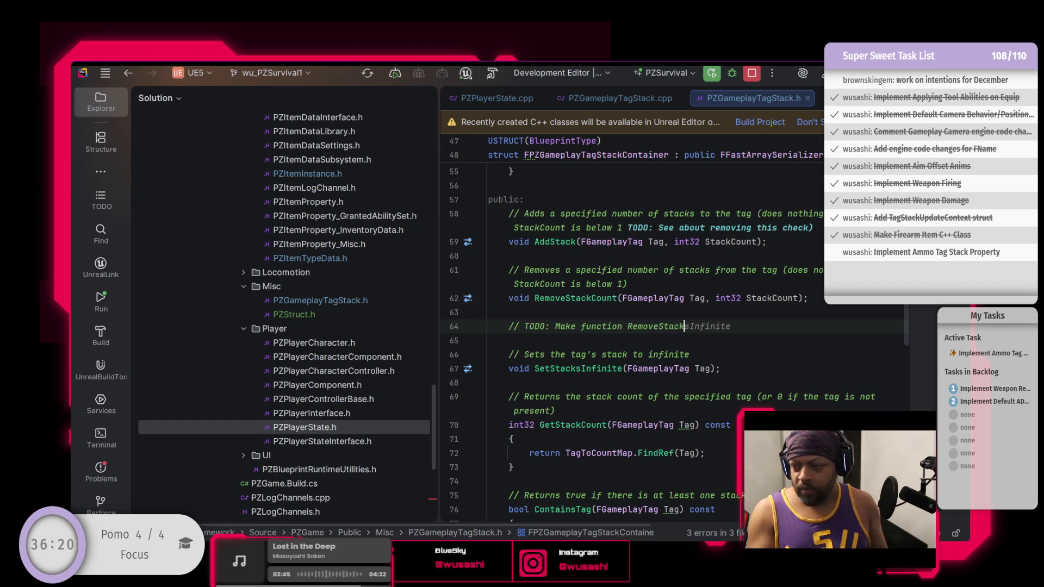
pyautogui.write(' tha')
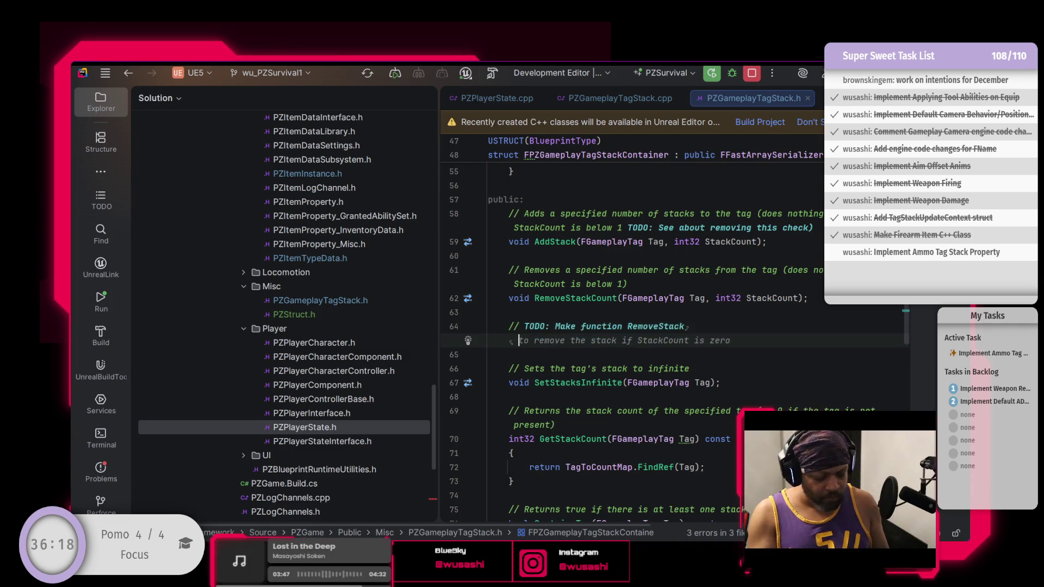
pyautogui.write('t r')
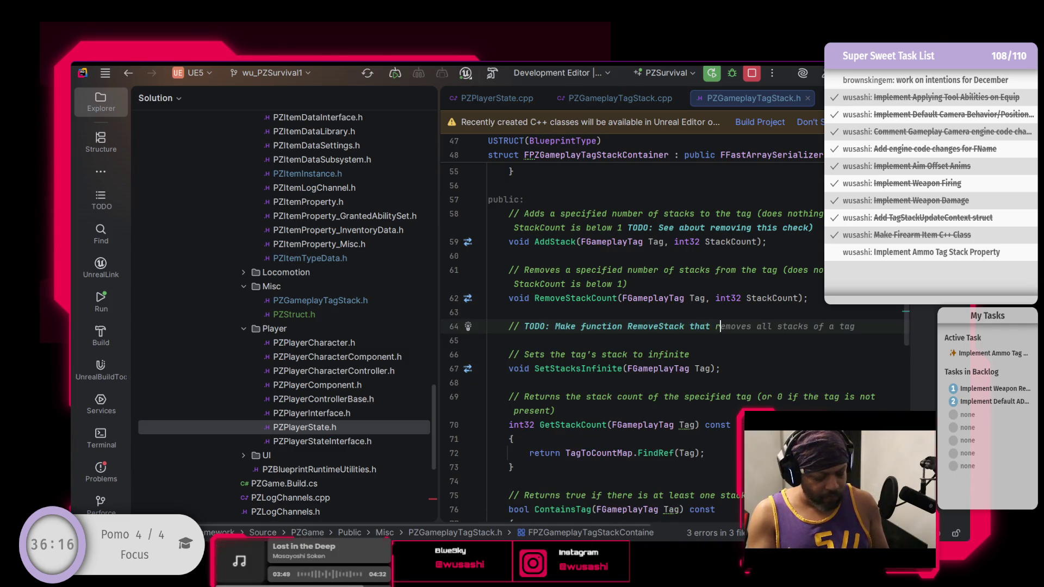
pyautogui.write('emoved the')
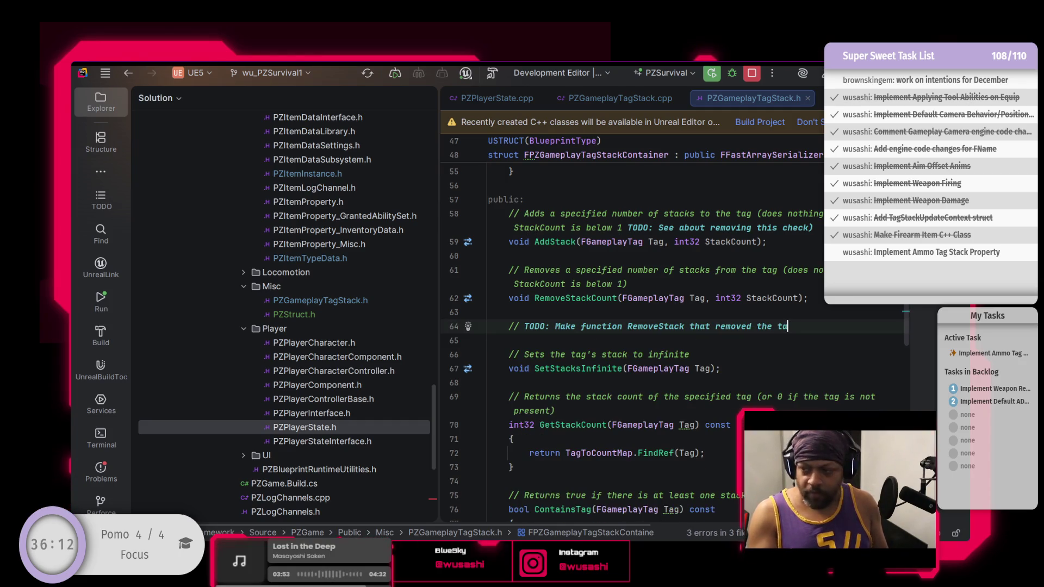
pyautogui.write(' TagStack ')
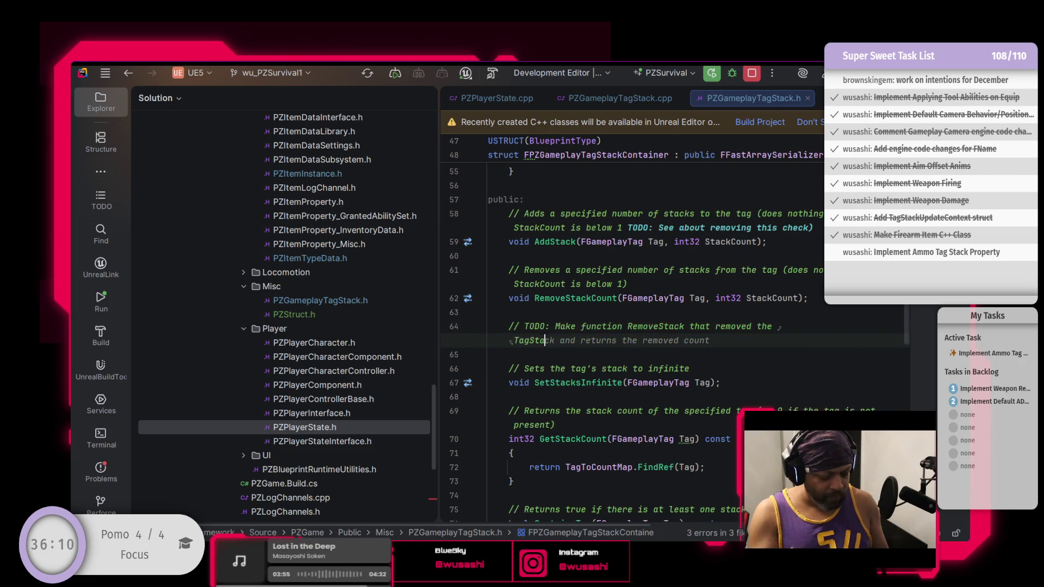
pyautogui.write('from the')
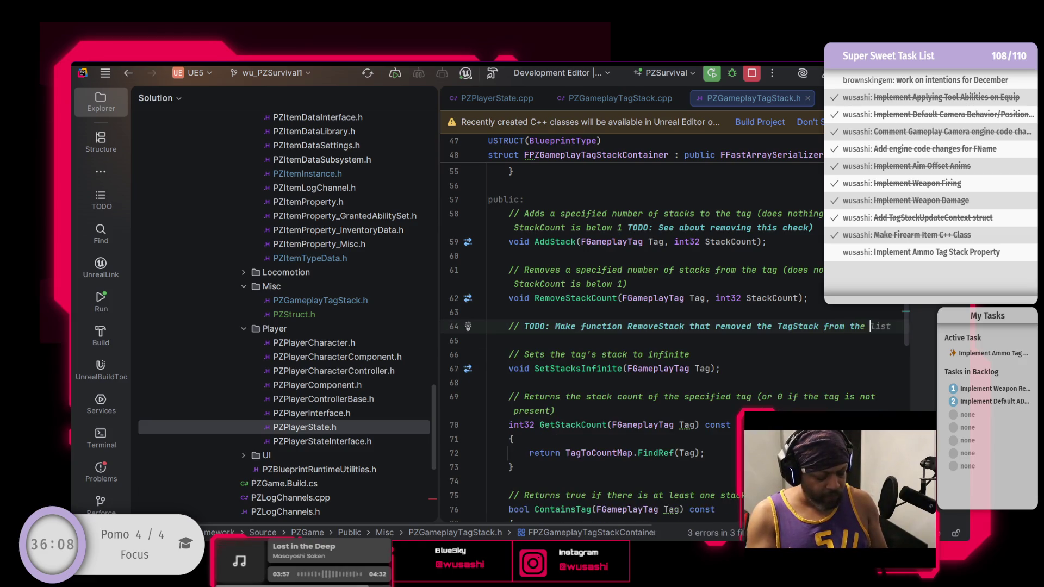
pyautogui.write(' struct compl')
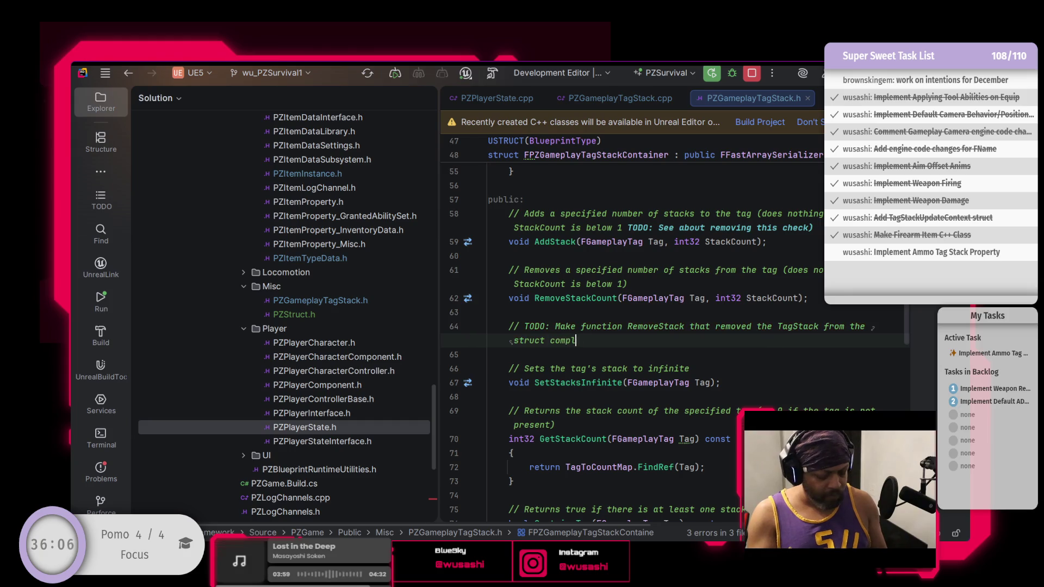
pyautogui.write('etely')
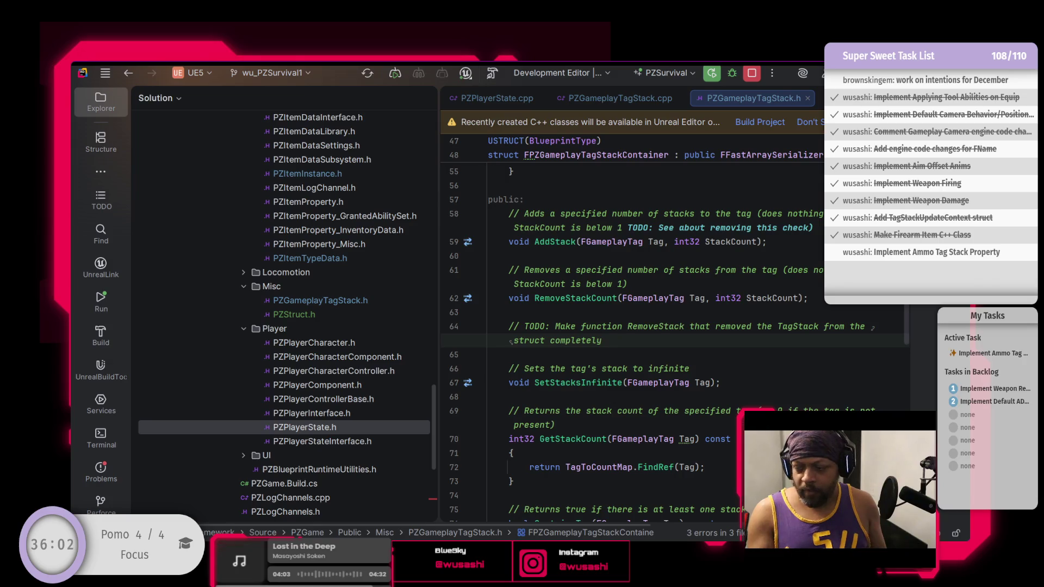
pyautogui.write(' (meaning the ')
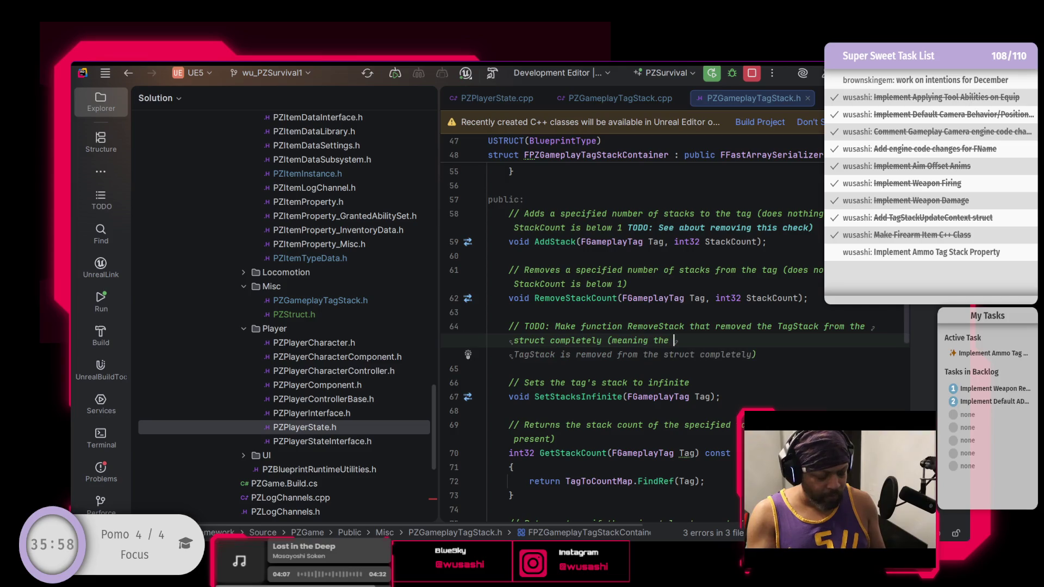
pyautogui.write('tag is inv')
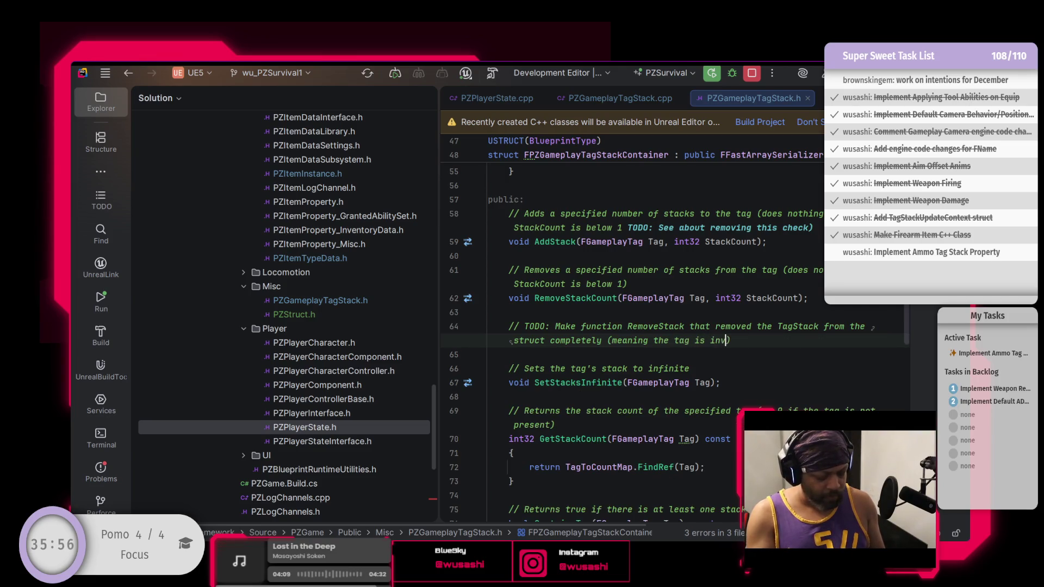
pyautogui.write('alid')
pyautogui.press('Tab')
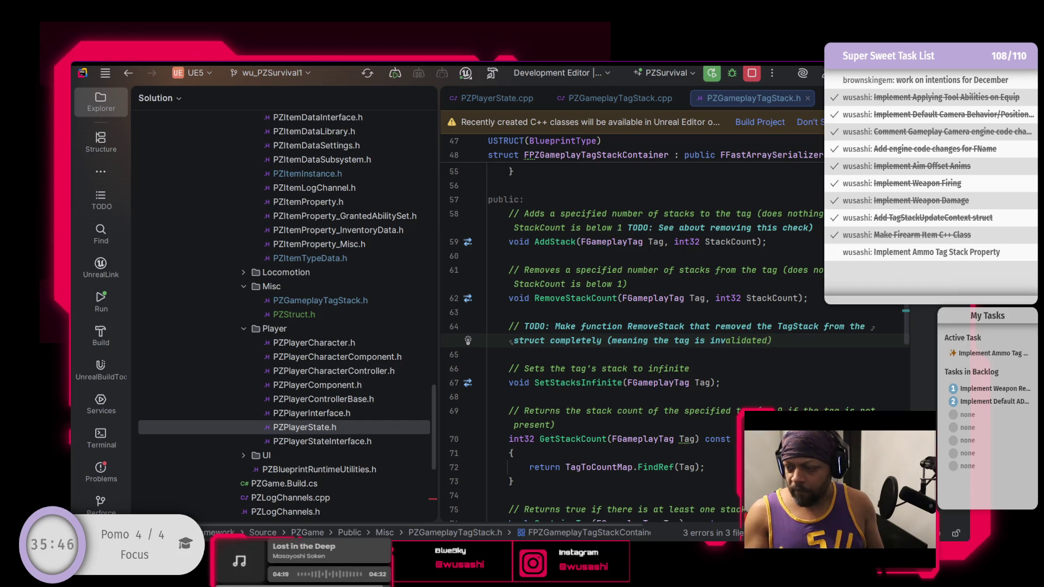
pyautogui.click(772, 340)
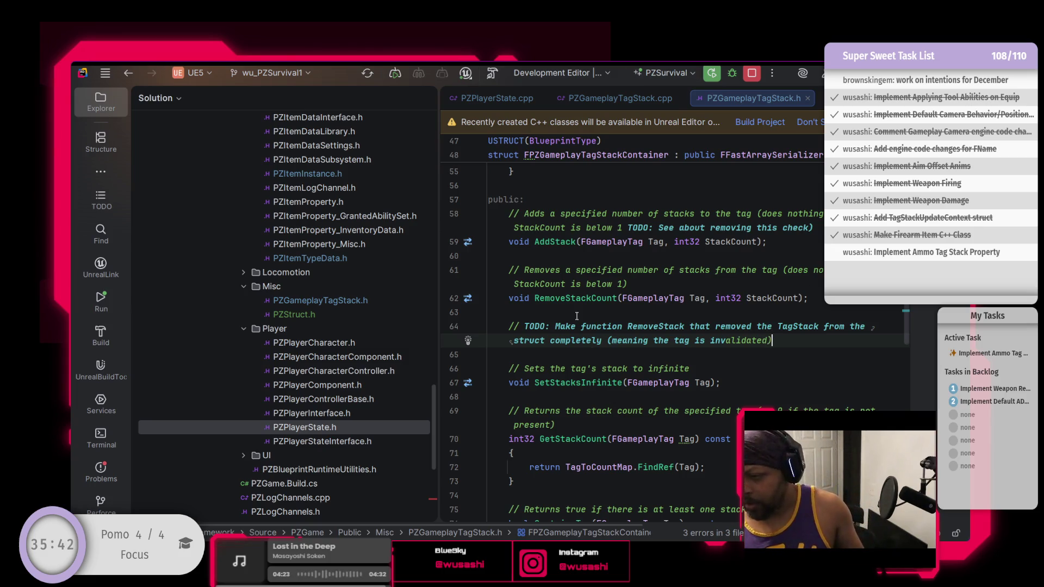
pyautogui.keyDown('ctrl'); pyautogui.click(570, 298); pyautogui.keyUp('ctrl')
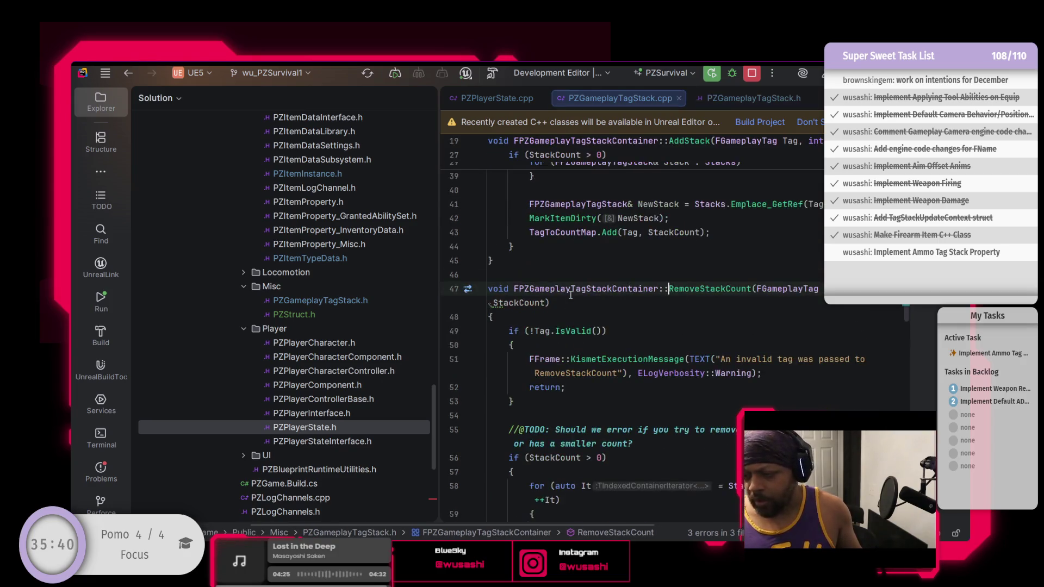
# Review the RemoveCurrent and TagToCountMap.Remove lines, then return to the header's RemoveStack TODO.
pyautogui.scroll(-3, 570, 296)
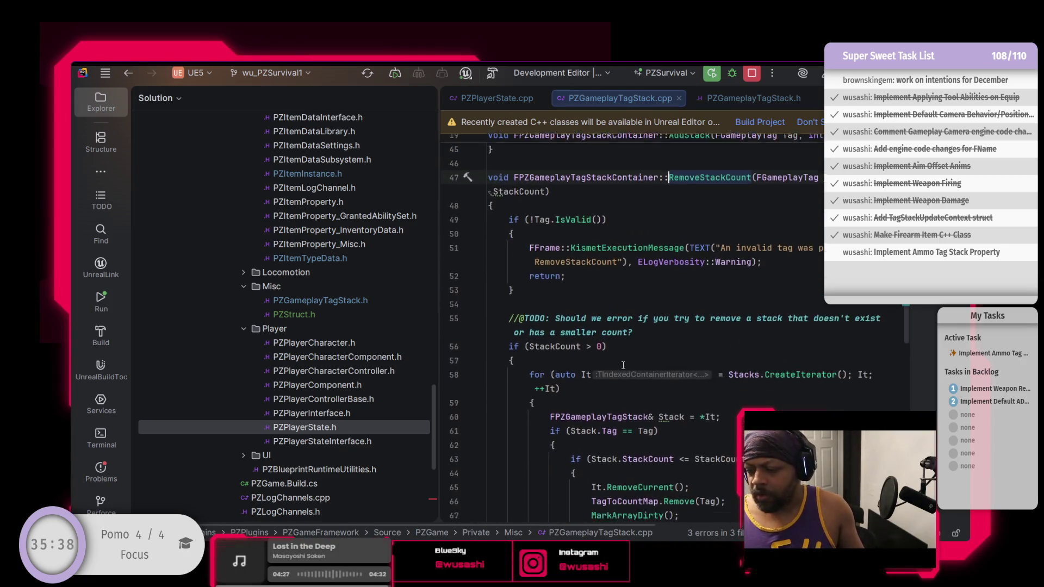
pyautogui.scroll(-5, 623, 365)
pyautogui.click(638, 328)
pyautogui.hotkey('ctrl', 'w')
pyautogui.hotkey('ctrl', 'w')
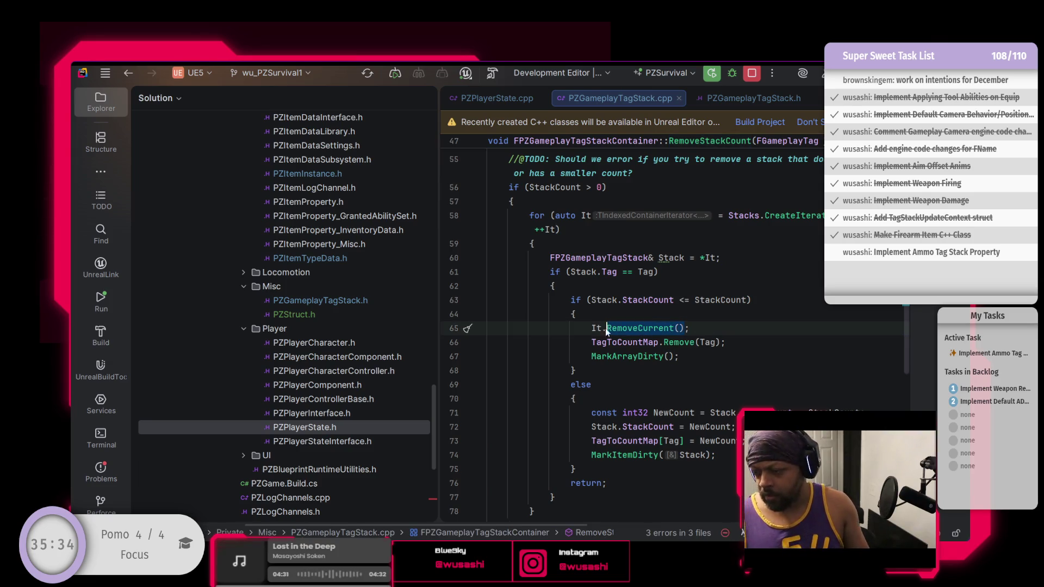
pyautogui.moveTo(727, 342); pyautogui.dragTo(646, 332)
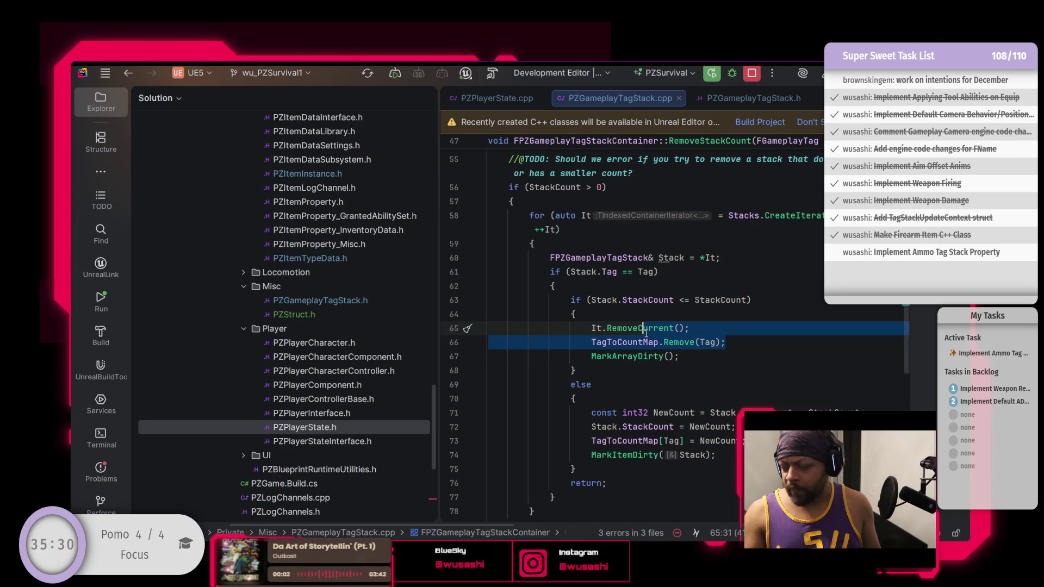
pyautogui.press('Up')
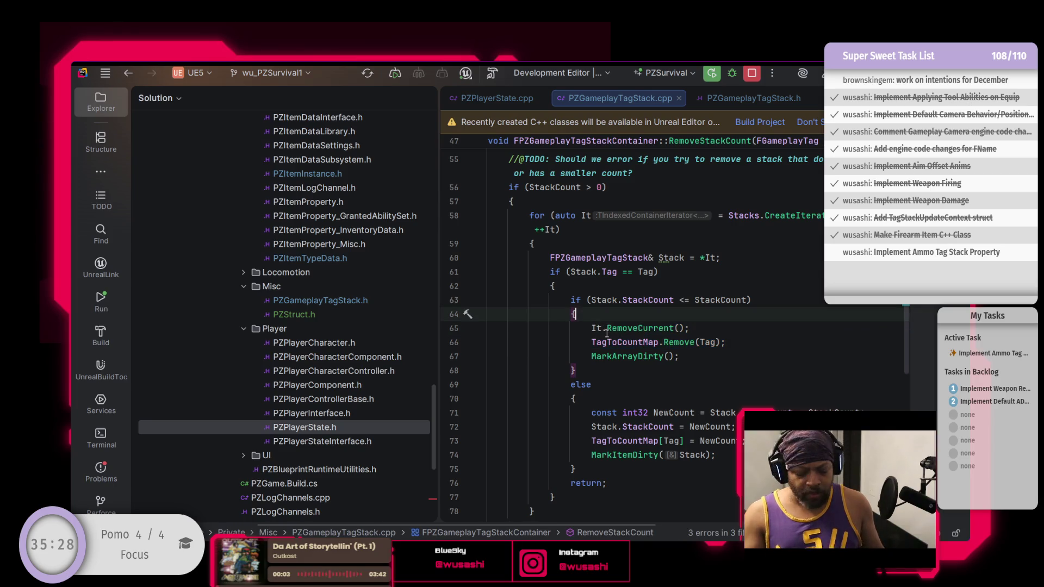
pyautogui.hotkey('ctrl', 'alt', 'Home')
pyautogui.click(777, 343)
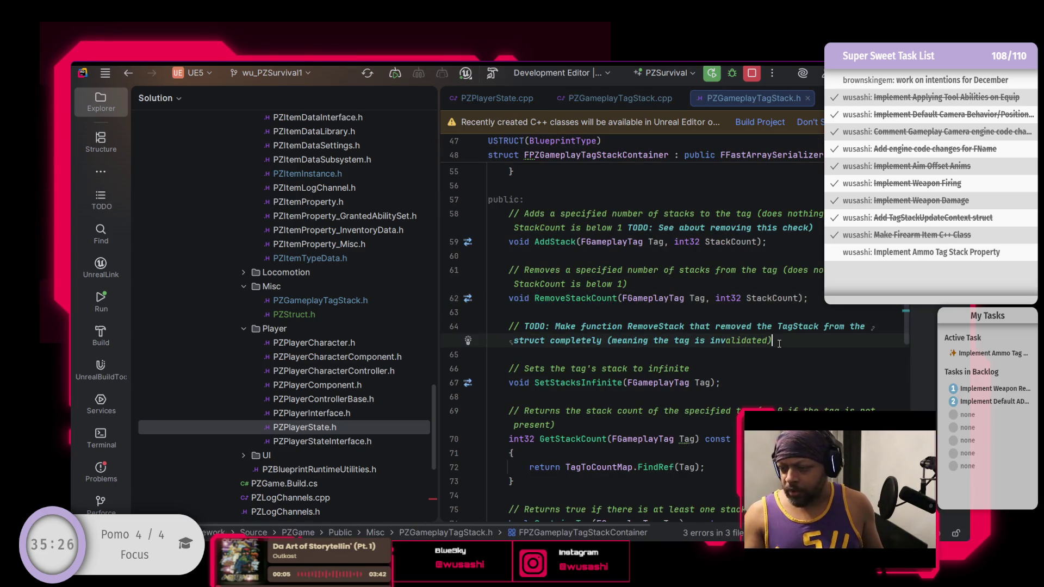
# Declare void RemoveStackTag(FGameplayTag Tag) below the TODO and generate its empty definition.
pyautogui.press('Return')
pyautogui.write('voidd ')
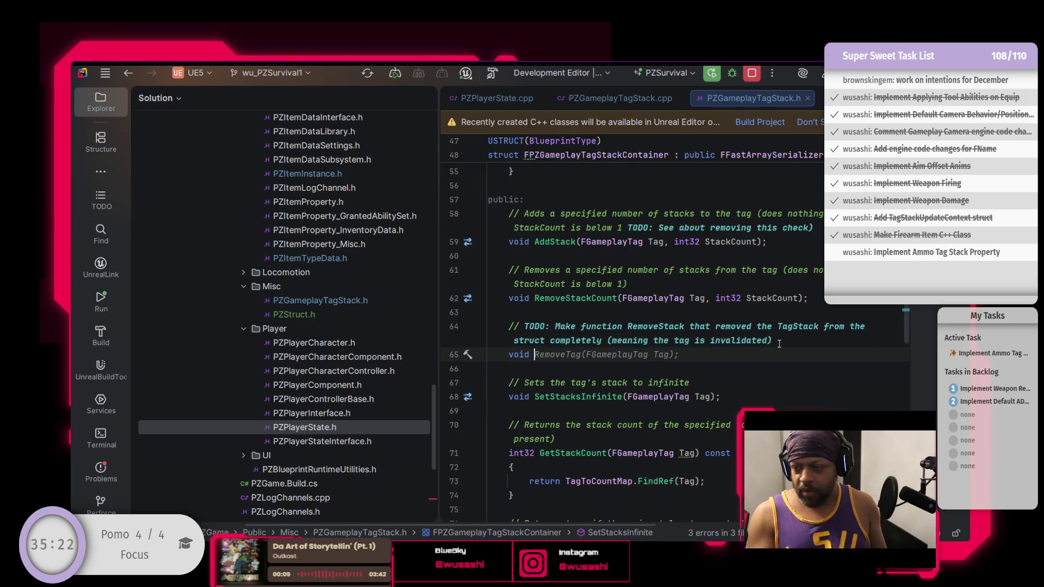
pyautogui.write('Remov')
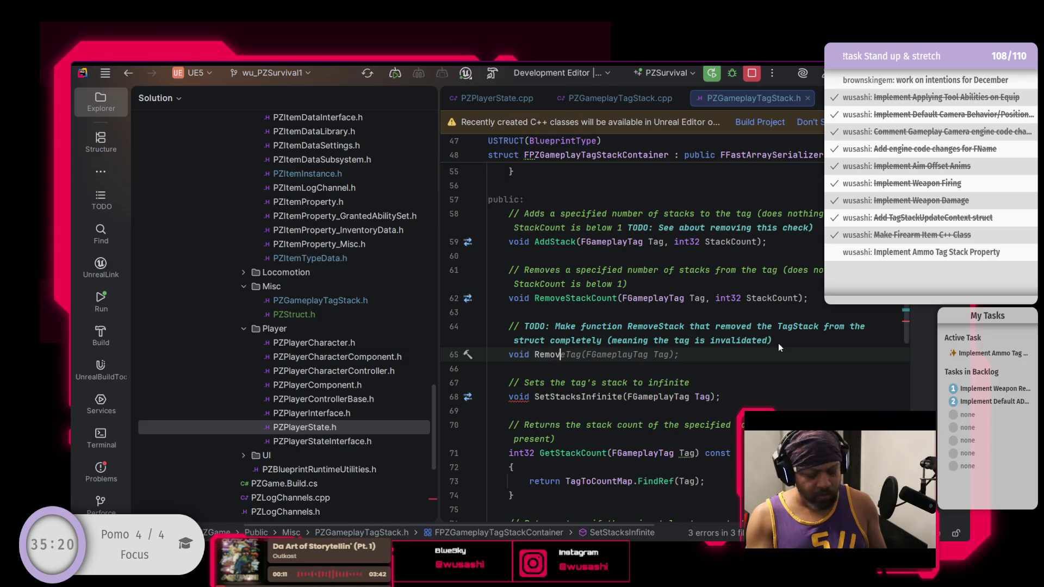
pyautogui.write('eSta')
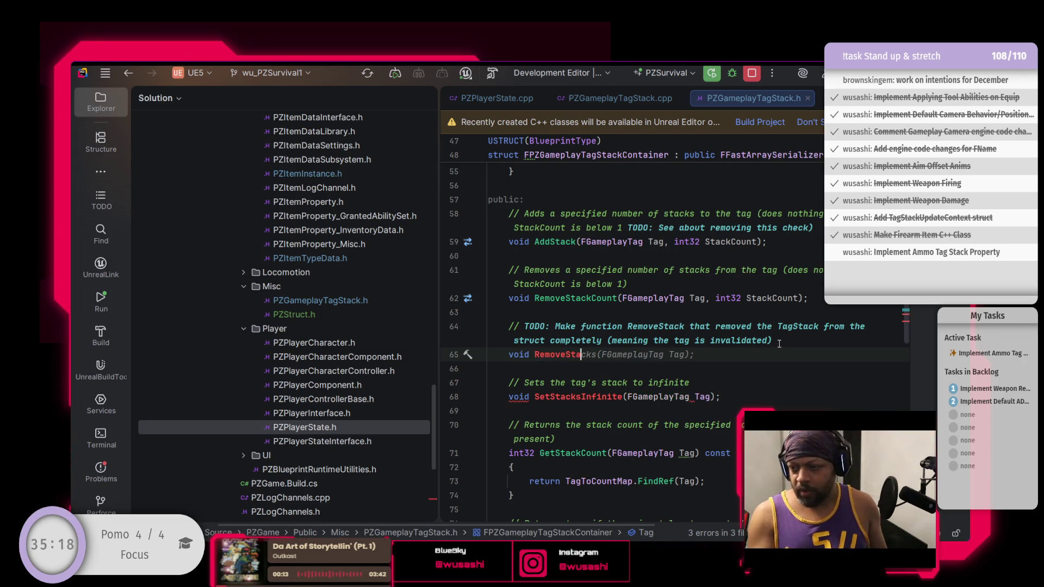
pyautogui.write('ck')
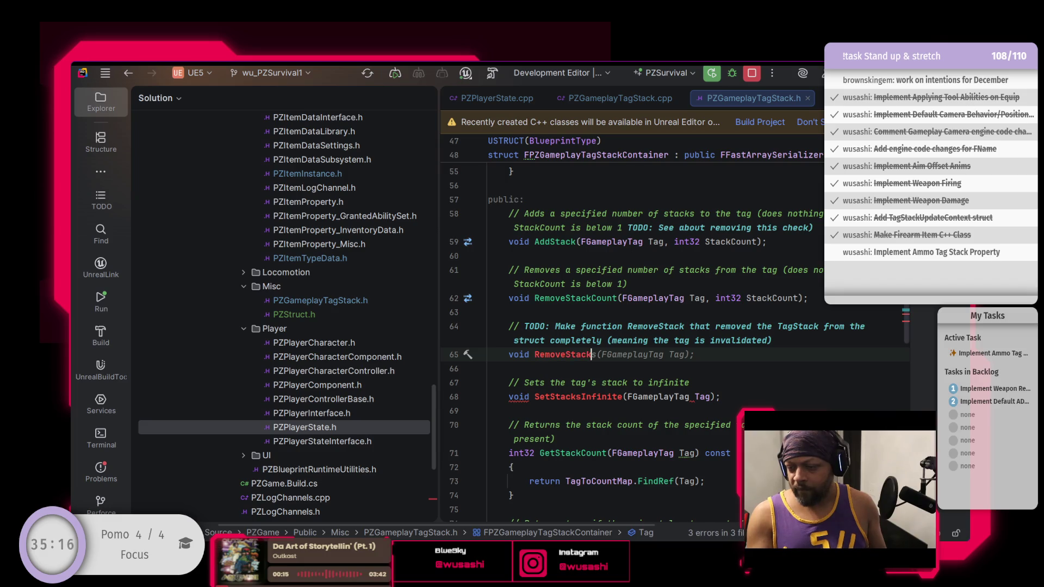
pyautogui.write('Tag')
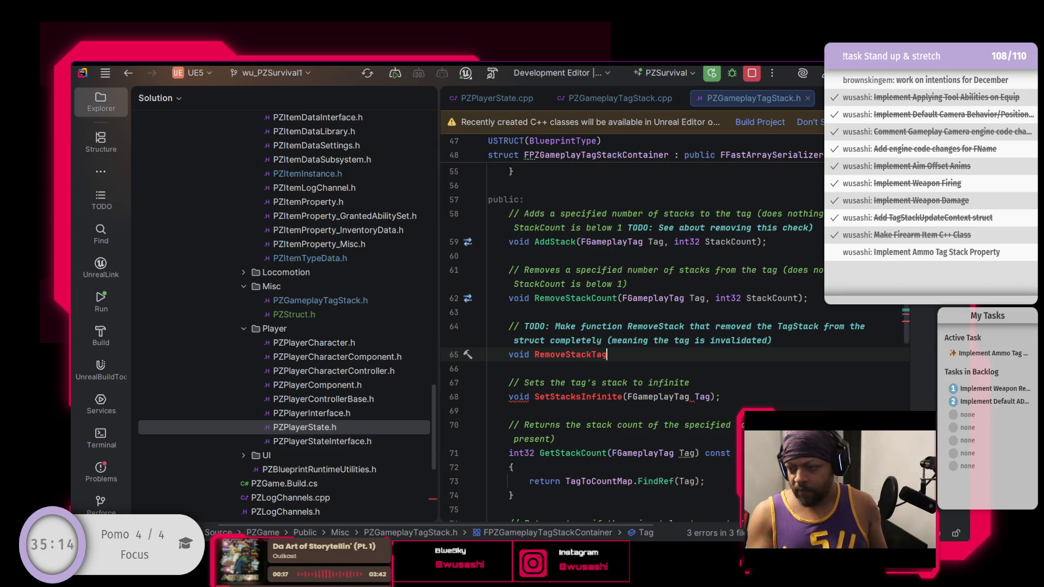
pyautogui.write('(')
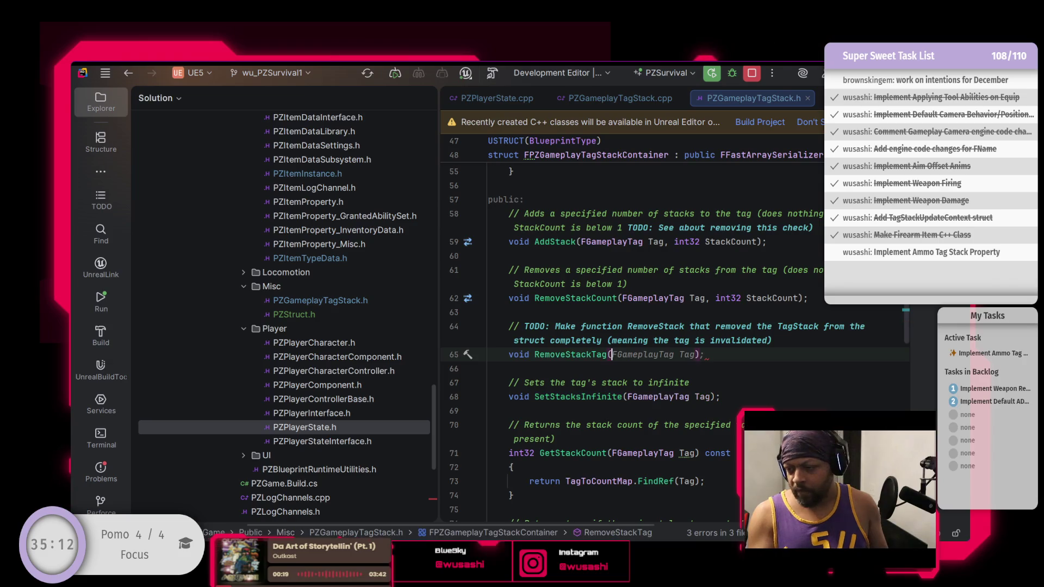
pyautogui.press('Tab')
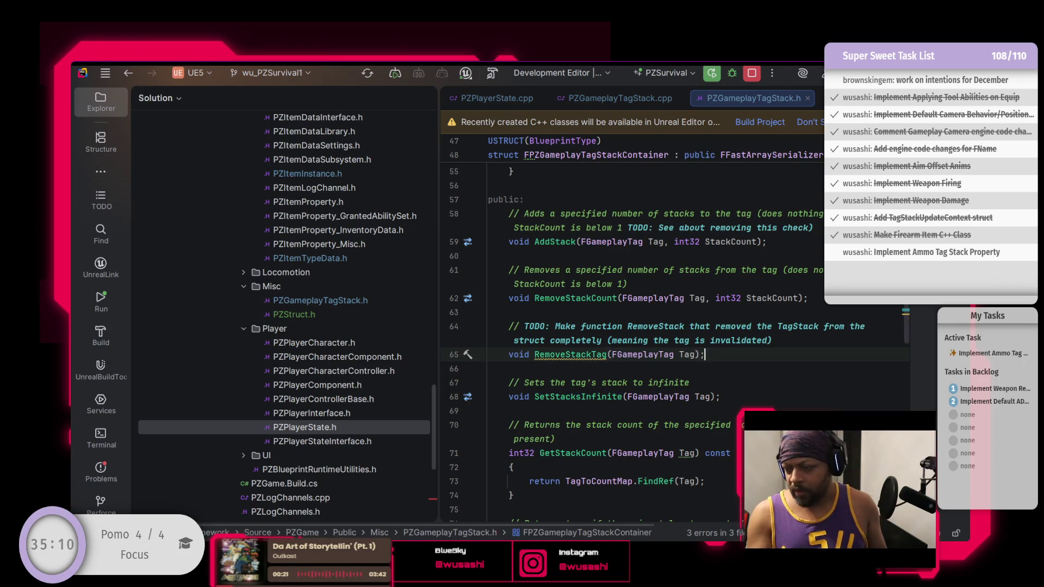
pyautogui.click(580, 355)
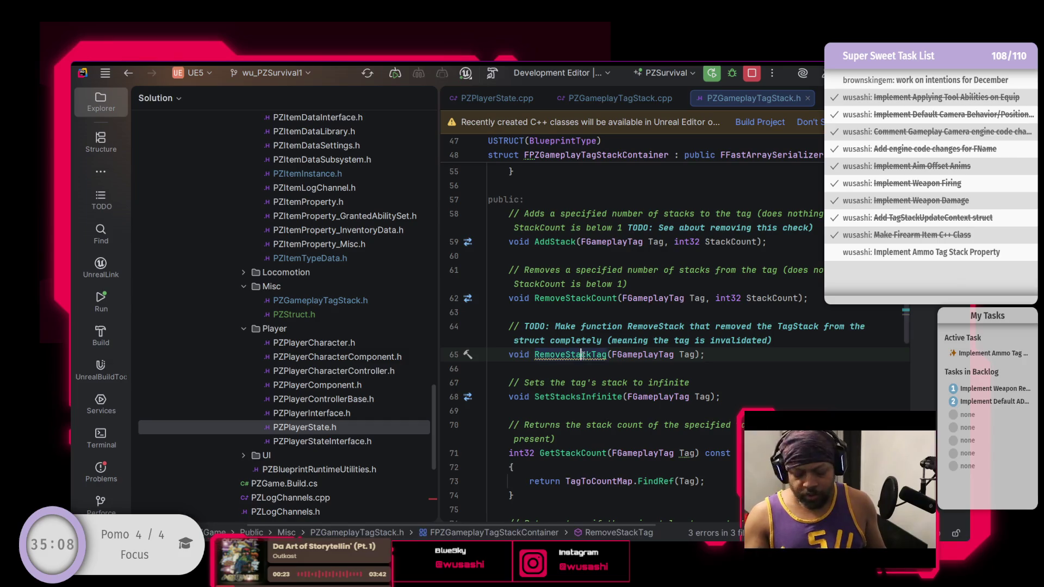
pyautogui.hotkey('alt', 'Return')
pyautogui.press('Return')
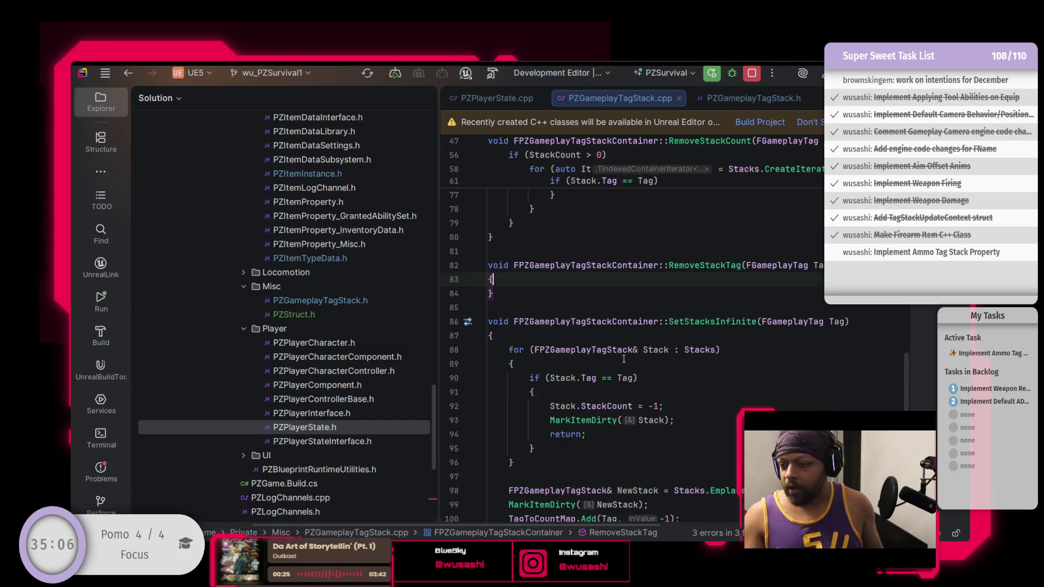
pyautogui.scroll(4, 559, 345)
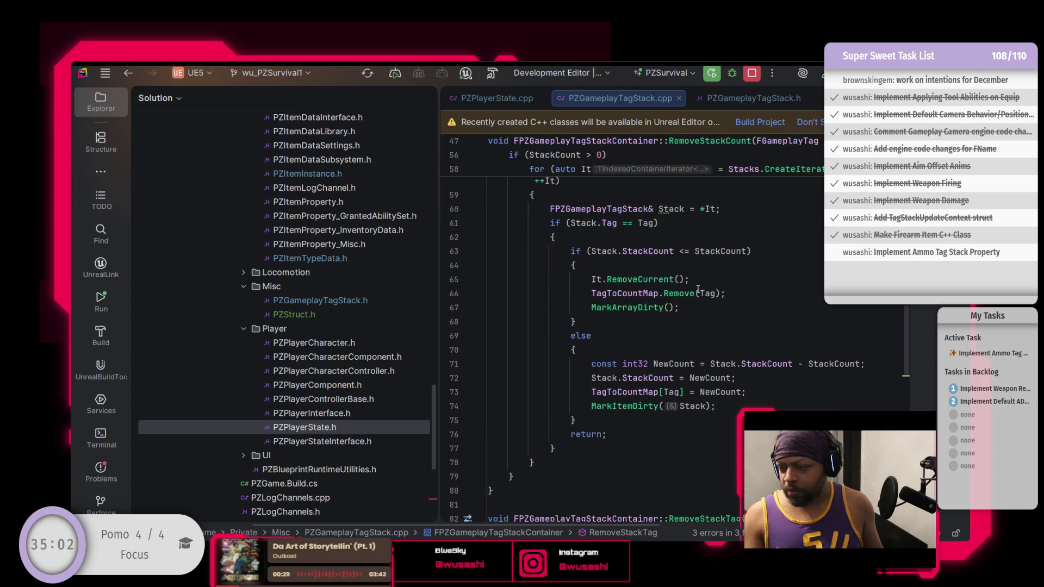
pyautogui.moveTo(681, 308)
pyautogui.mouseDown()
pyautogui.moveTo(598, 300)
pyautogui.moveTo(592, 279)
pyautogui.mouseUp()
pyautogui.hotkey('ctrl', 'c')
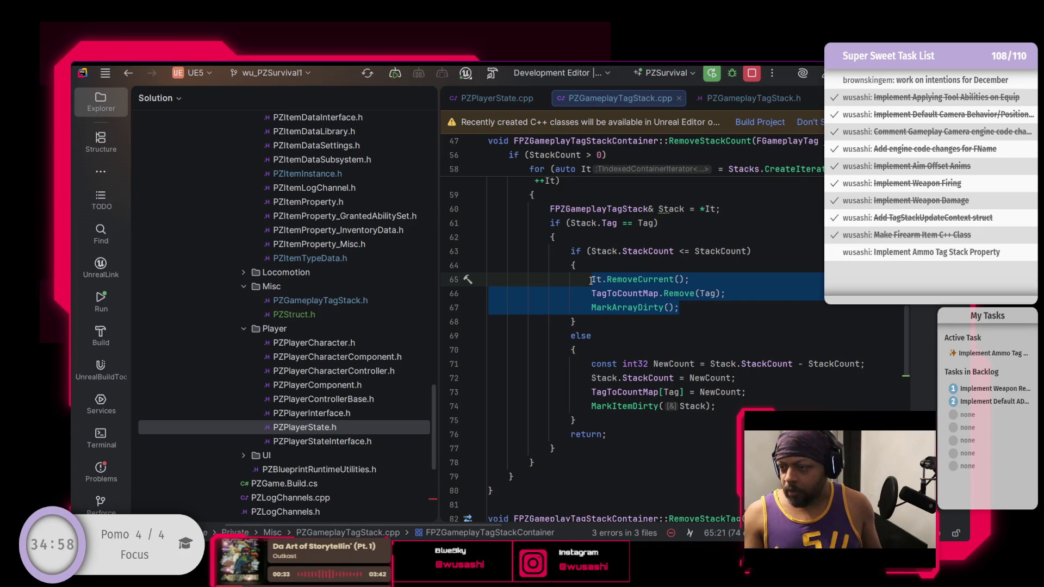
pyautogui.press('BackSpace')
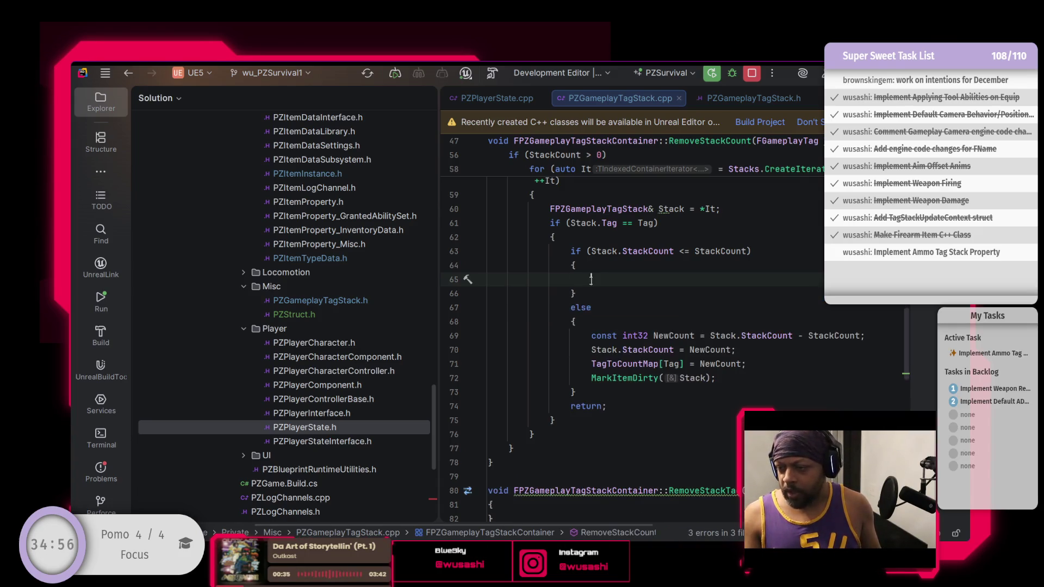
pyautogui.scroll(-3, 595, 365)
pyautogui.click(530, 410)
pyautogui.hotkey('ctrl', 'v')
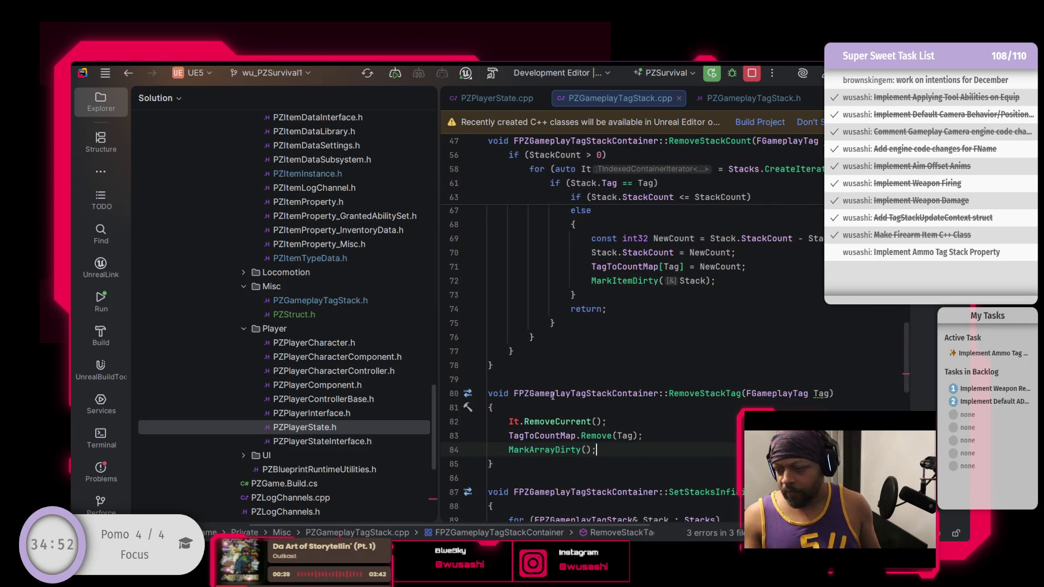
pyautogui.scroll(5, 562, 363)
pyautogui.scroll(1, 562, 364)
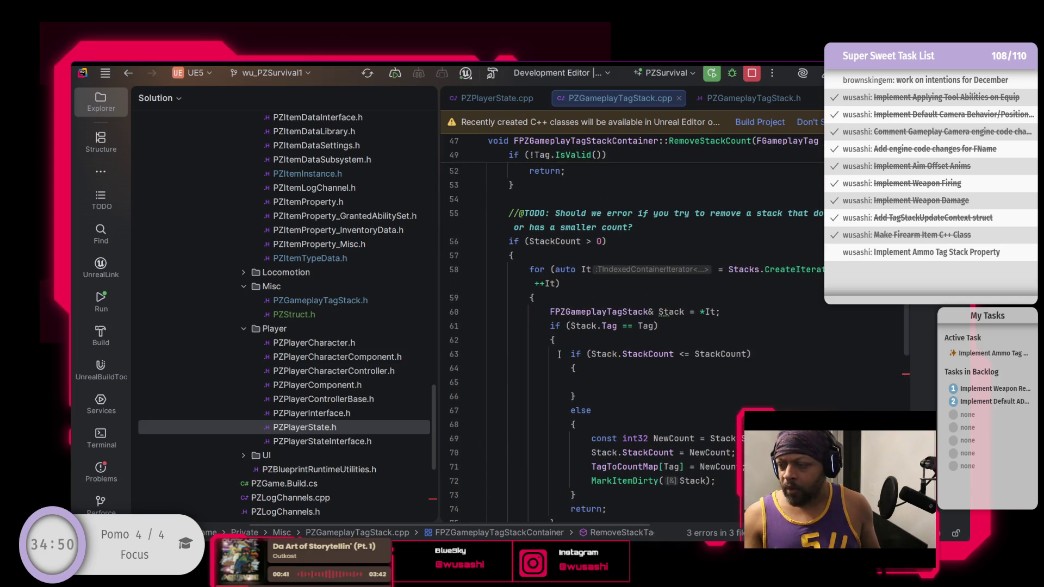
pyautogui.scroll(-2, 559, 354)
pyautogui.scroll(2, 536, 382)
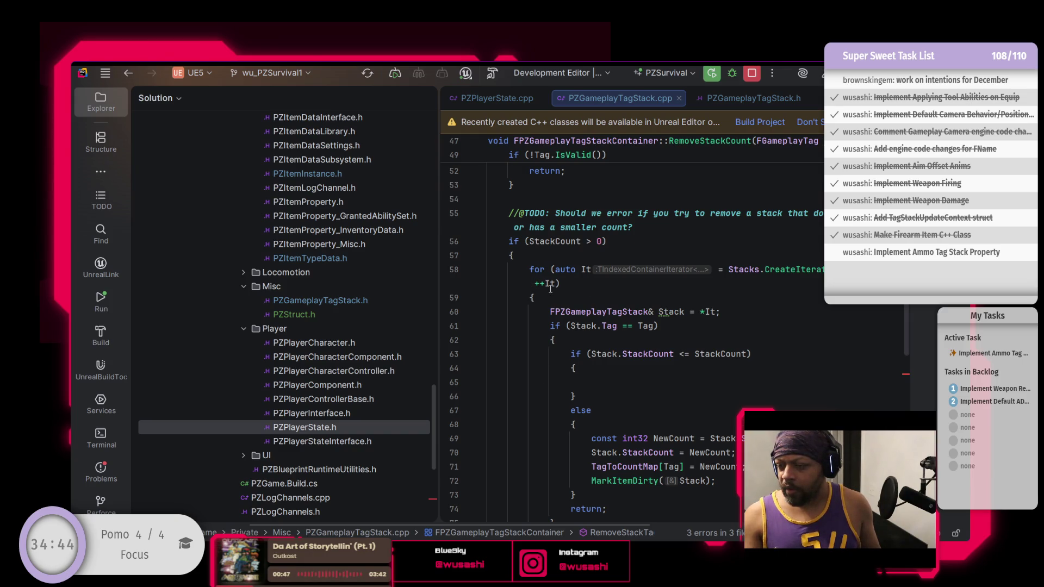
pyautogui.moveTo(561, 283); pyautogui.dragTo(530, 270)
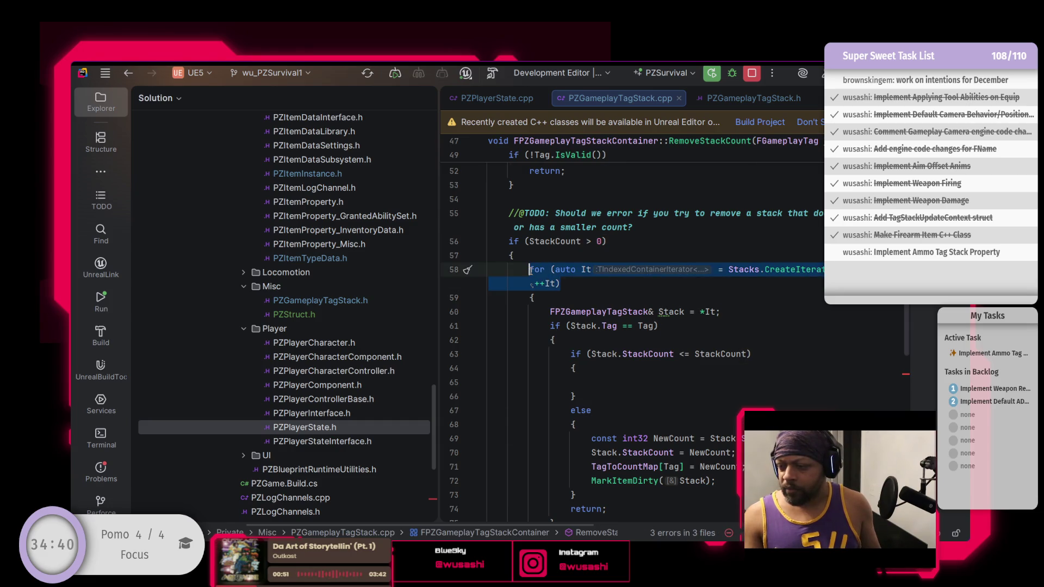
pyautogui.scroll(-5, 571, 410)
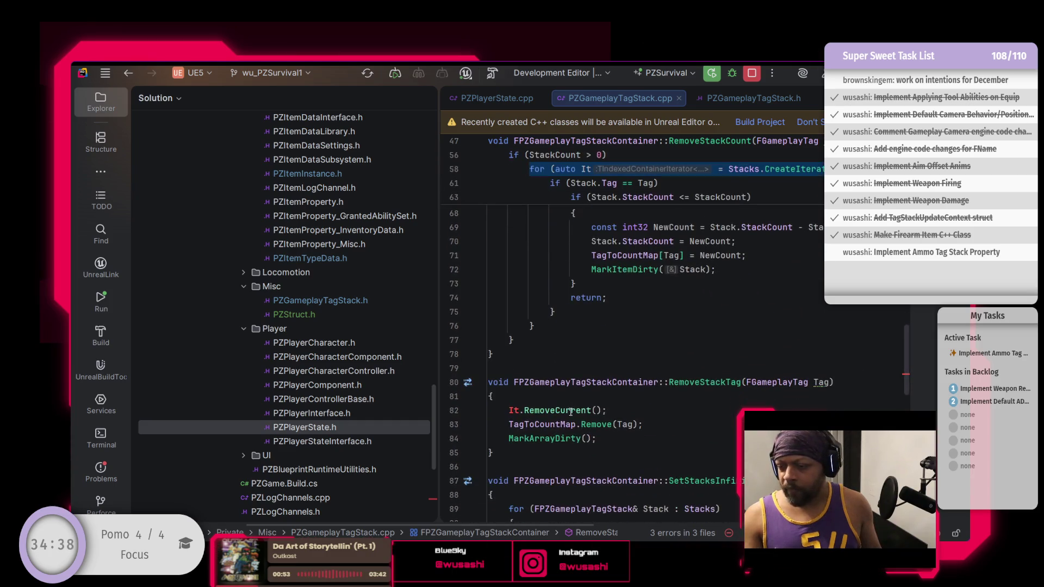
pyautogui.click(544, 398)
pyautogui.press('Return')
pyautogui.write('for (auto It = Stacks.CreateIterator(); It; ++It)')
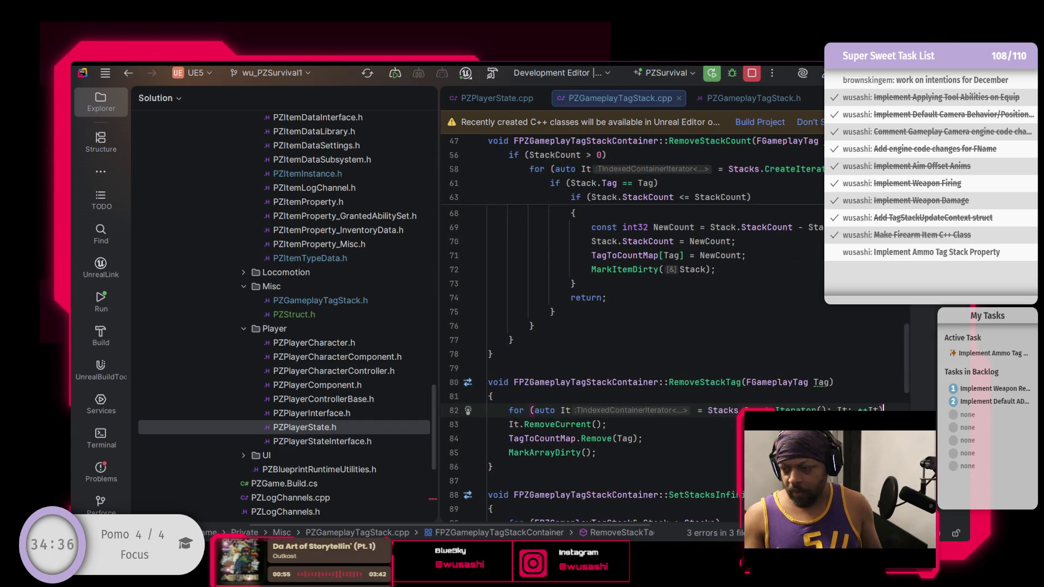
pyautogui.moveTo(596, 453)
pyautogui.mouseDown()
pyautogui.moveTo(509, 439)
pyautogui.moveTo(510, 425)
pyautogui.mouseUp()
pyautogui.scroll(-1, 509, 425)
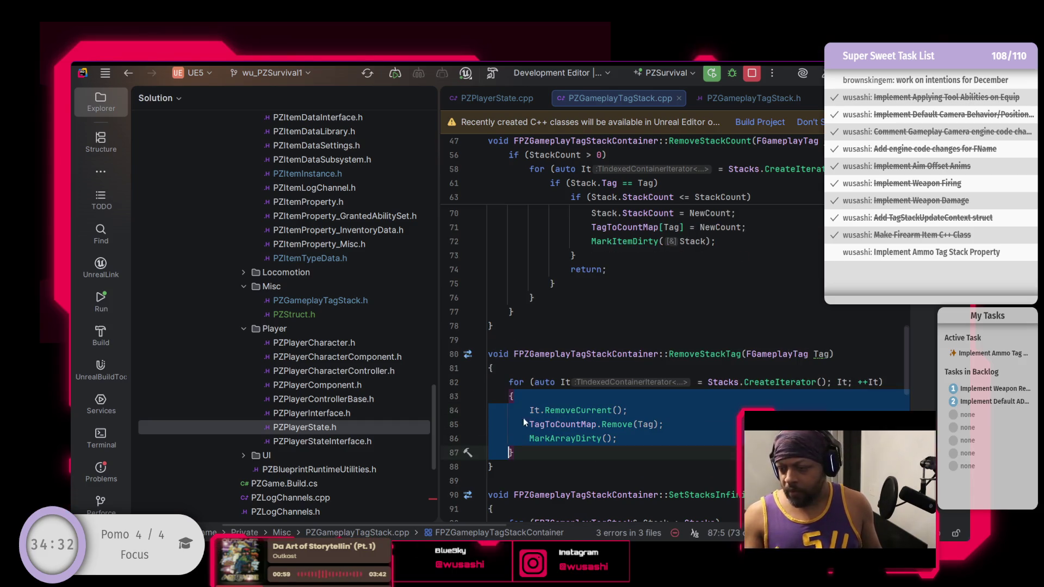
pyautogui.write('{')
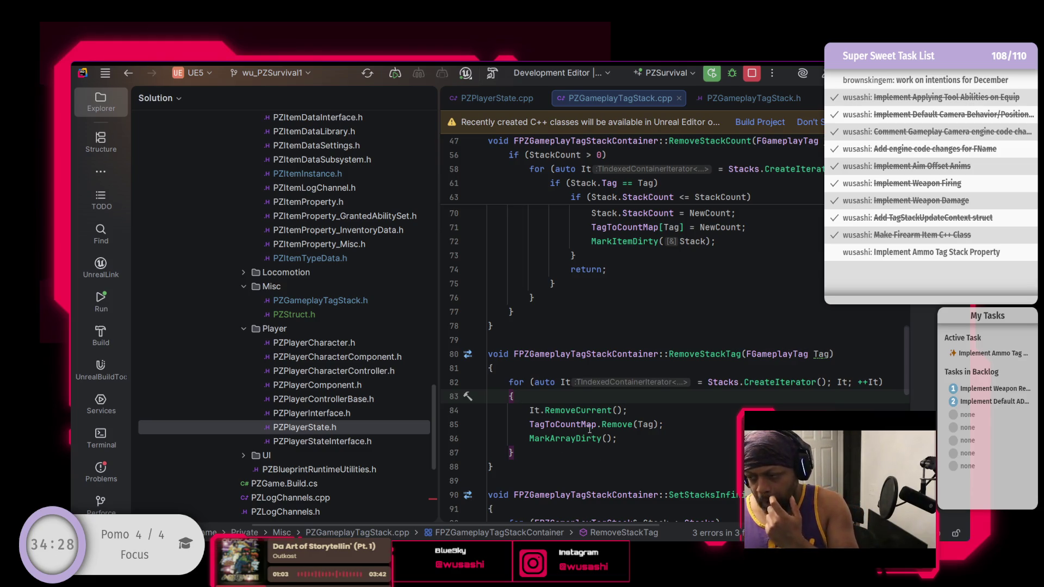
pyautogui.scroll(3, 605, 326)
pyautogui.scroll(2, 593, 305)
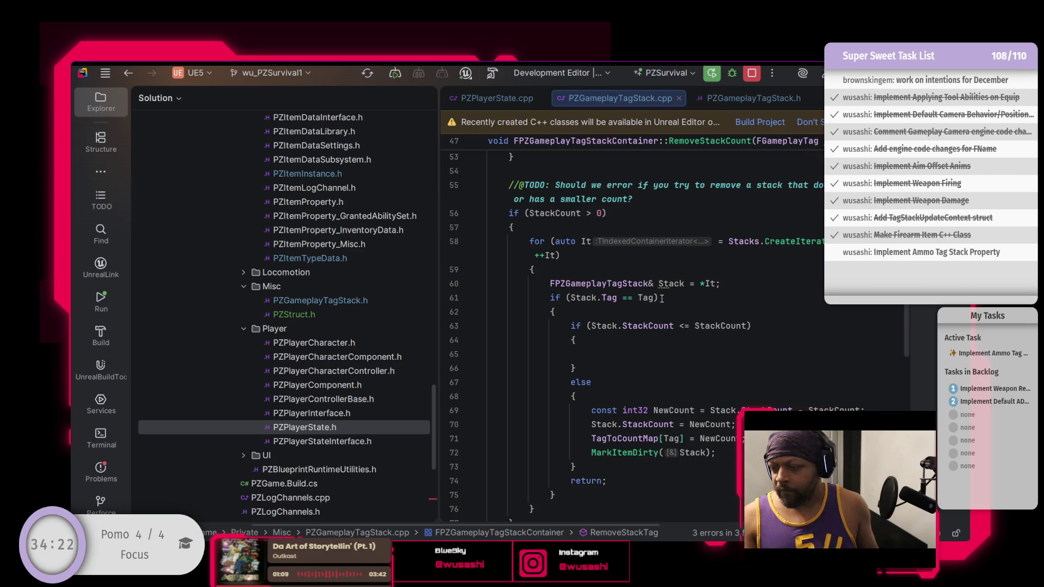
pyautogui.moveTo(662, 298); pyautogui.dragTo(549, 283)
pyautogui.hotkey('ctrl', 'c')
pyautogui.scroll(-5, 565, 327)
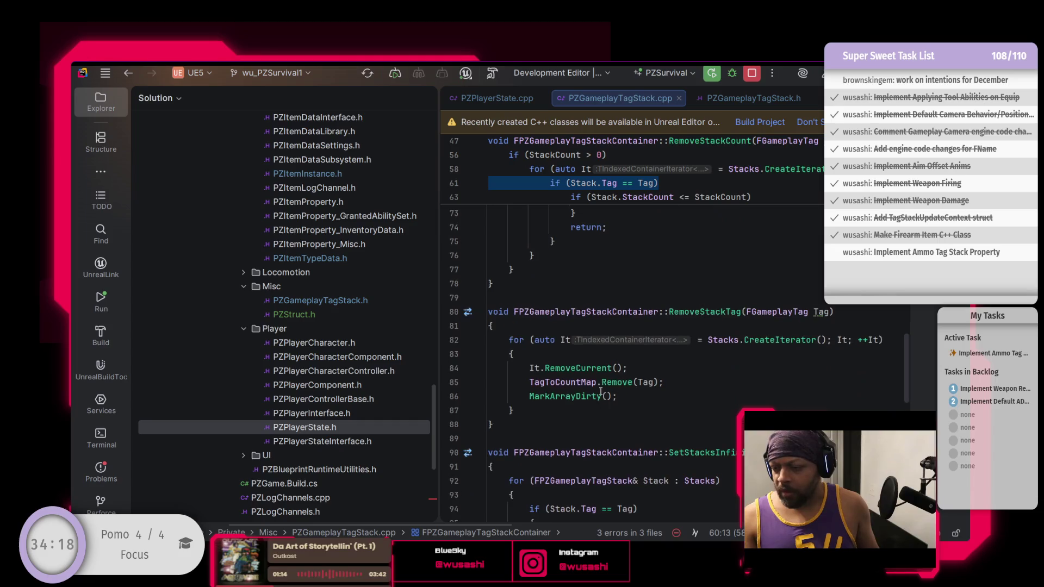
pyautogui.click(564, 359)
pyautogui.press('Return')
pyautogui.hotkey('ctrl', 'v')
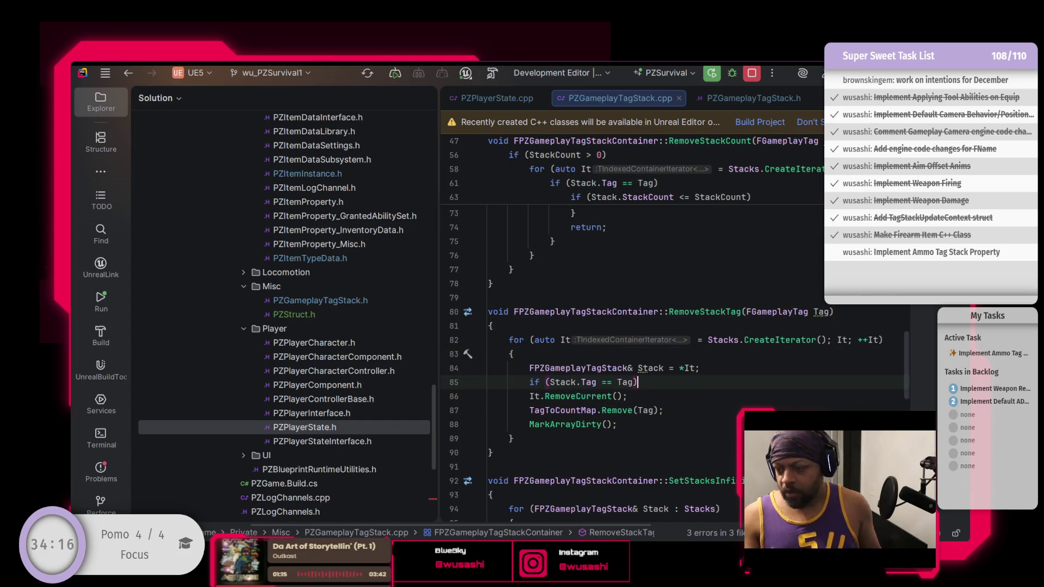
pyautogui.moveTo(630, 428); pyautogui.dragTo(489, 391)
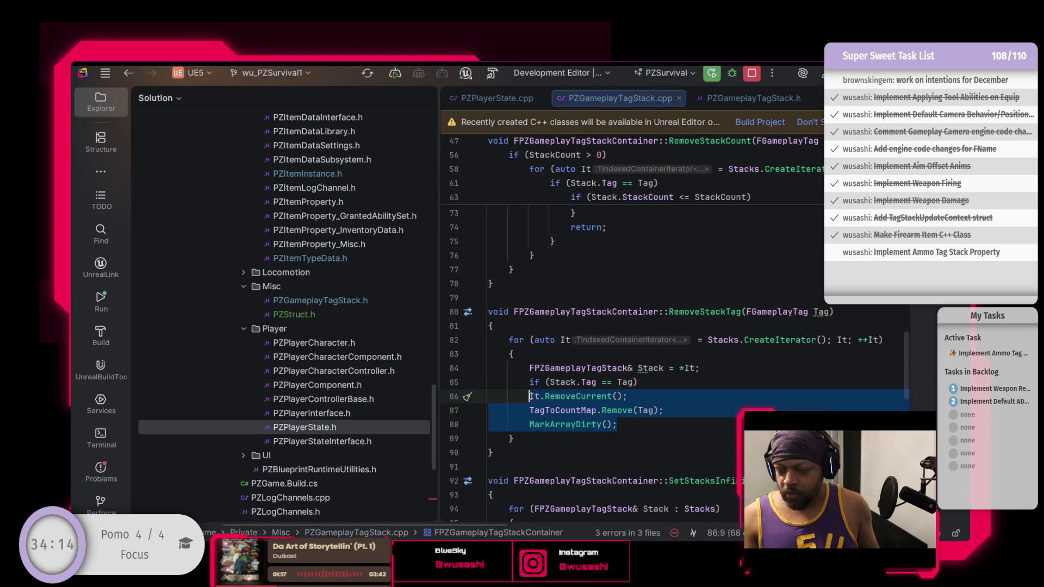
pyautogui.write('{')
pyautogui.click(644, 341)
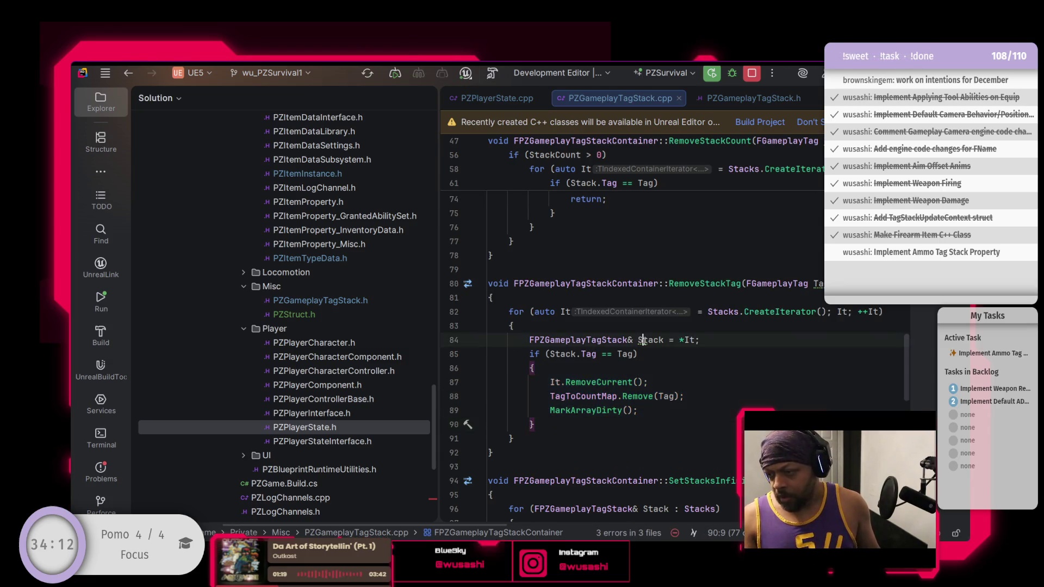
pyautogui.hotkey('alt', 'Return')
pyautogui.press('Return')
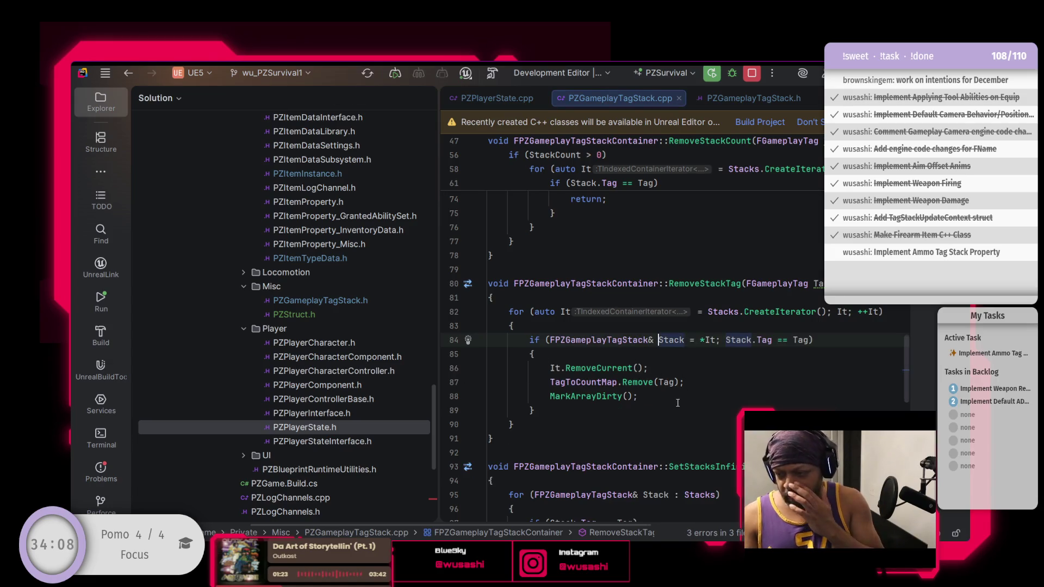
pyautogui.click(817, 283)
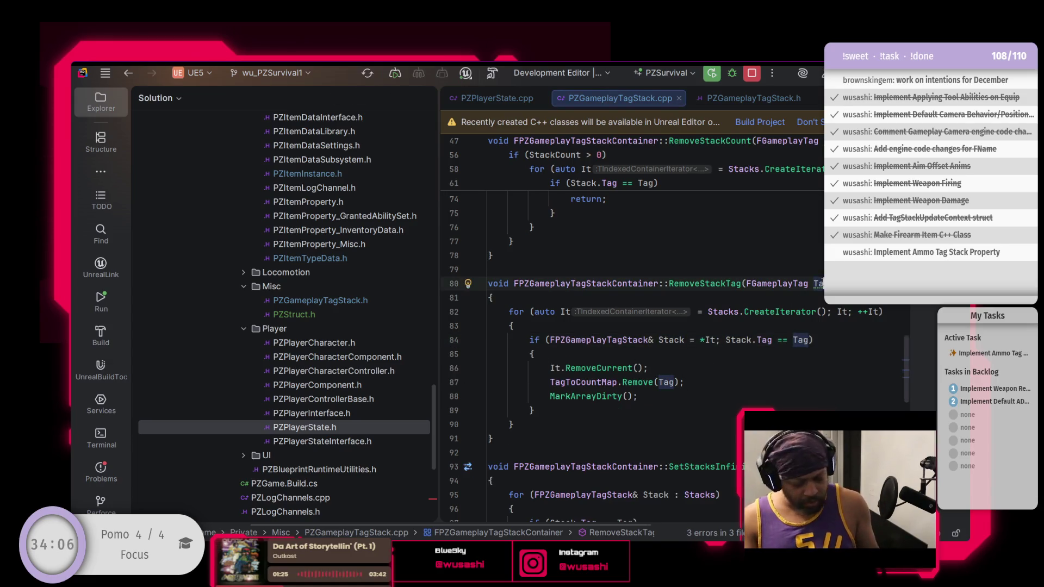
pyautogui.hotkey('alt', 'Return')
pyautogui.press('Return')
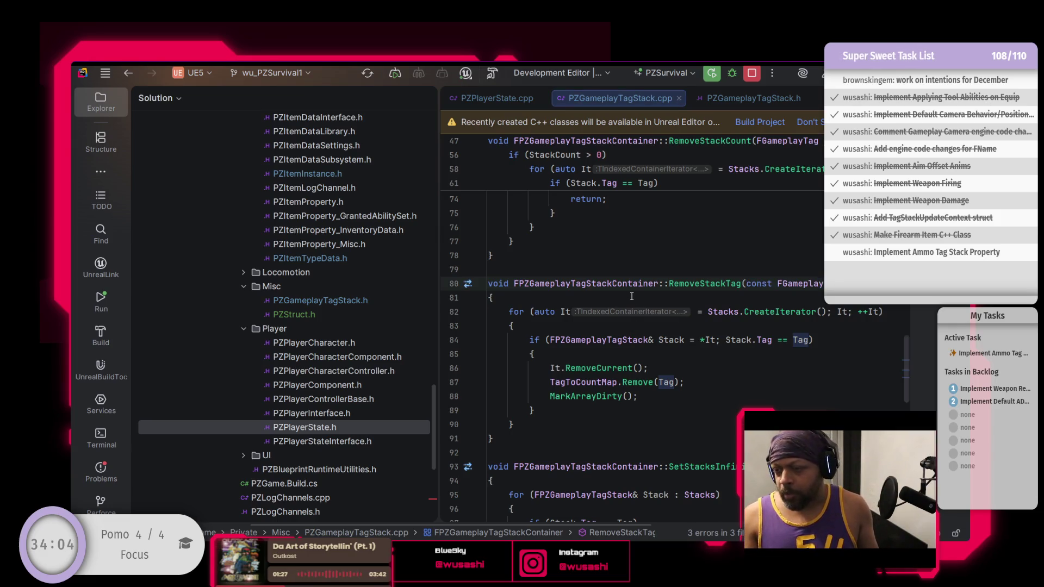
pyautogui.click(637, 400)
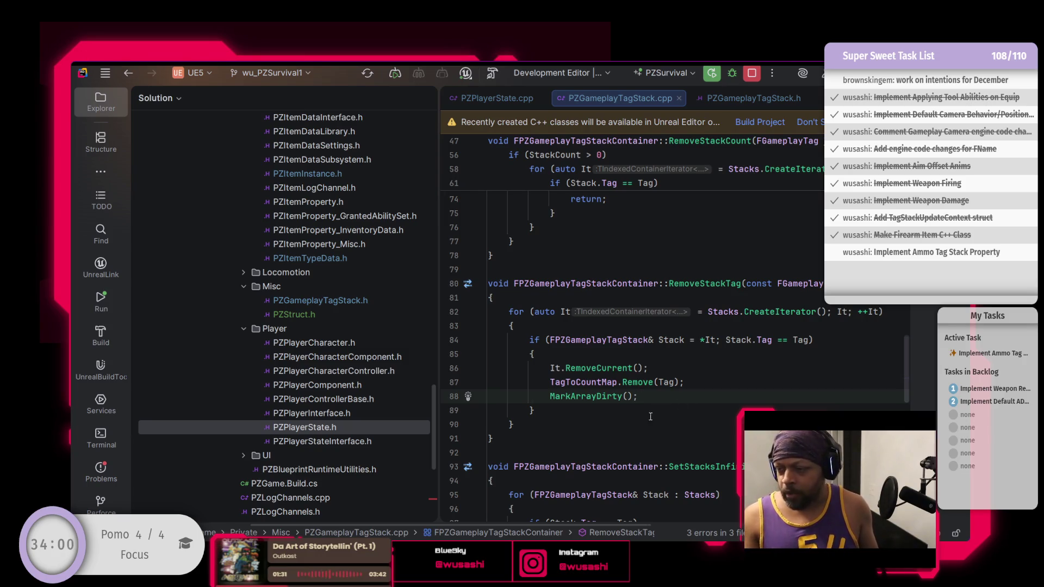
pyautogui.scroll(-2, 612, 415)
pyautogui.scroll(-1, 612, 415)
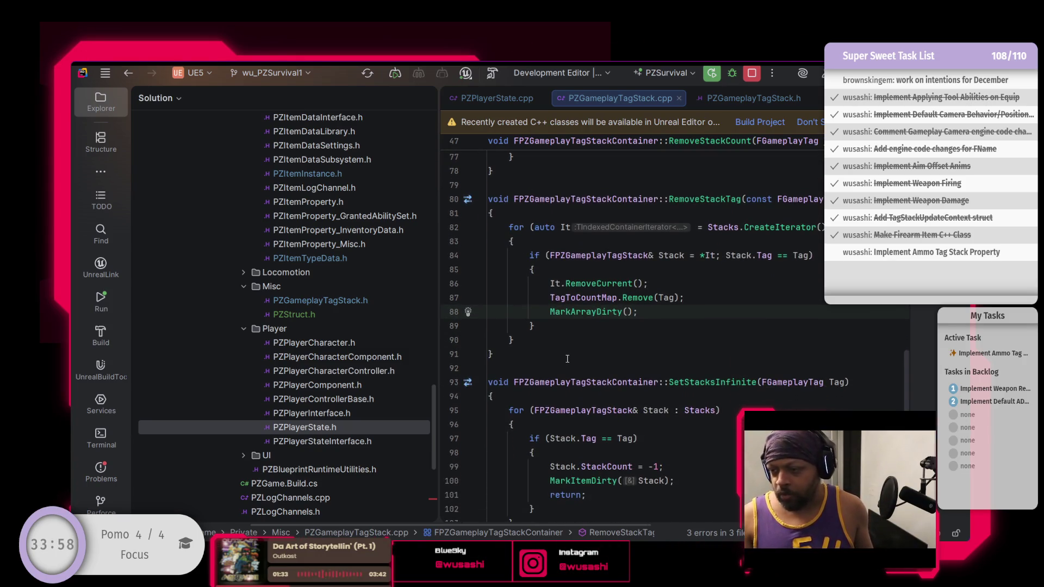
pyautogui.scroll(10, 586, 346)
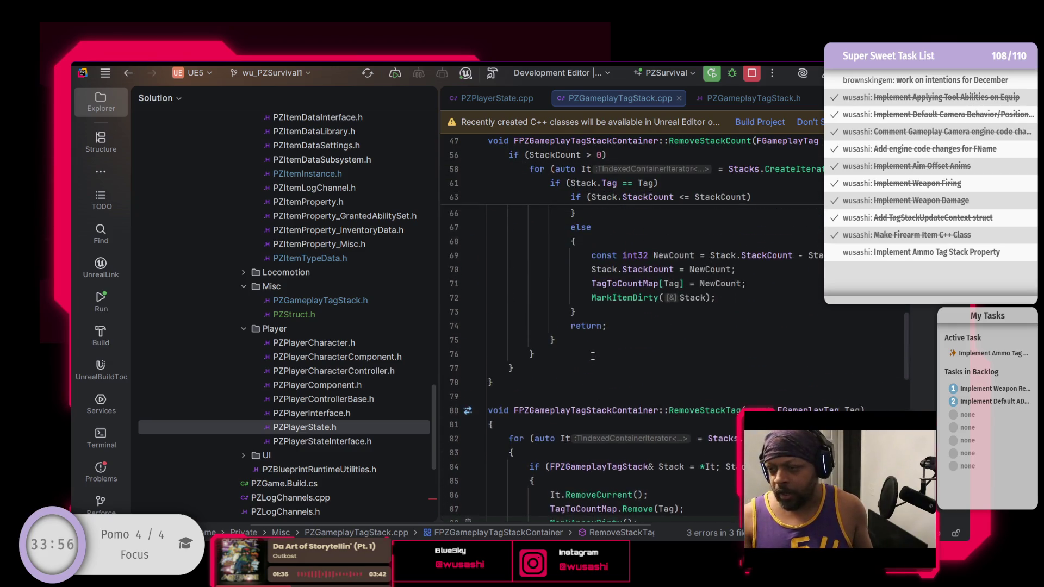
# Merge the Stack declaration into the tag check using the Alt+Enter quick fix.
pyautogui.click(605, 328)
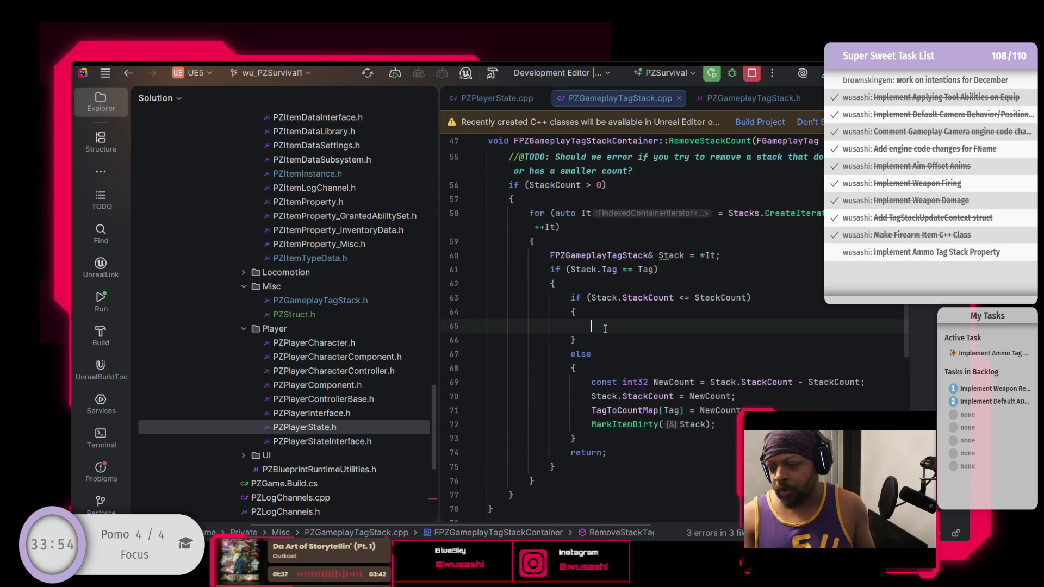
pyautogui.click(661, 255)
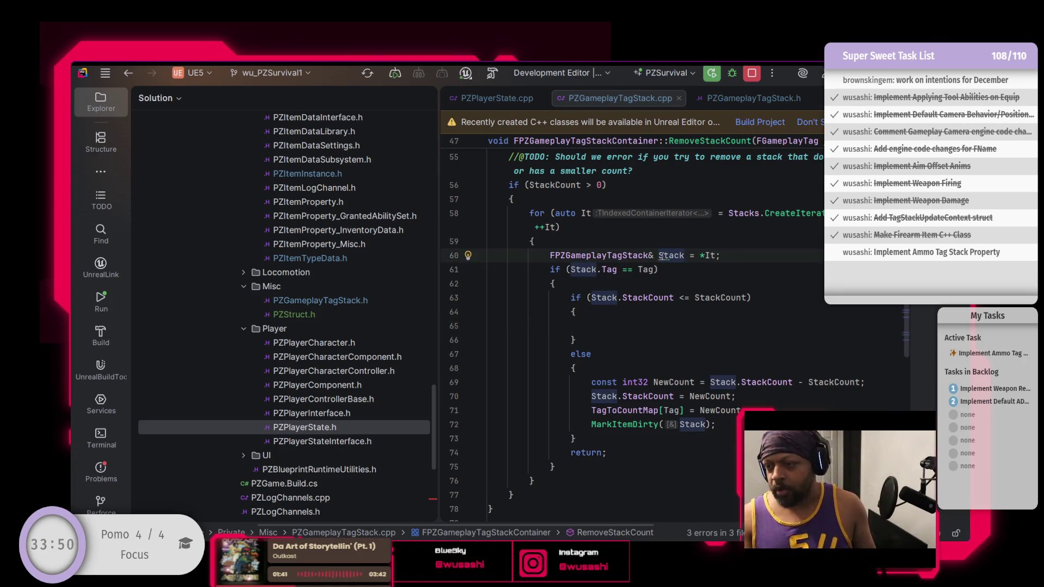
pyautogui.hotkey('alt', 'Return')
pyautogui.press('Return')
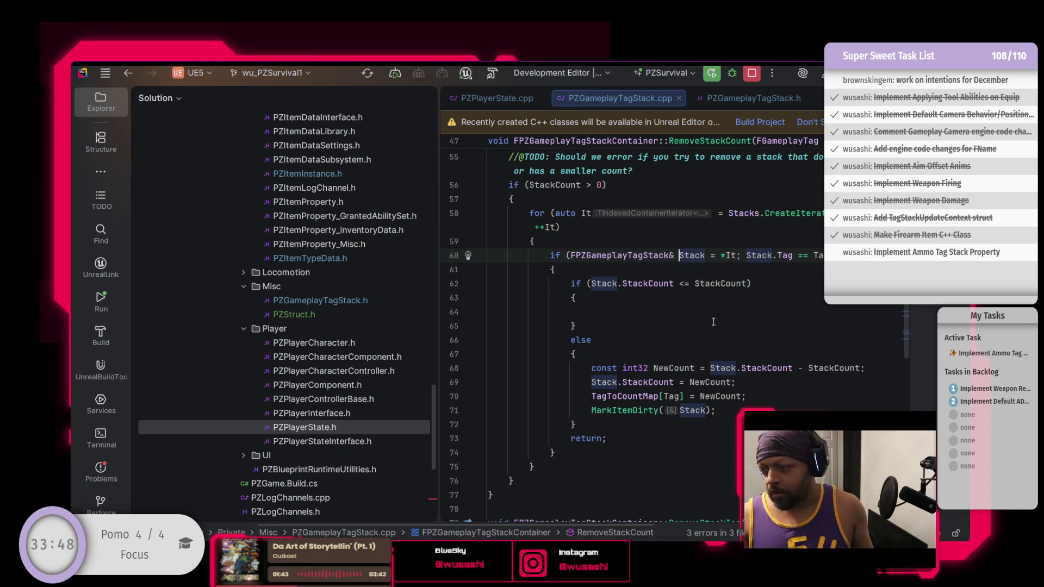
# Write Stack.StackCount = 0 in the empty branch, then select the if/else wrapper for removal.
pyautogui.click(620, 309)
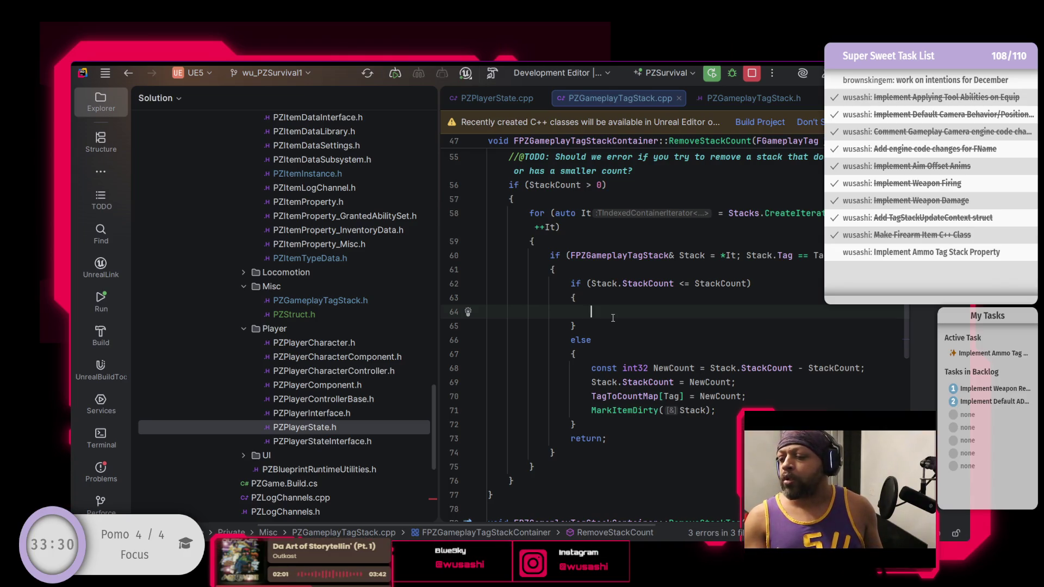
pyautogui.write('Stack')
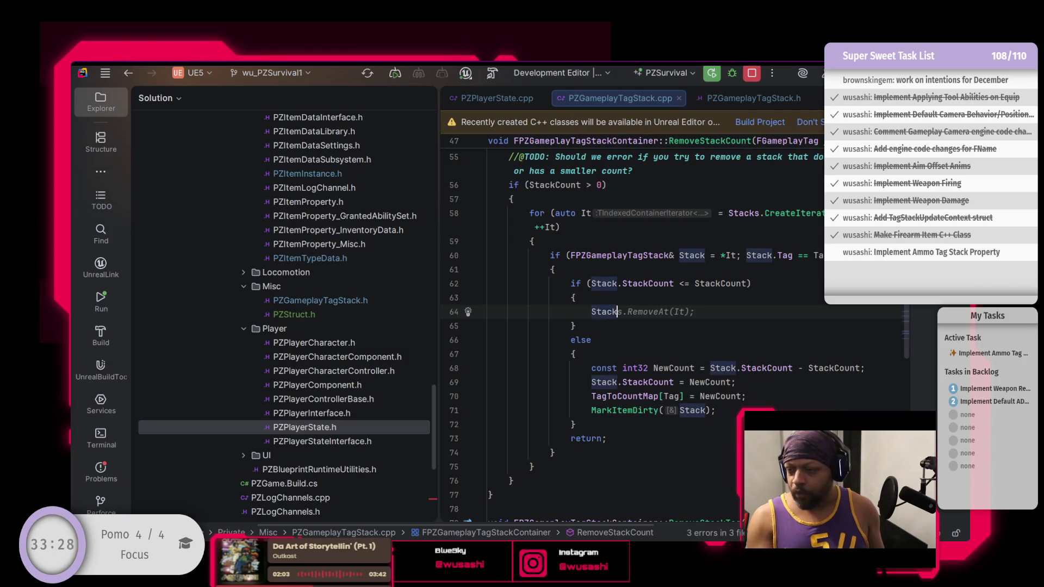
pyautogui.write('.')
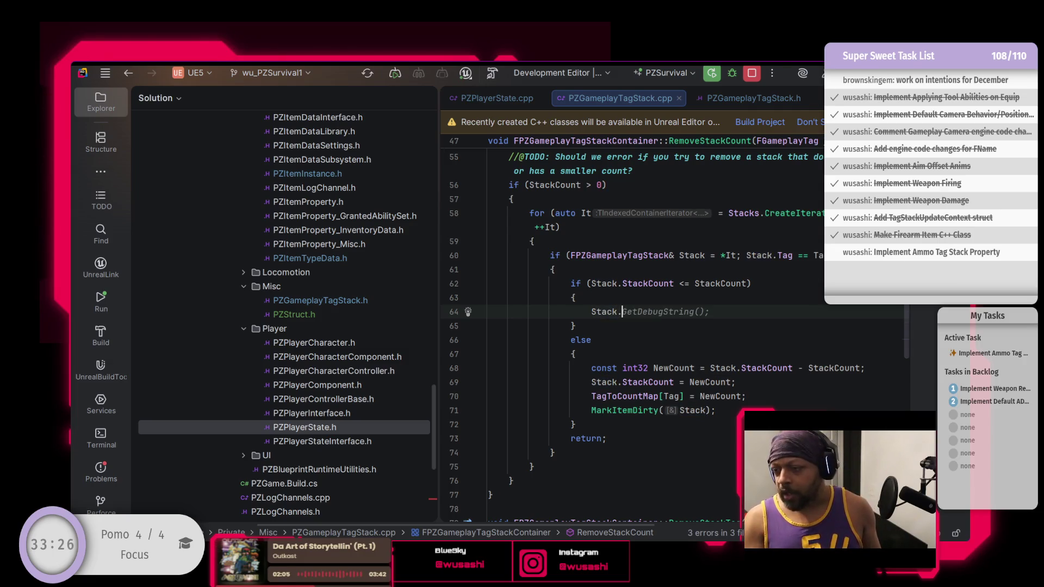
pyautogui.write('St')
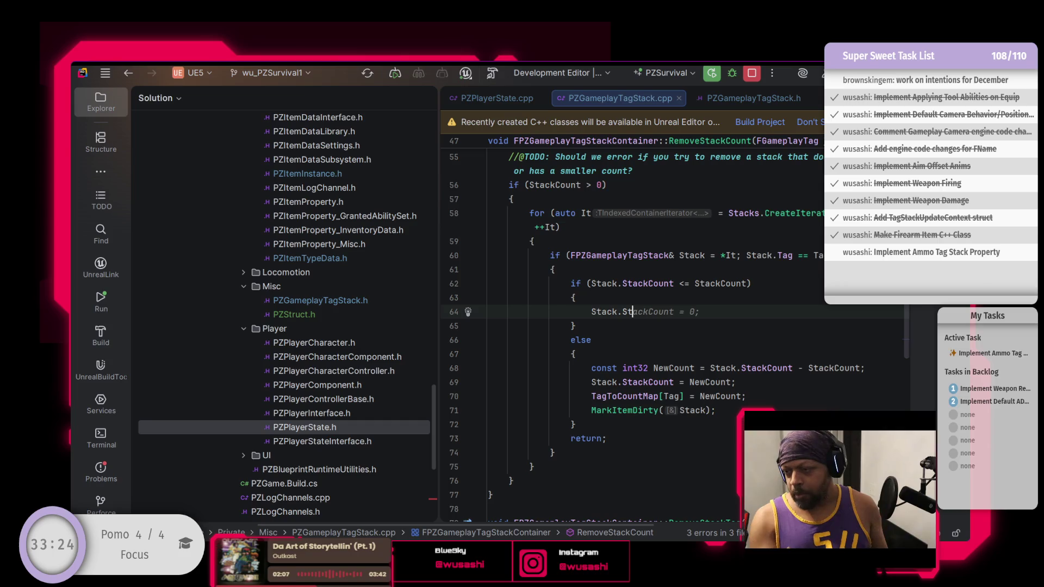
pyautogui.write('ackCount.')
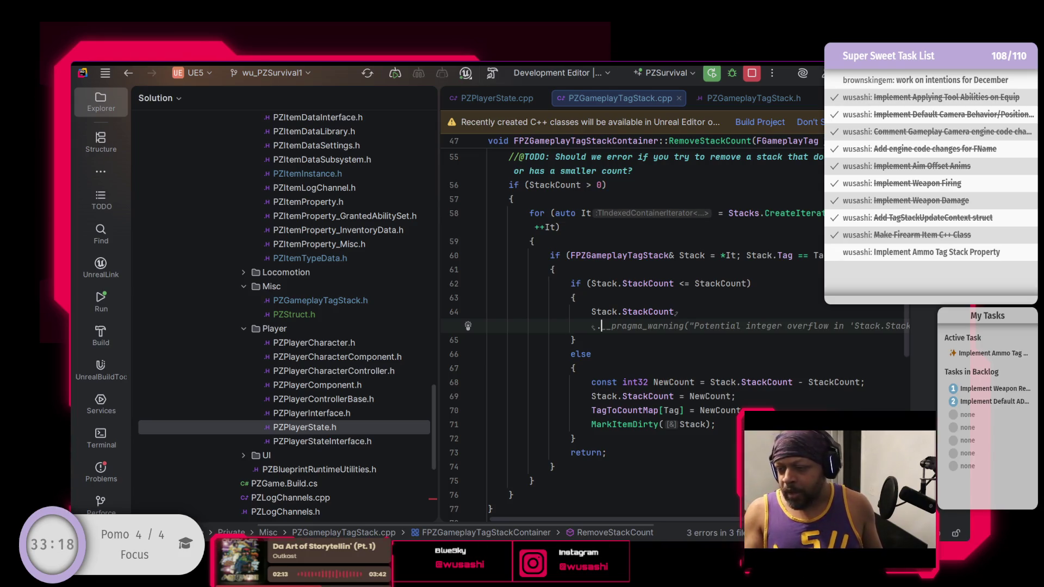
pyautogui.press('BackSpace')
pyautogui.write('=')
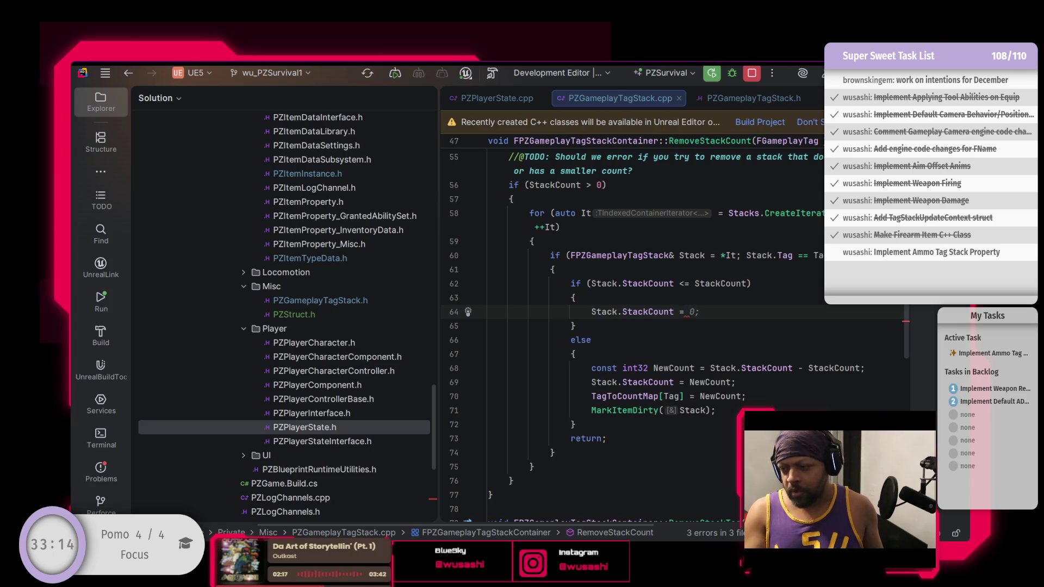
pyautogui.press('Tab')
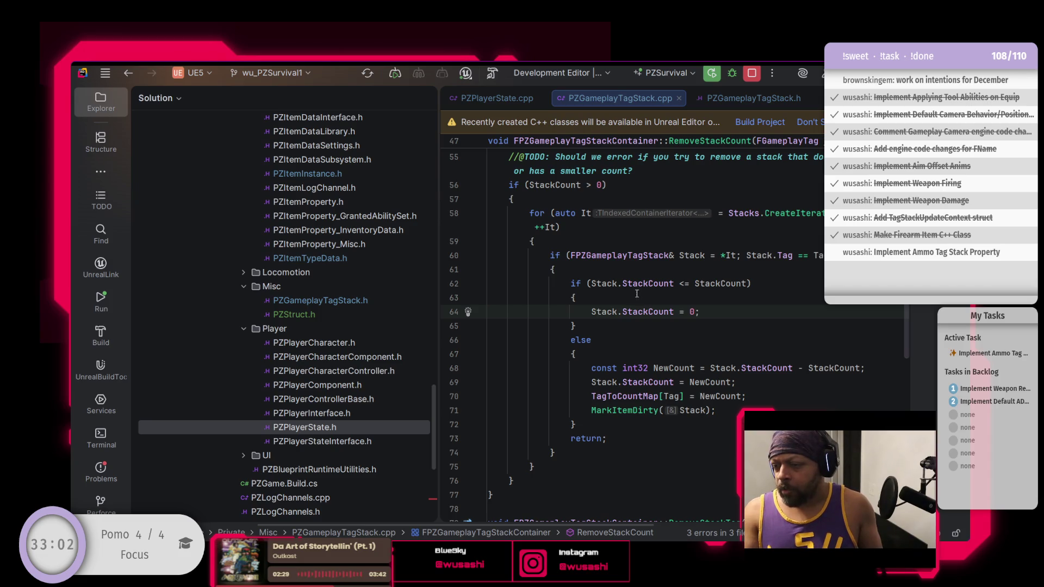
pyautogui.click(816, 368)
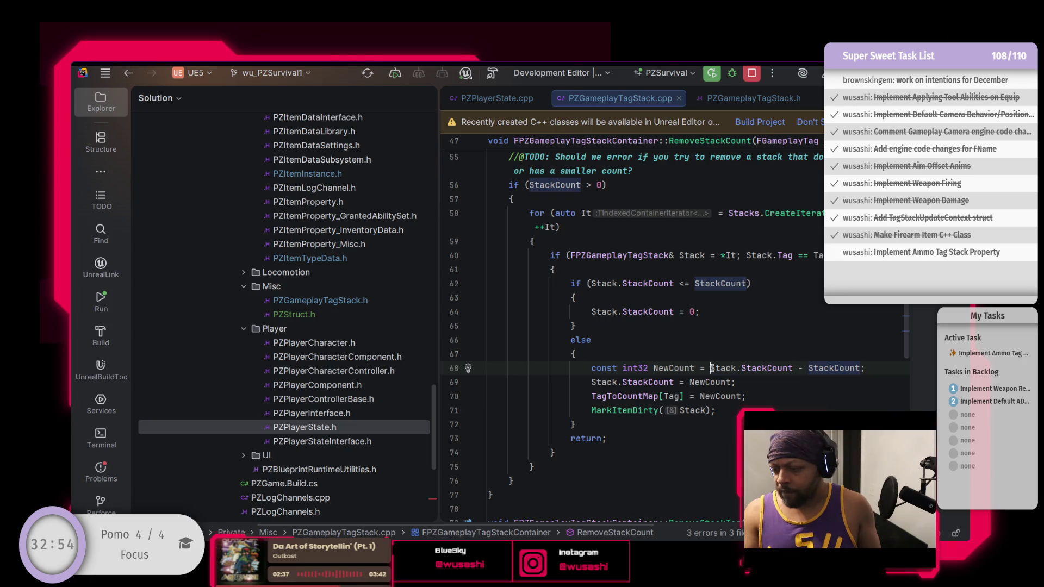
pyautogui.click(711, 368)
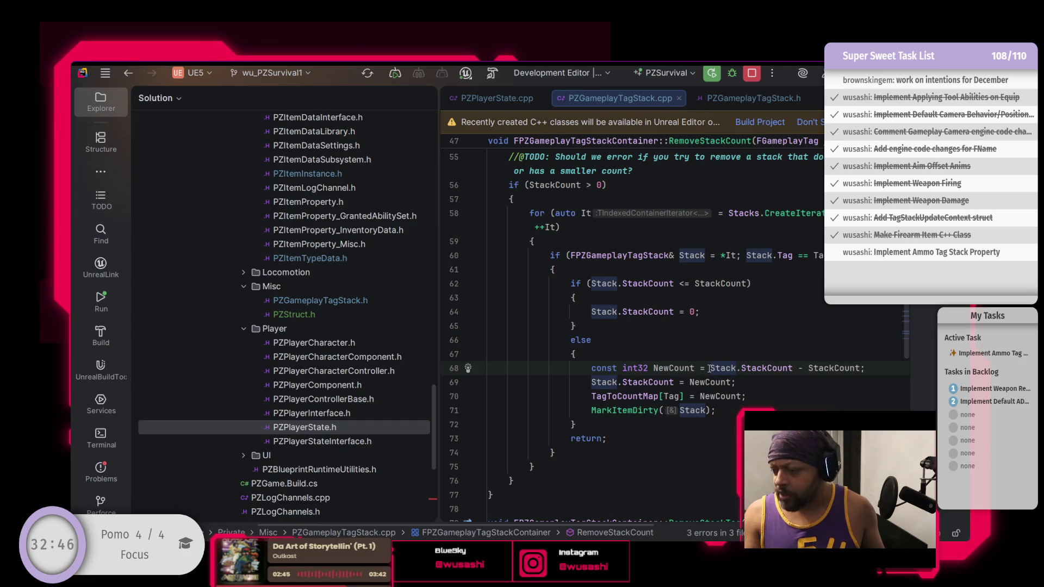
pyautogui.click(732, 383)
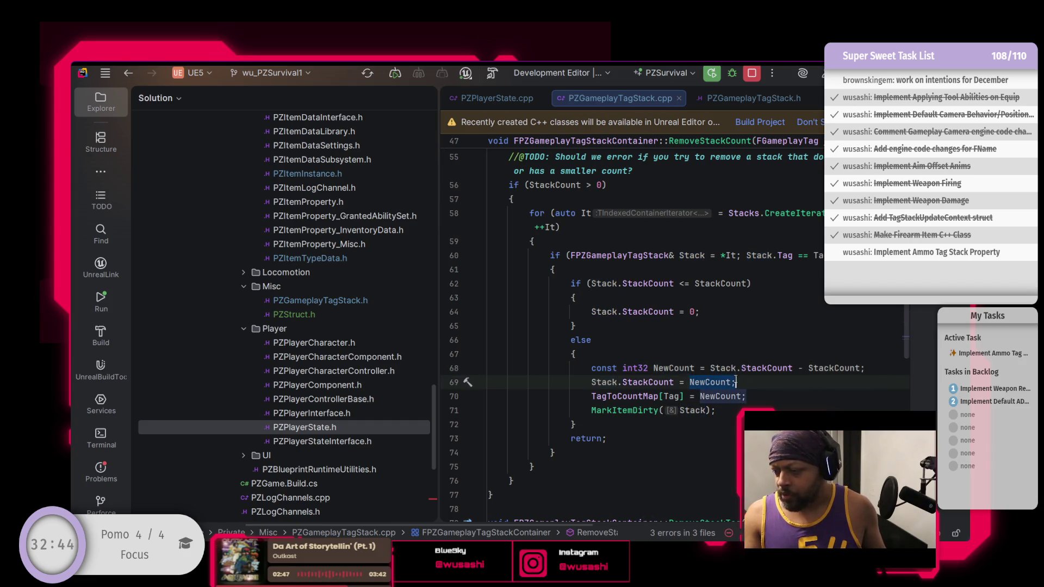
pyautogui.moveTo(576, 354); pyautogui.dragTo(572, 271)
# Delete the if/else wrapper, leftover brace and return line, and unindent the decrement block.
pyautogui.press('BackSpace')
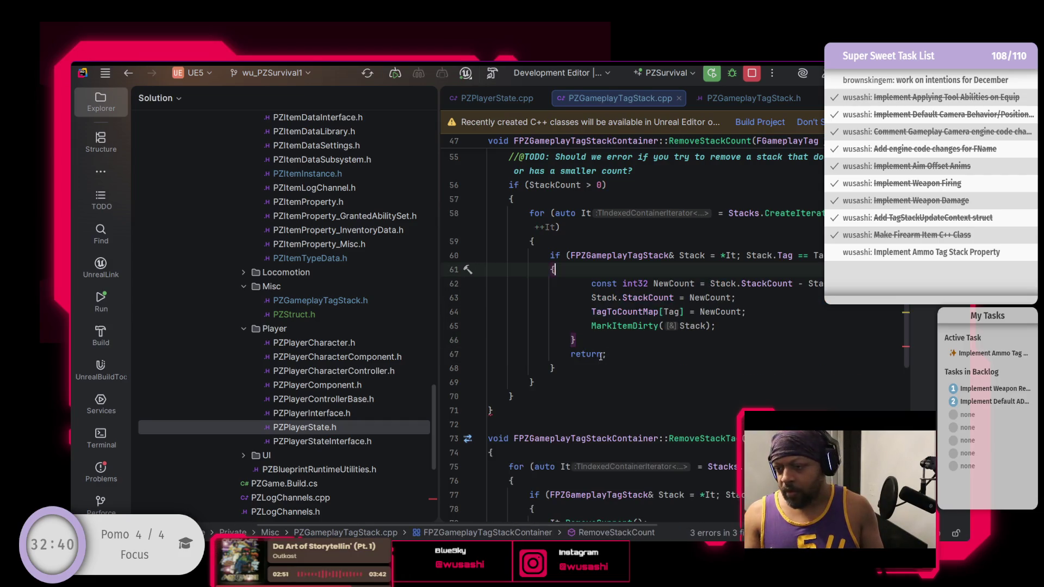
pyautogui.moveTo(611, 342); pyautogui.dragTo(750, 331)
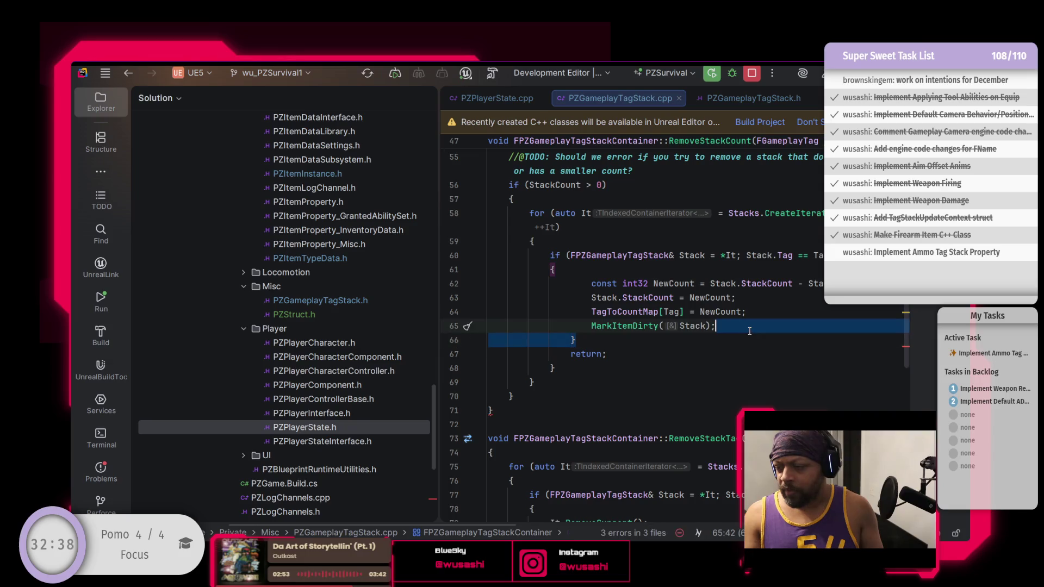
pyautogui.press('BackSpace')
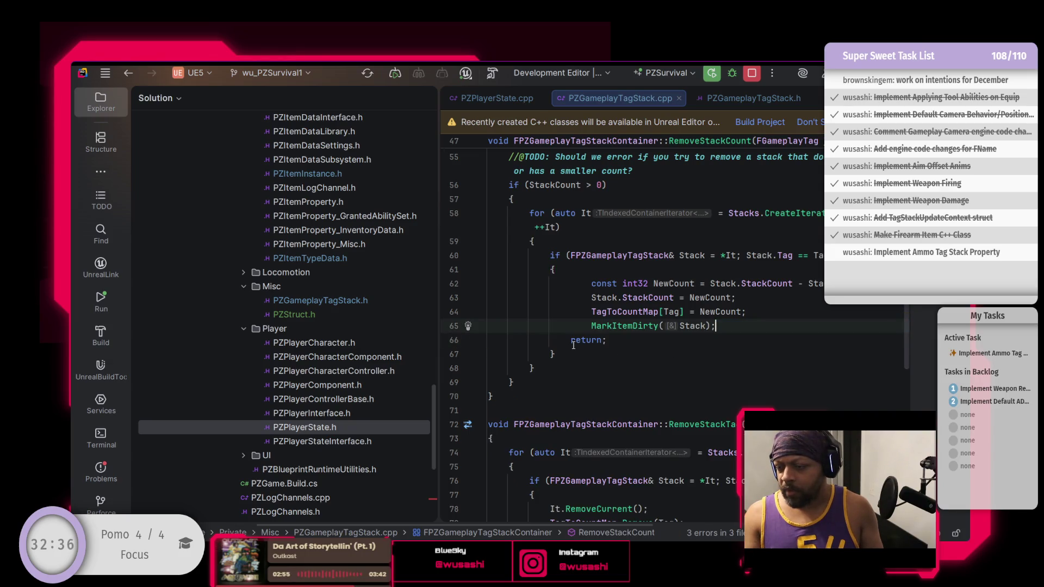
pyautogui.moveTo(607, 340); pyautogui.dragTo(731, 330)
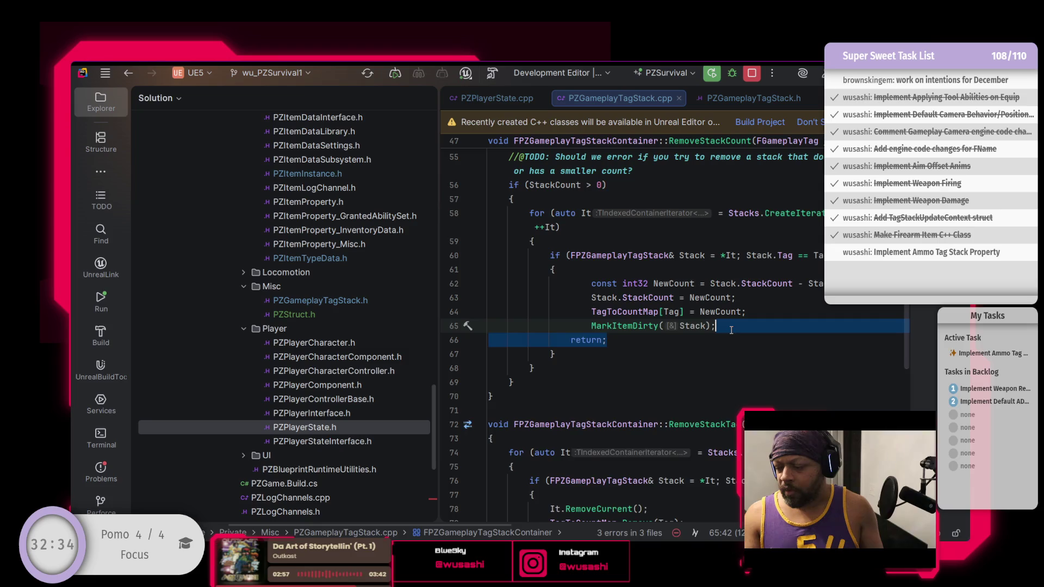
pyautogui.press('BackSpace')
pyautogui.click(592, 309)
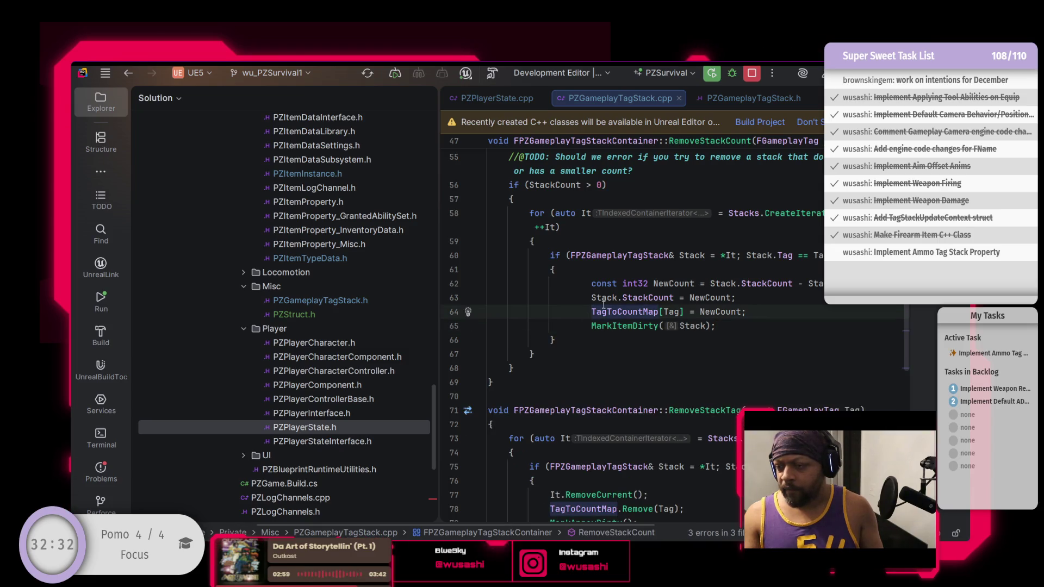
pyautogui.click(618, 297)
pyautogui.moveTo(723, 323); pyautogui.dragTo(595, 283)
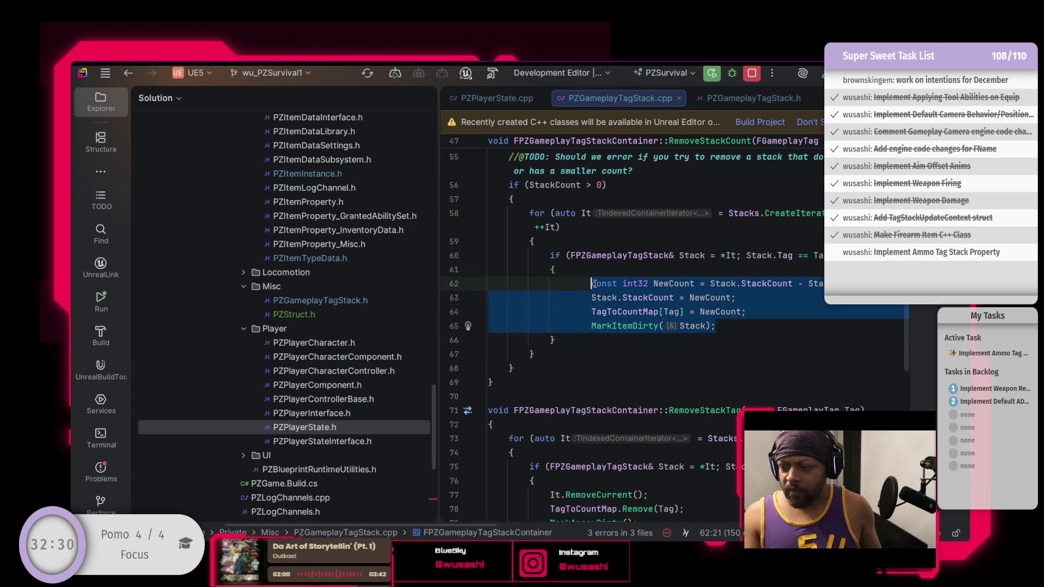
pyautogui.hotkey('shift', 'Tab')
# Write an FMath::Clamp call with StackCount as the upper bound in the StackCount assignment.
pyautogui.click(659, 300)
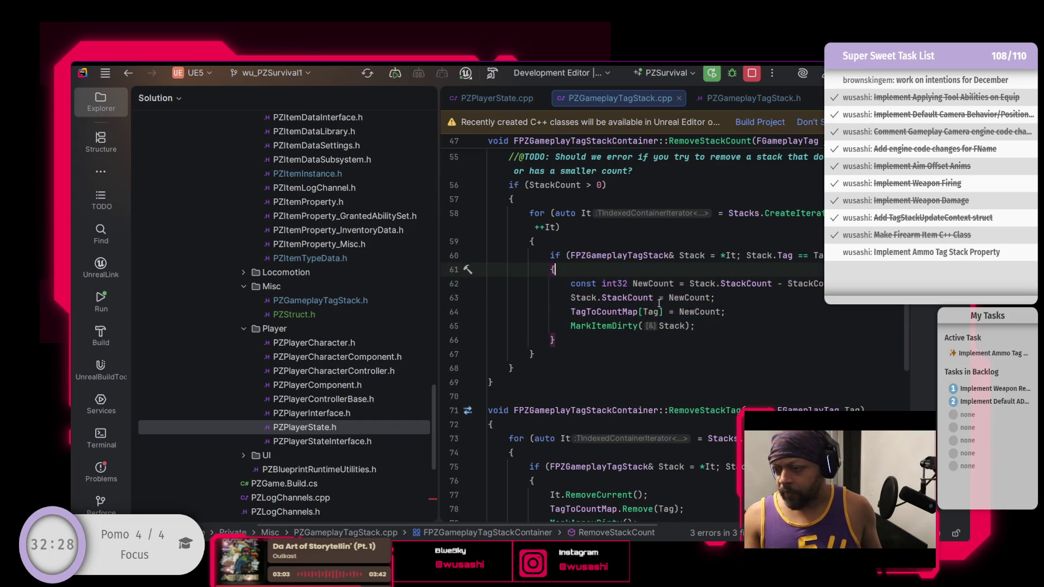
pyautogui.click(740, 294)
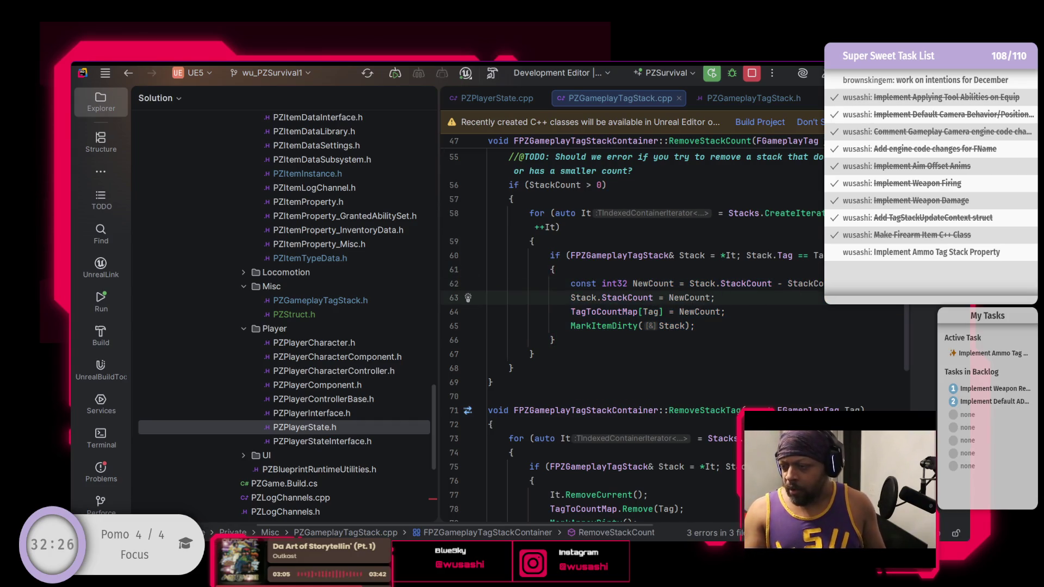
pyautogui.click(712, 297)
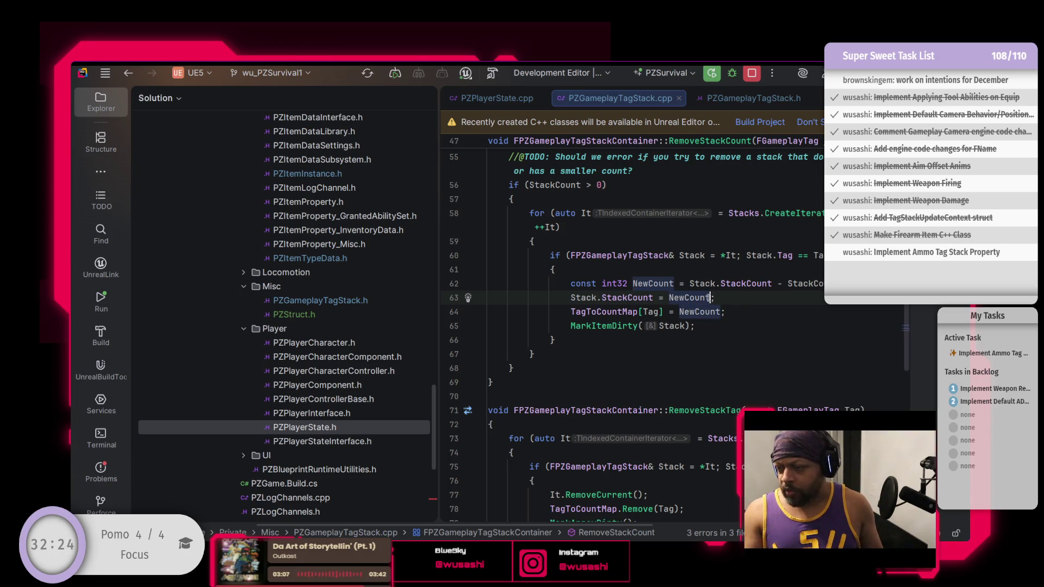
pyautogui.moveTo(689, 283); pyautogui.dragTo(816, 284)
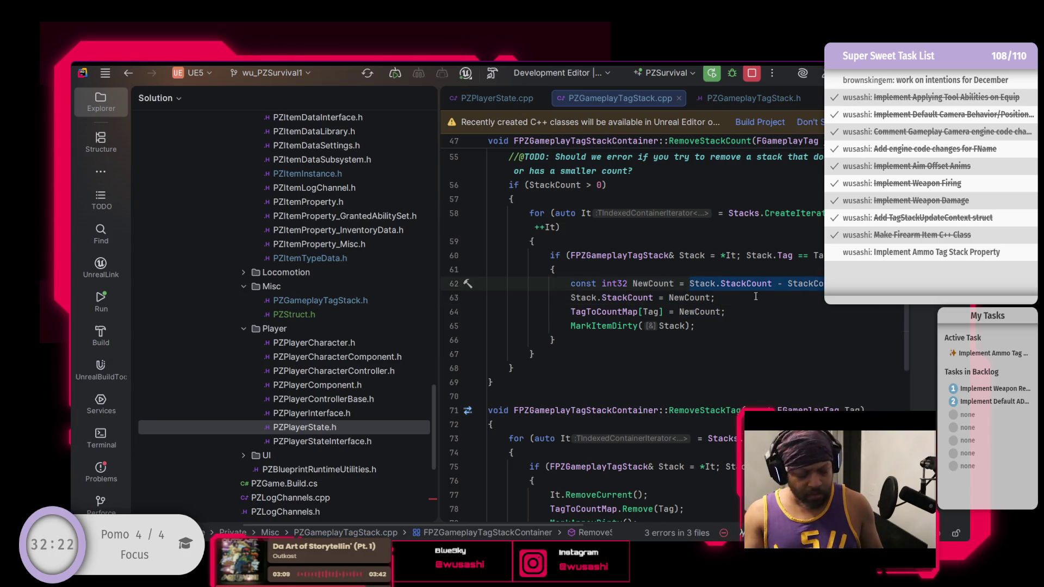
pyautogui.doubleClick(702, 298)
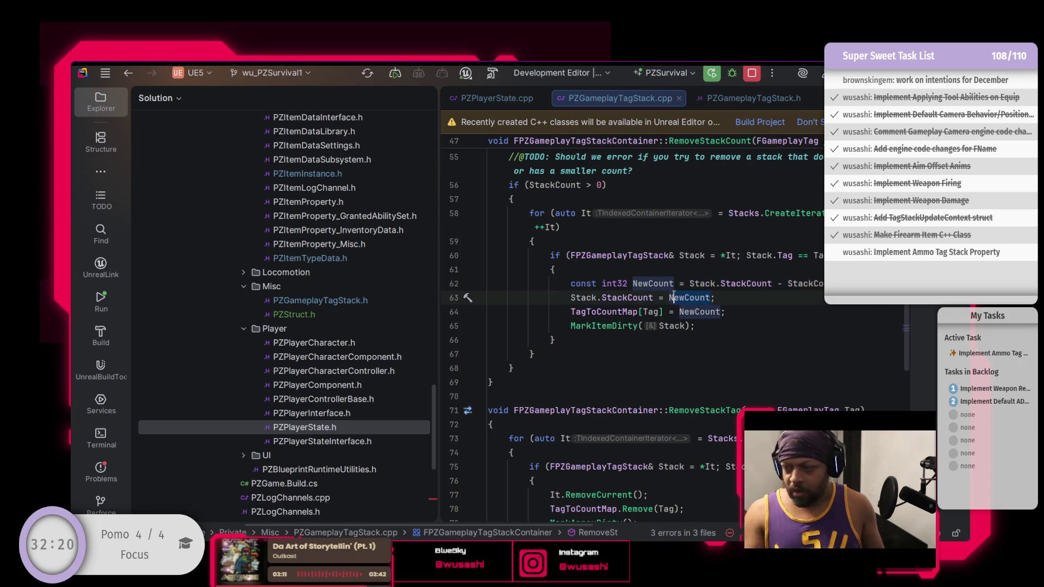
pyautogui.write('FMath:')
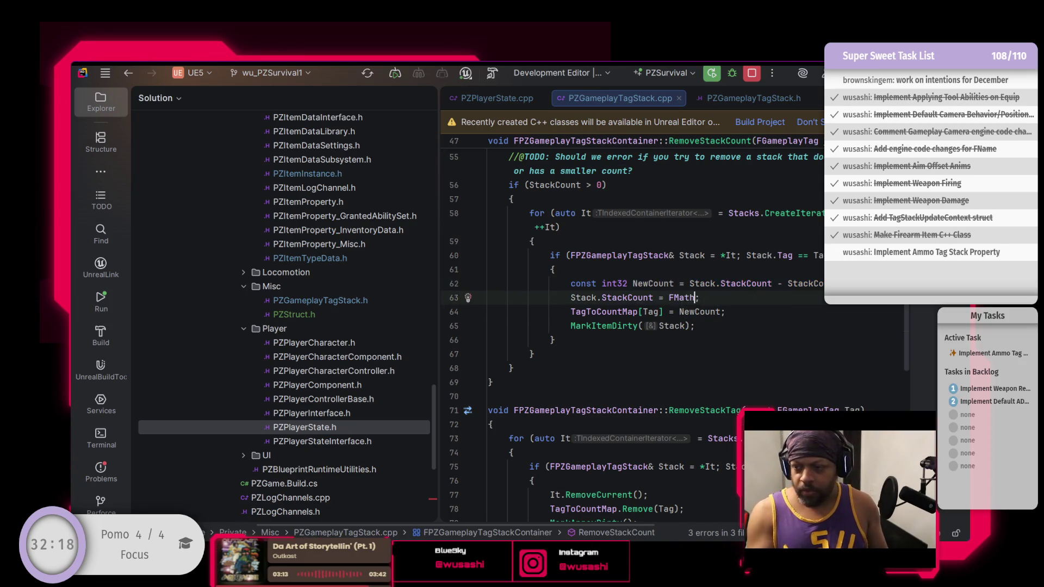
pyautogui.write(':Clamp(0, NewCount, Stack.StackCount')
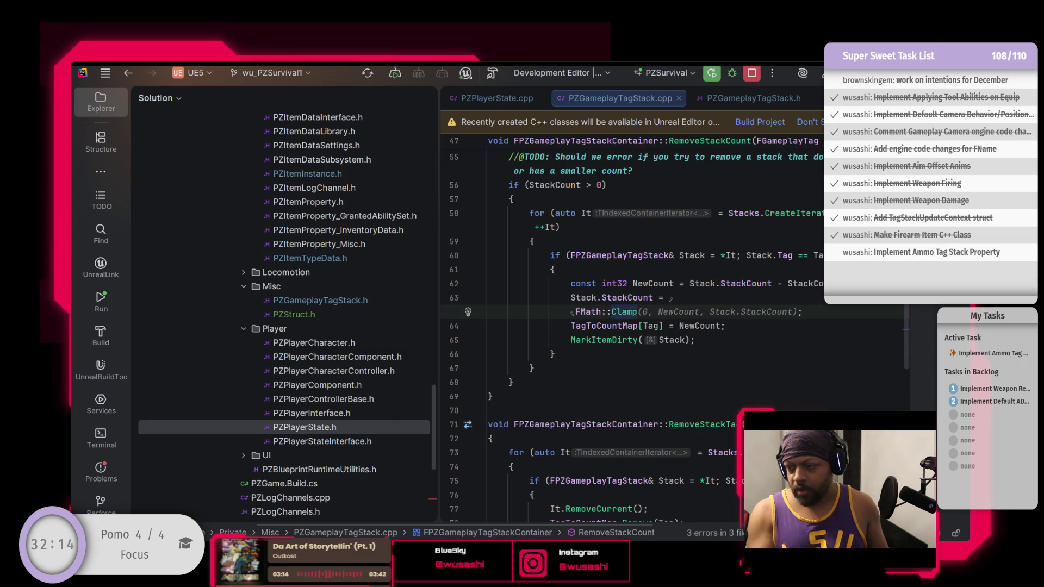
pyautogui.write('(')
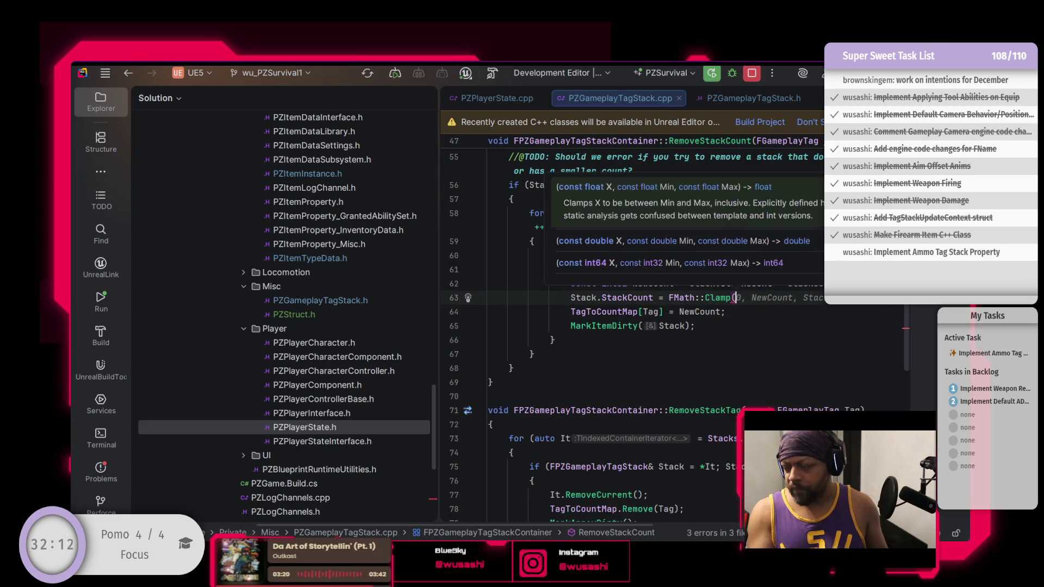
pyautogui.write(')')
pyautogui.write('Stack.StackCount')
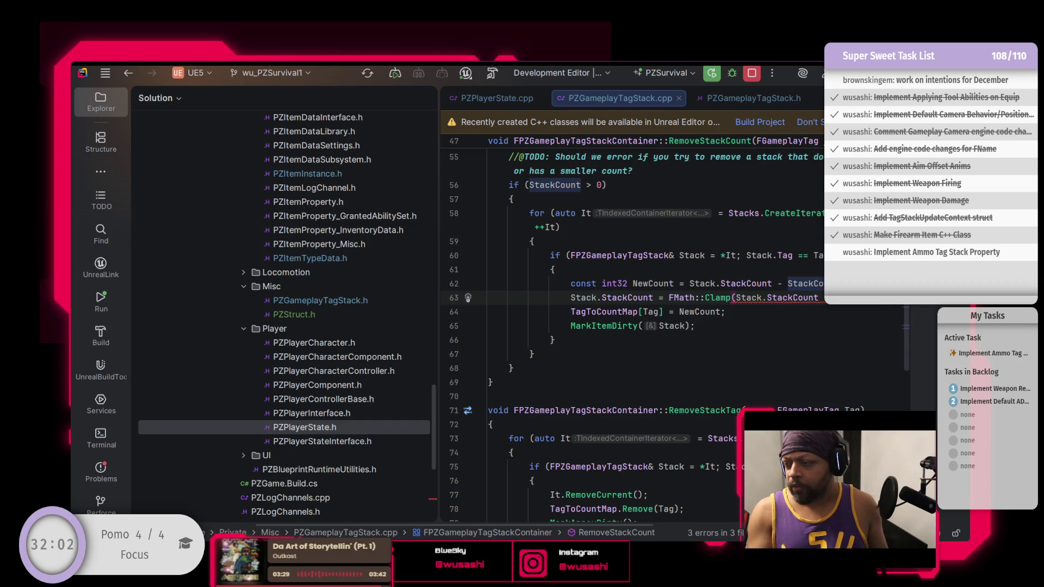
pyautogui.write(', 0);')
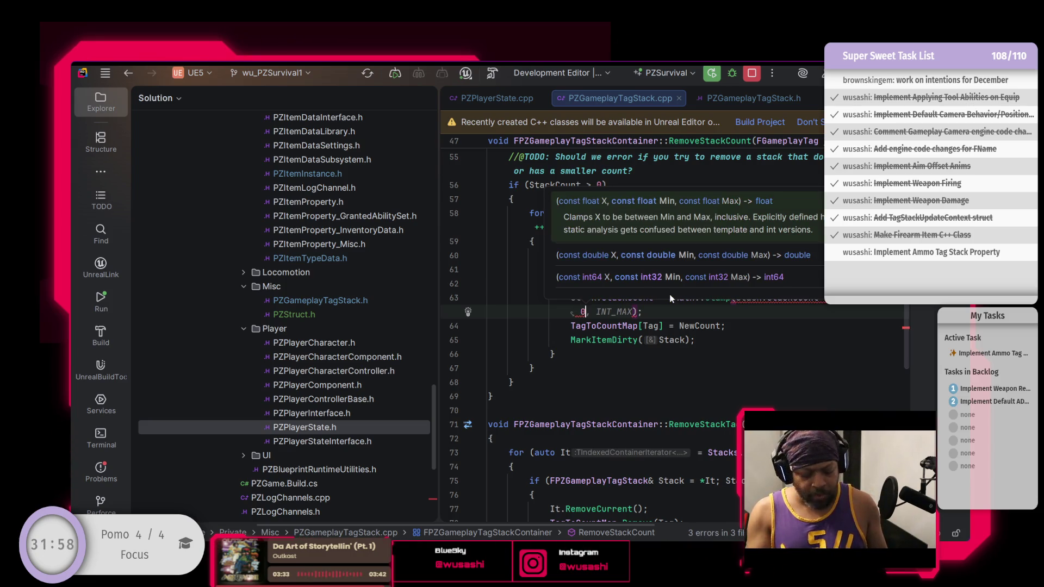
pyautogui.press('Right')
pyautogui.press('Right')
pyautogui.press('Right')
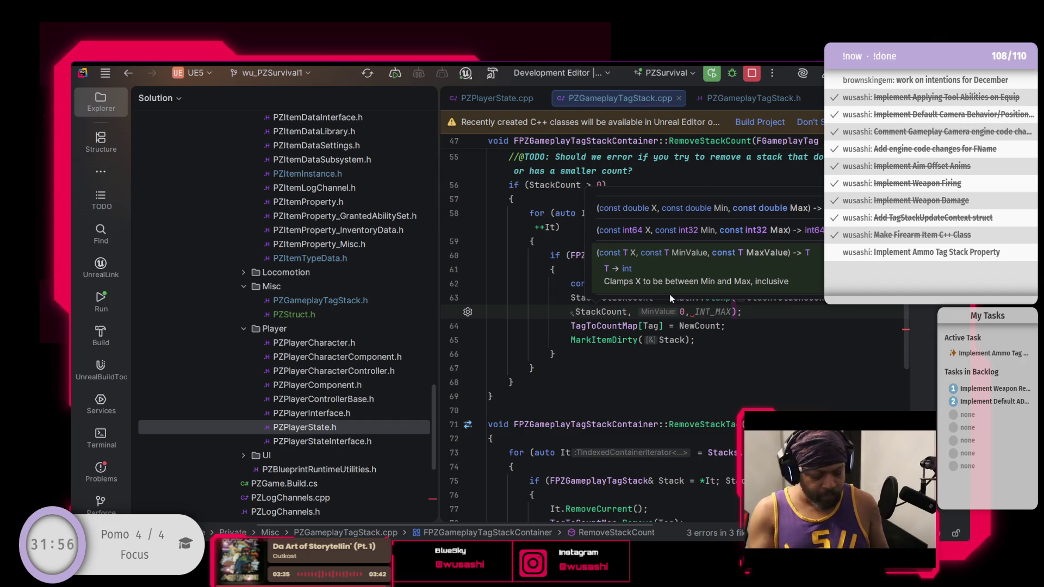
pyautogui.hotkey('ctrl', 'Delete')
pyautogui.write('Stack')
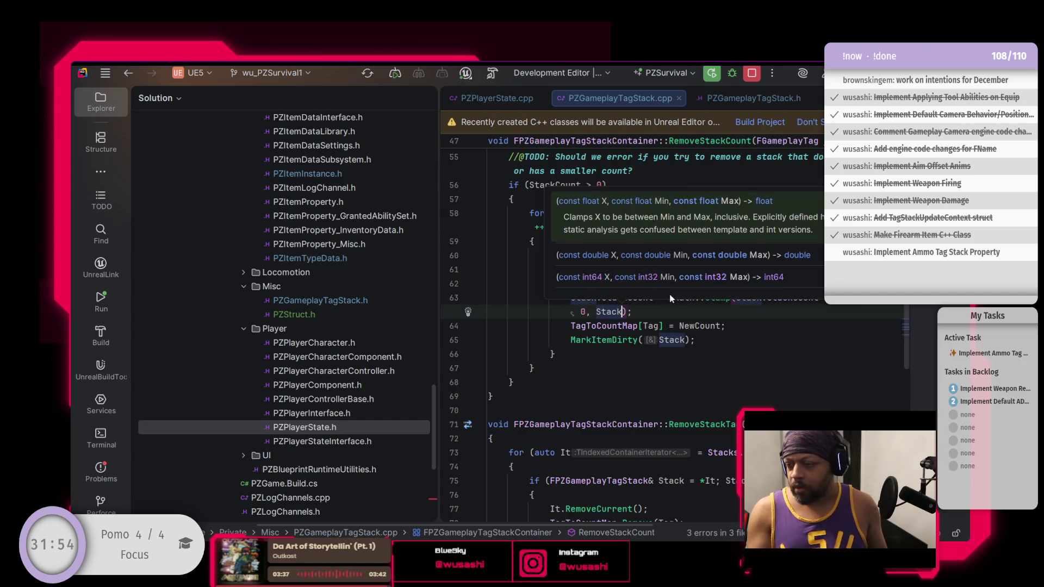
pyautogui.write('Count)')
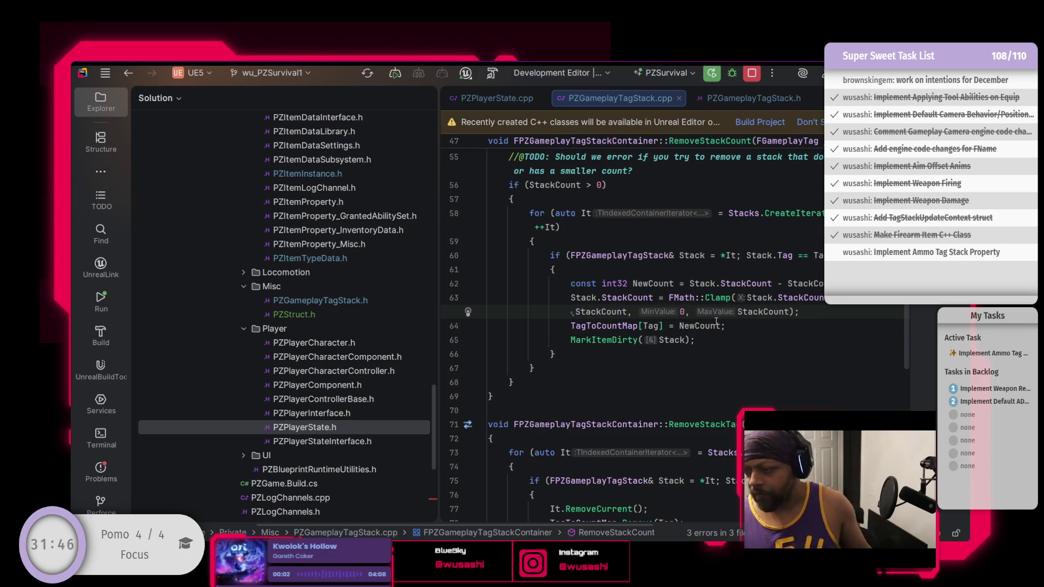
# Wrap line 62's subtraction in the Clamp call and set Stack.StackCount = NewCount.
pyautogui.click(791, 311)
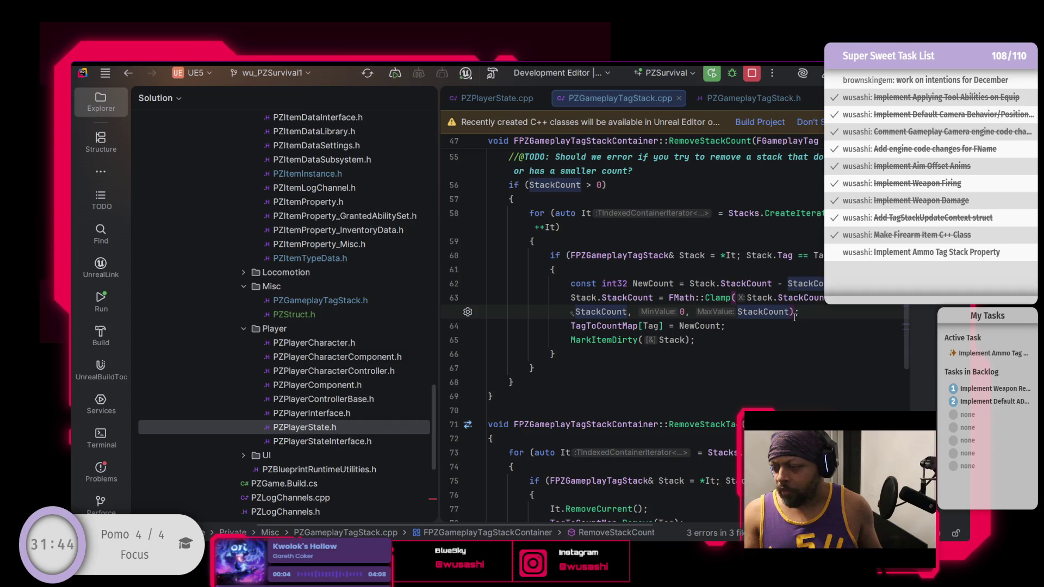
pyautogui.hotkey('ctrl', 'w')
pyautogui.hotkey('ctrl', 'w')
pyautogui.hotkey('ctrl', 'w')
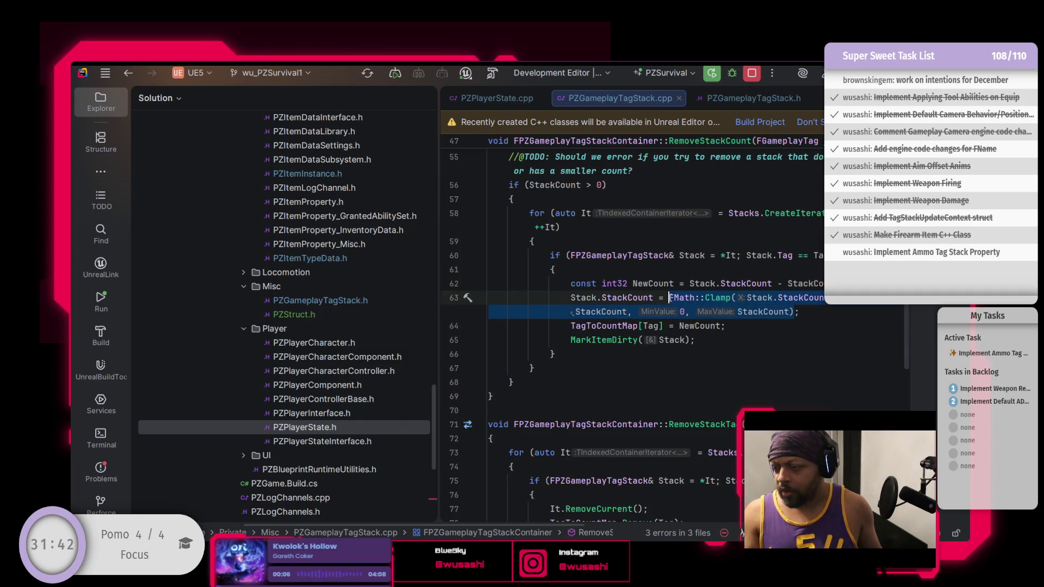
pyautogui.press('BackSpace')
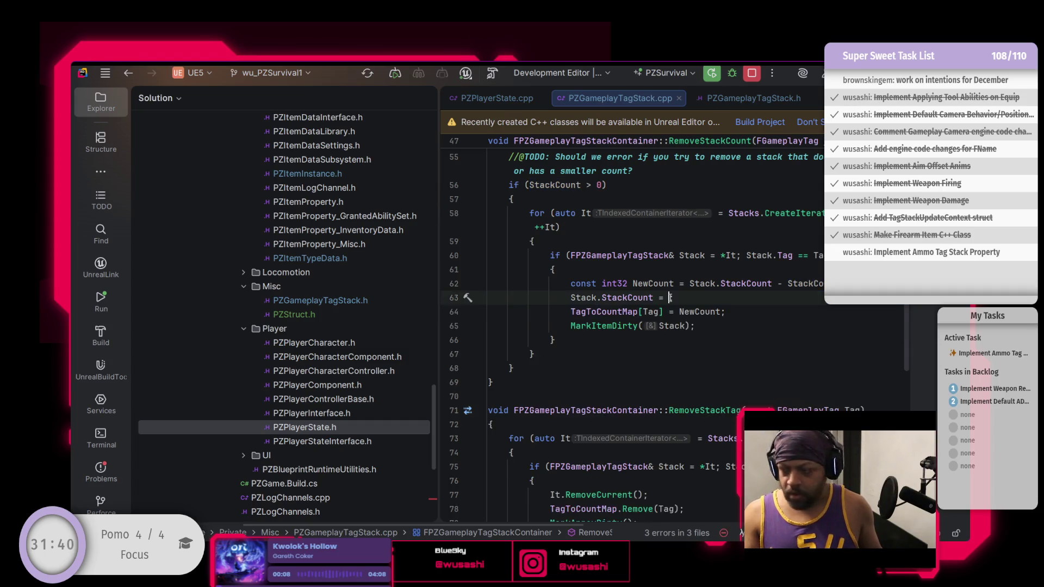
pyautogui.moveTo(838, 283); pyautogui.dragTo(689, 283)
pyautogui.hotkey('ctrl', 'v')
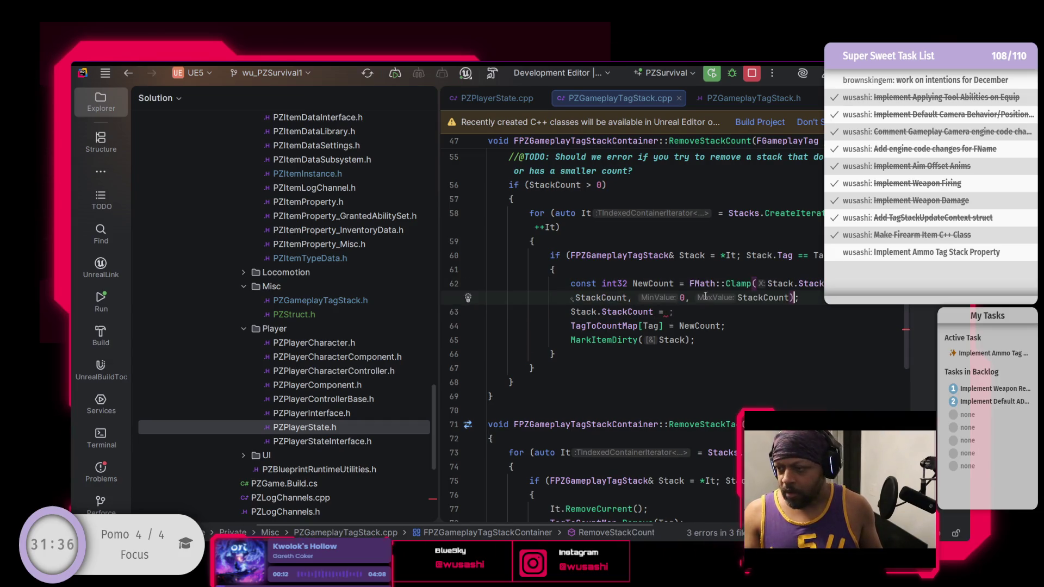
pyautogui.click(669, 313)
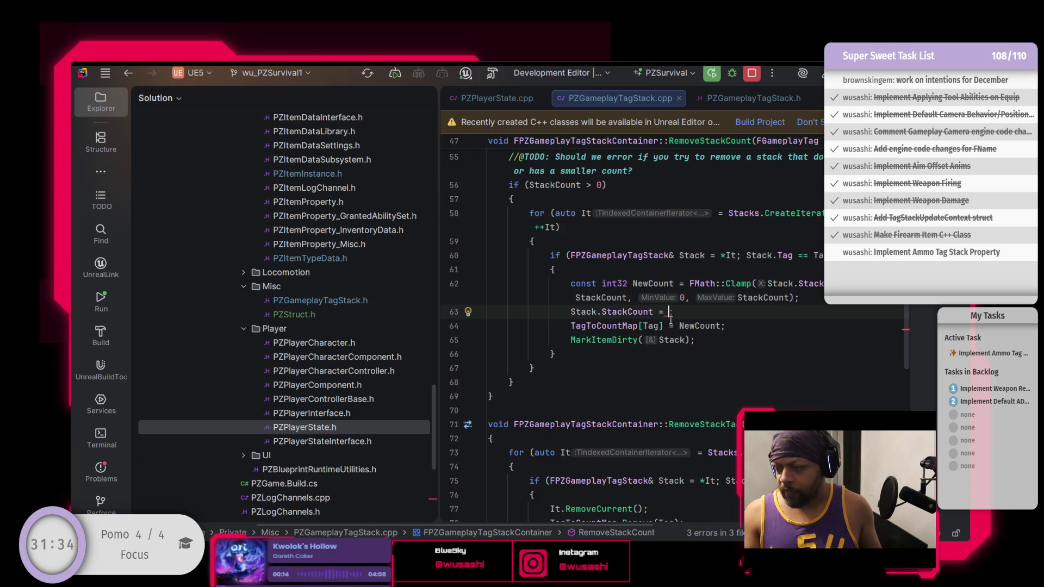
pyautogui.write('NewCount')
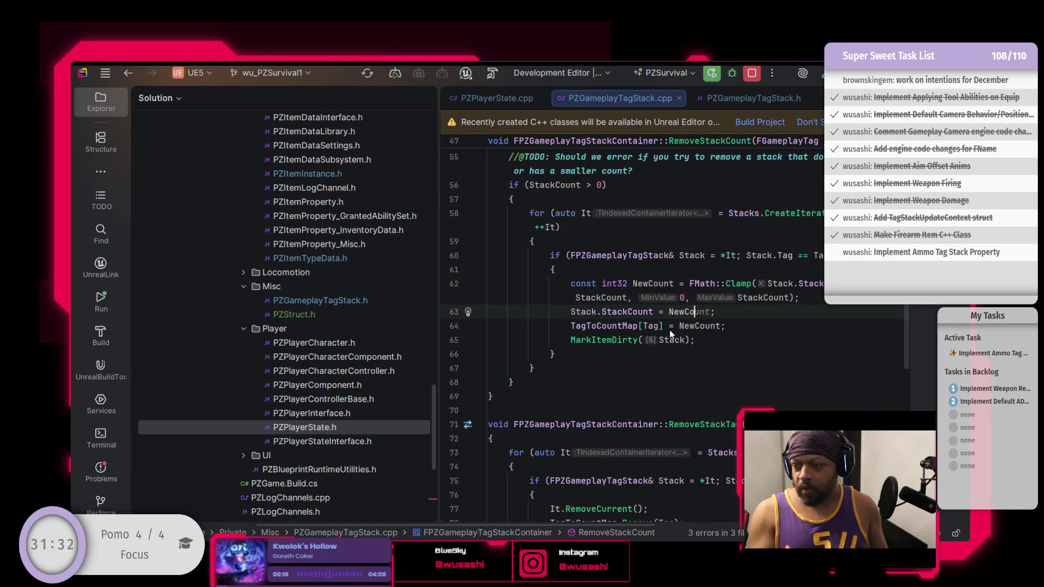
pyautogui.click(749, 329)
# Hide the Solution panel, review Stack usages in RemoveStackCount, then jump to RemoveStackTag in the header.
pyautogui.click(425, 100)
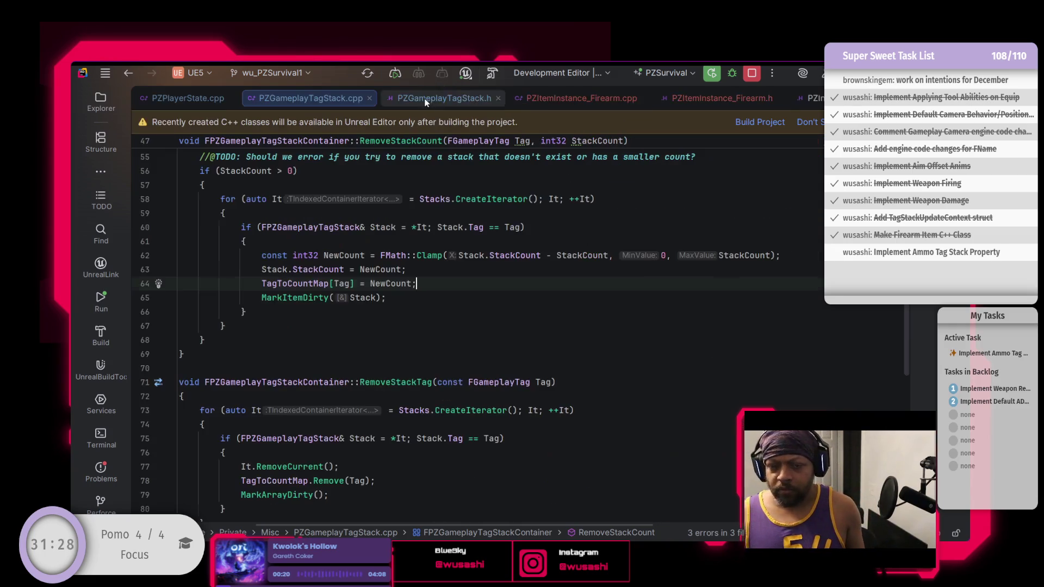
pyautogui.scroll(2, 297, 324)
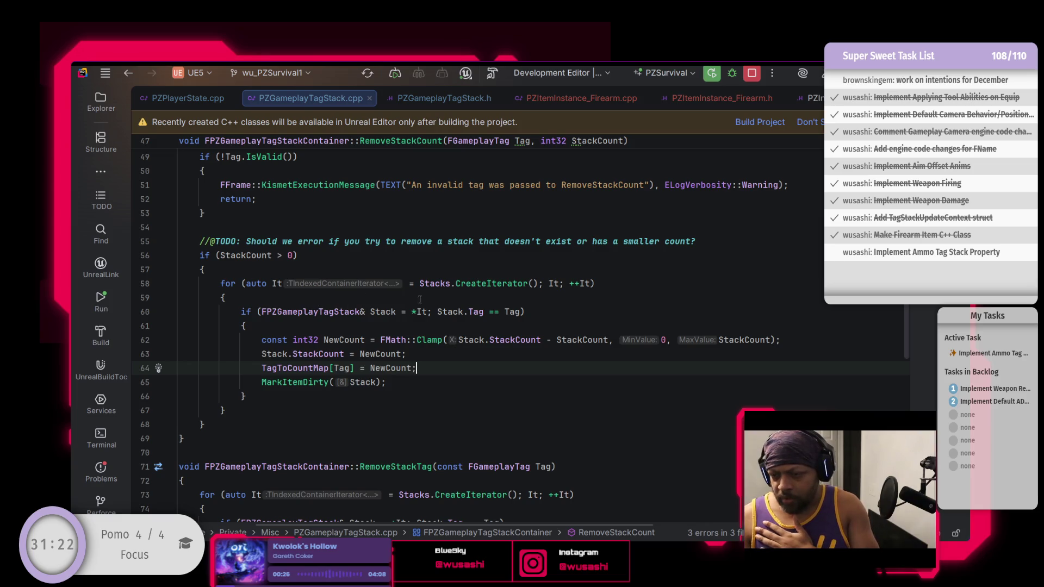
pyautogui.click(387, 312)
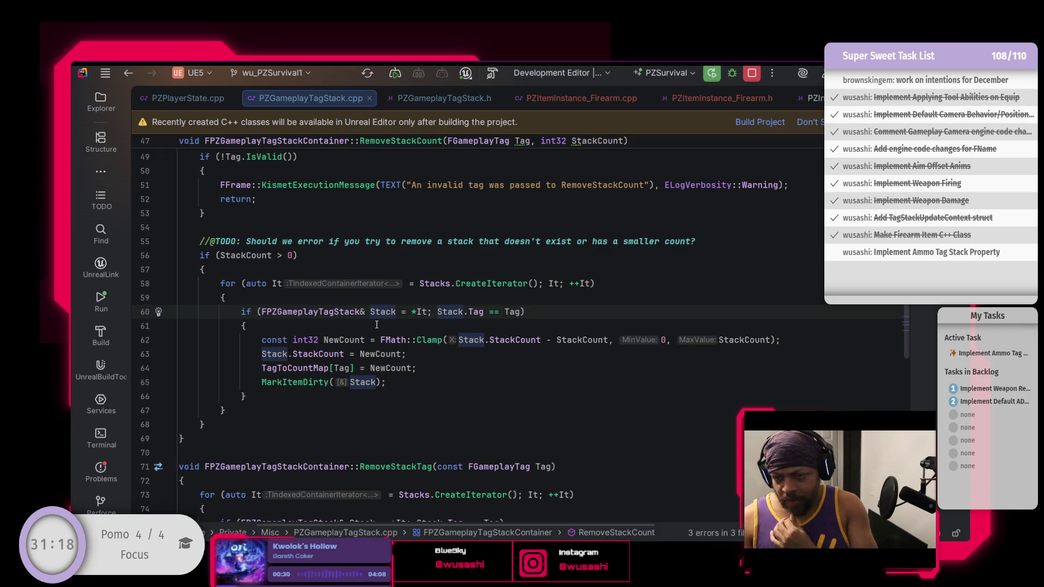
pyautogui.scroll(3, 377, 325)
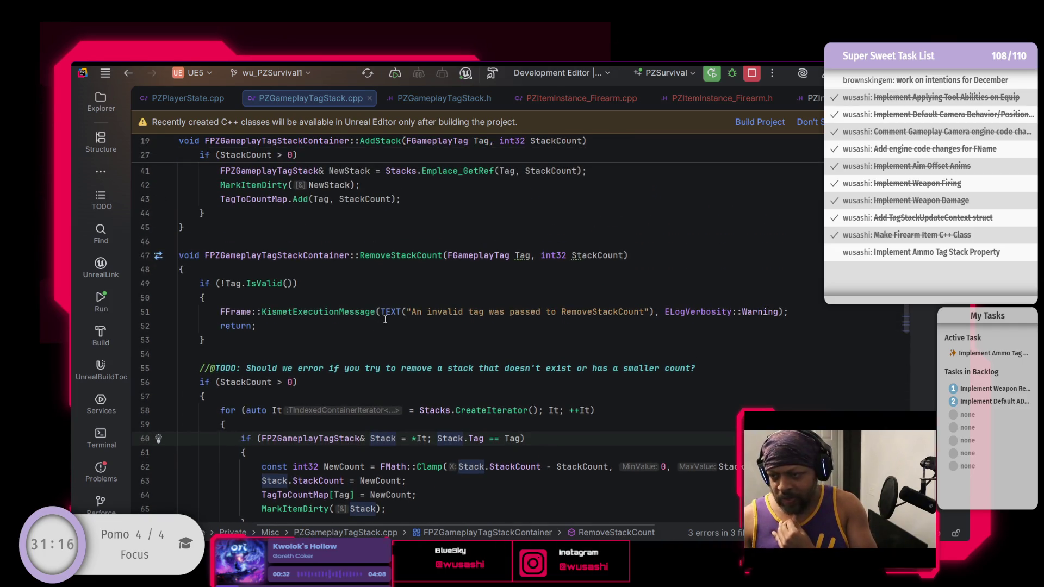
pyautogui.scroll(-3, 393, 320)
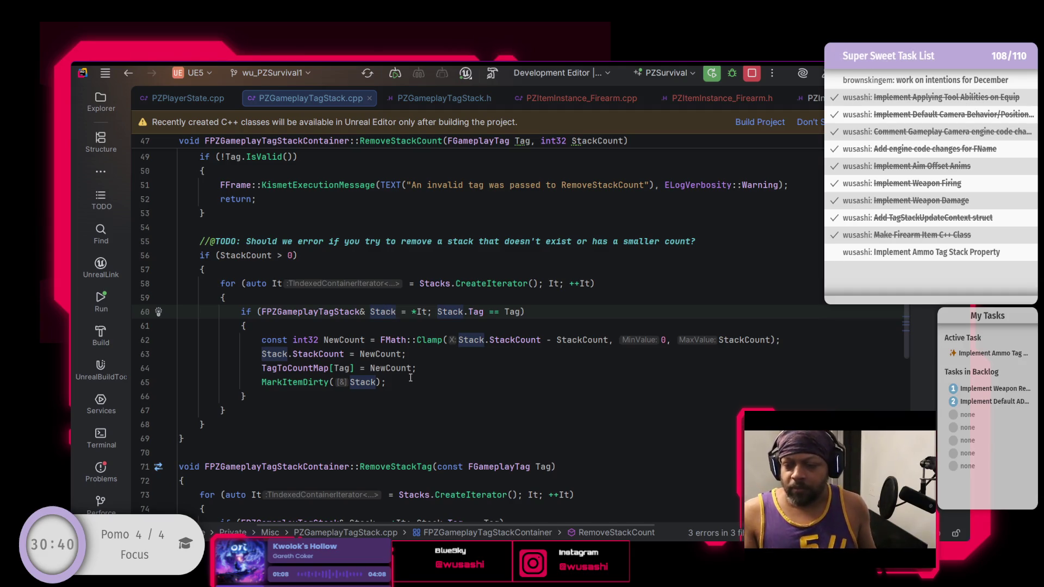
pyautogui.scroll(2, 430, 380)
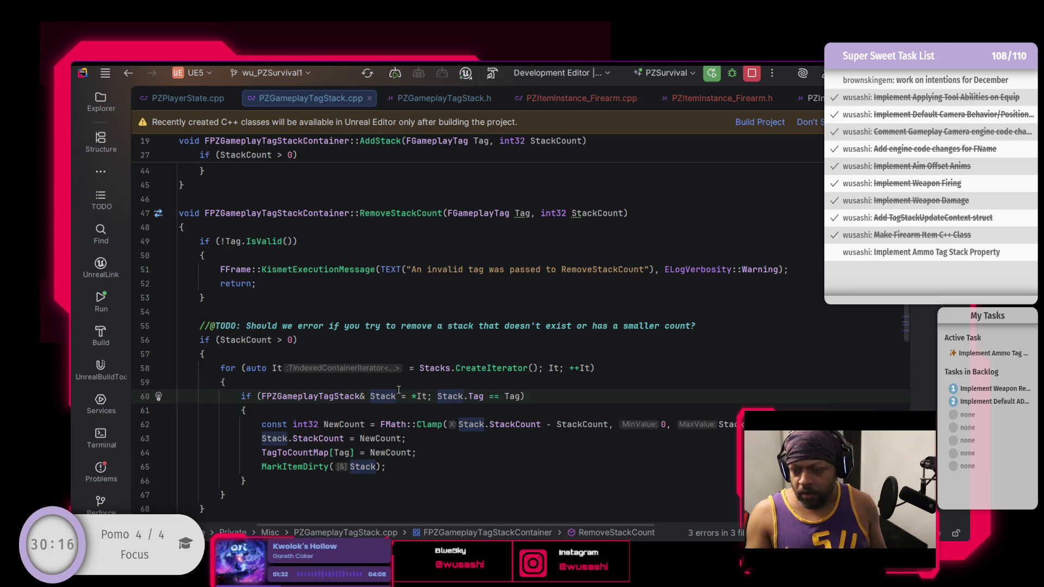
pyautogui.click(399, 390)
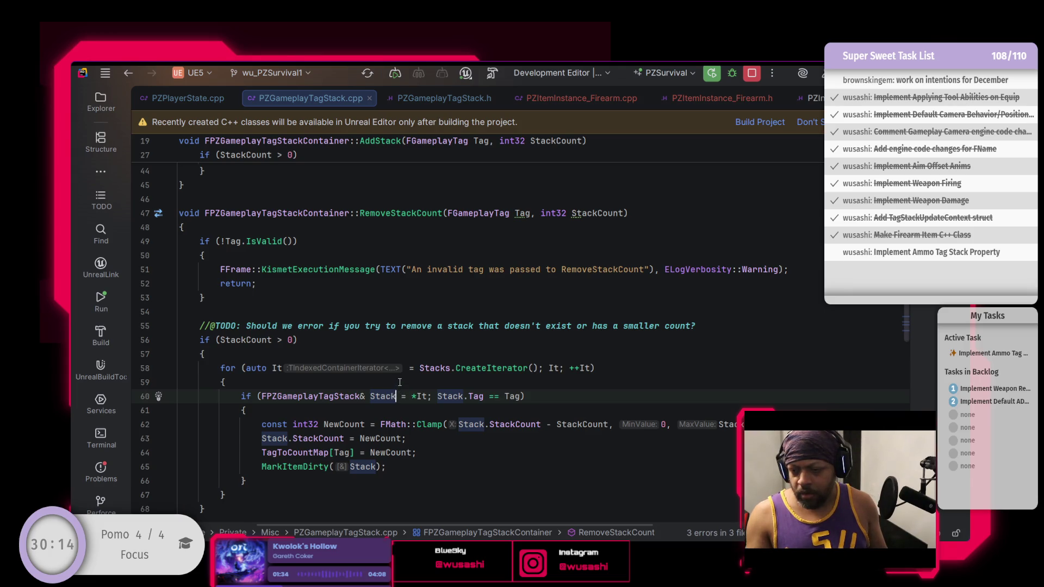
pyautogui.hotkey('ctrl', 'Tab')
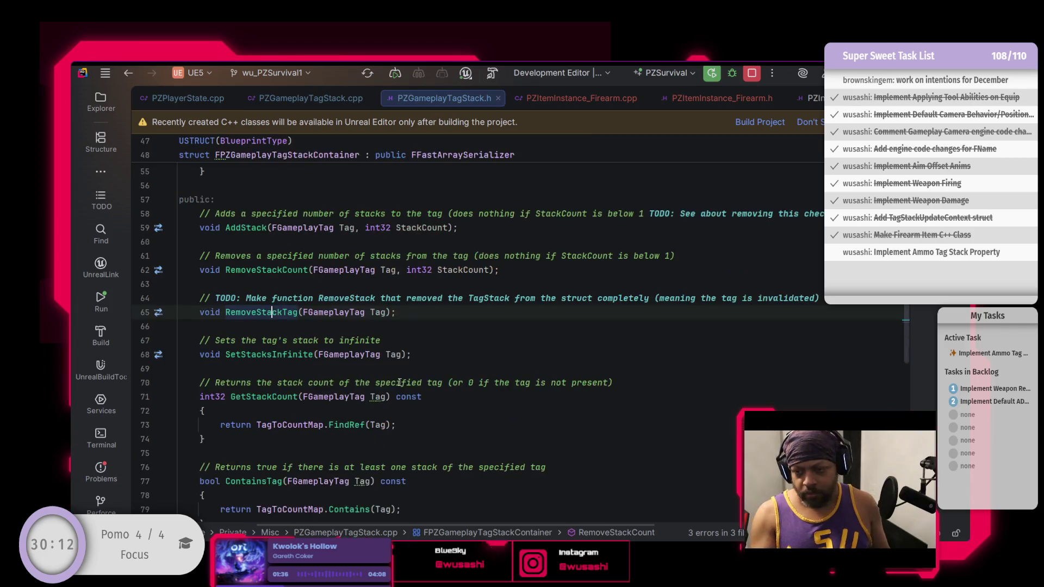
# Scroll PZGameplayTagStack.h to review FPZGameplayTagStackUpdateContext and the container's AddStack/RemoveStackCount declarations.
pyautogui.scroll(4, 400, 382)
pyautogui.scroll(12, 400, 382)
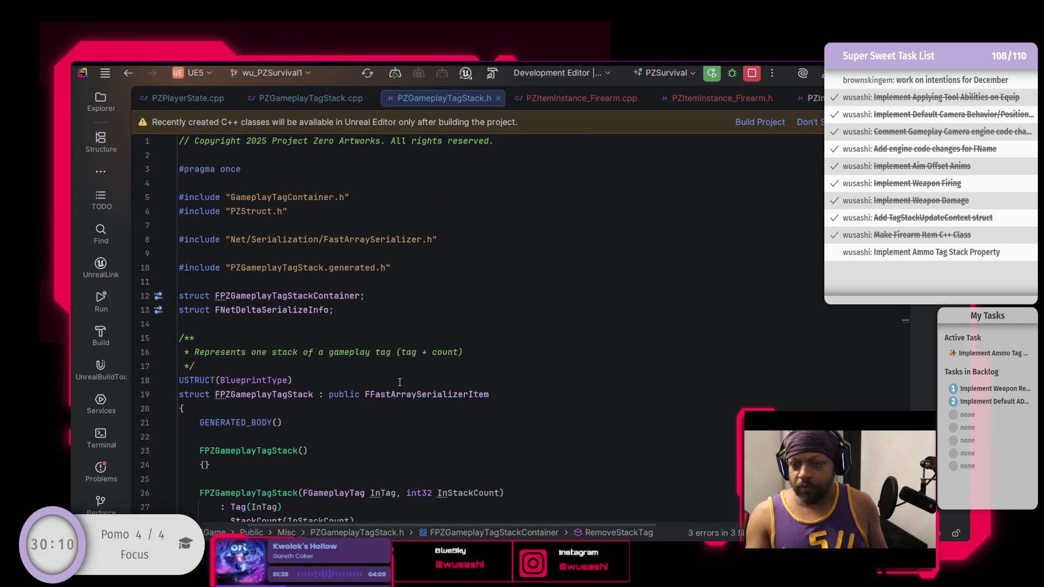
pyautogui.scroll(-15, 400, 382)
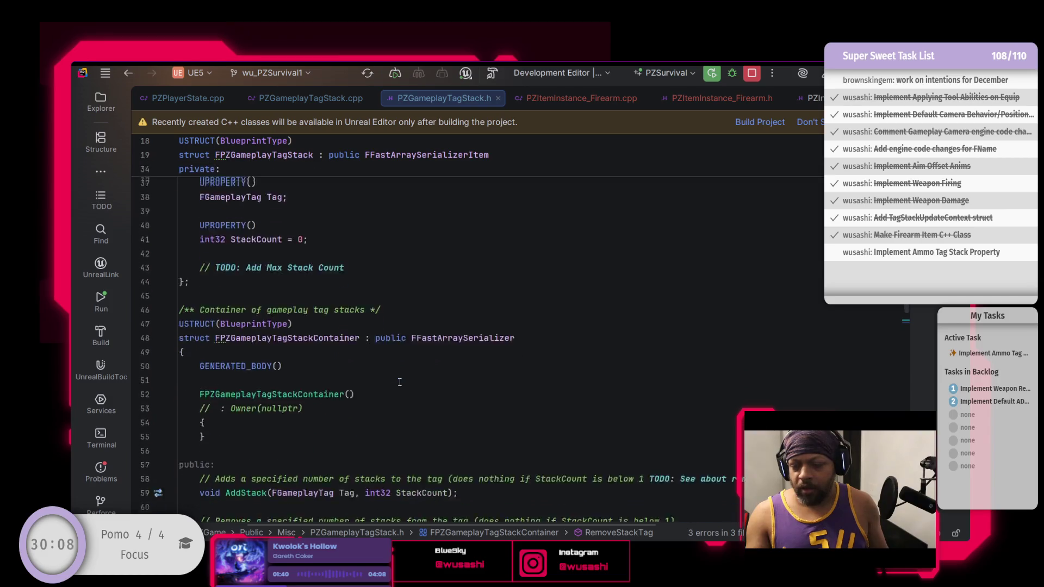
pyautogui.scroll(-14, 400, 383)
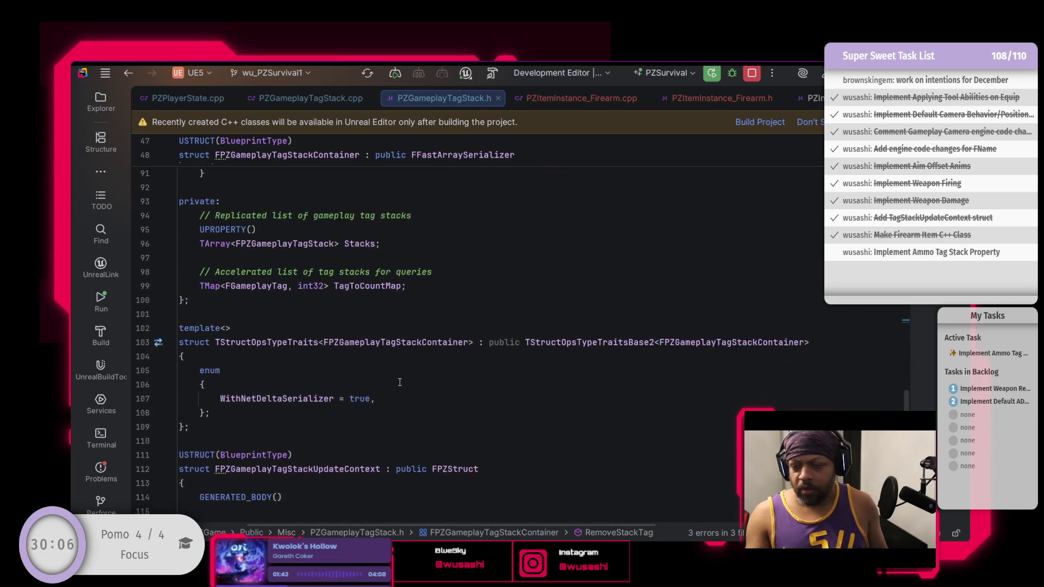
pyautogui.scroll(-5, 400, 382)
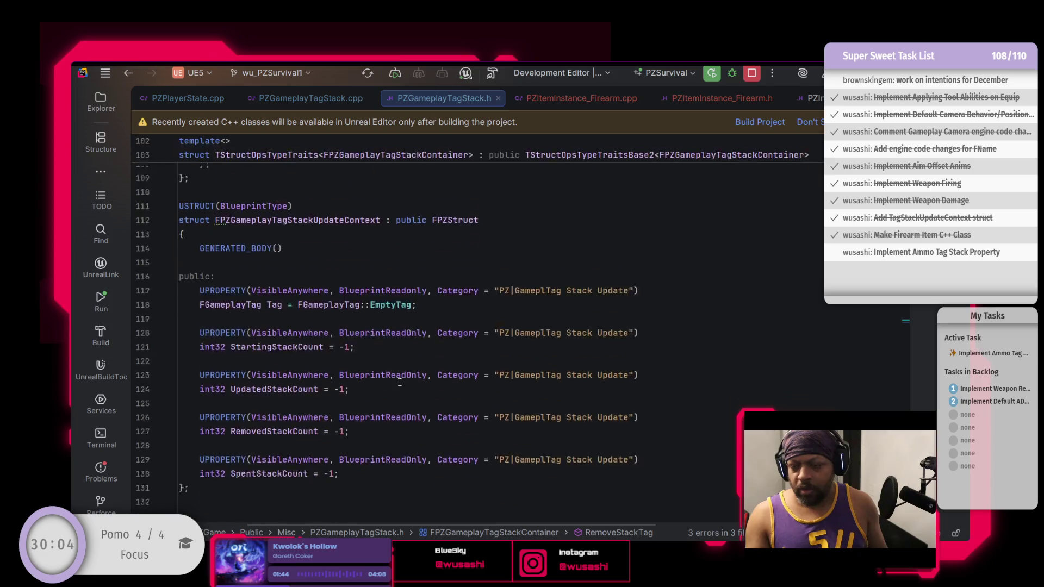
pyautogui.scroll(3, 399, 383)
pyautogui.scroll(1, 399, 382)
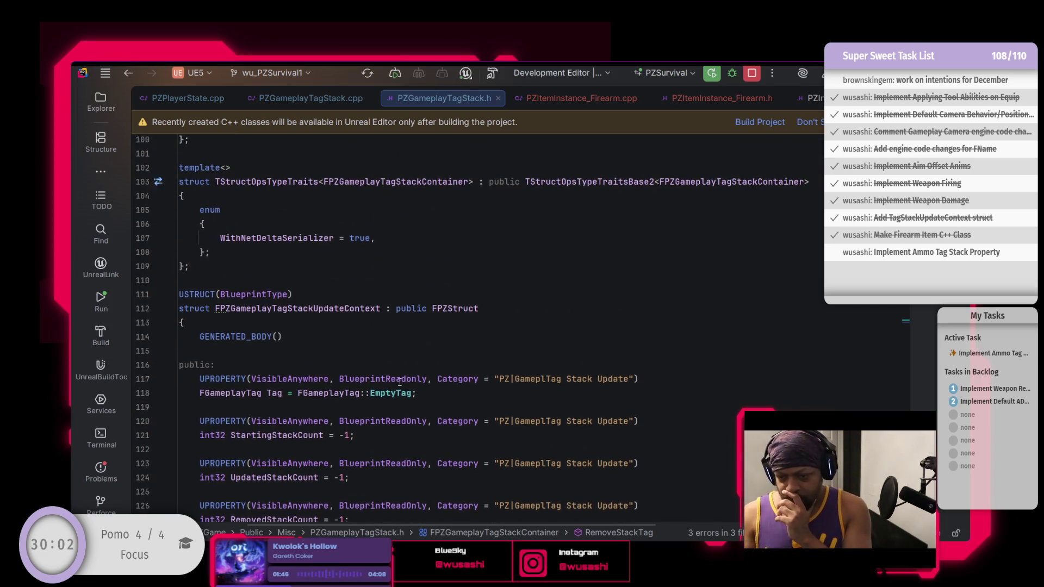
pyautogui.doubleClick(244, 332)
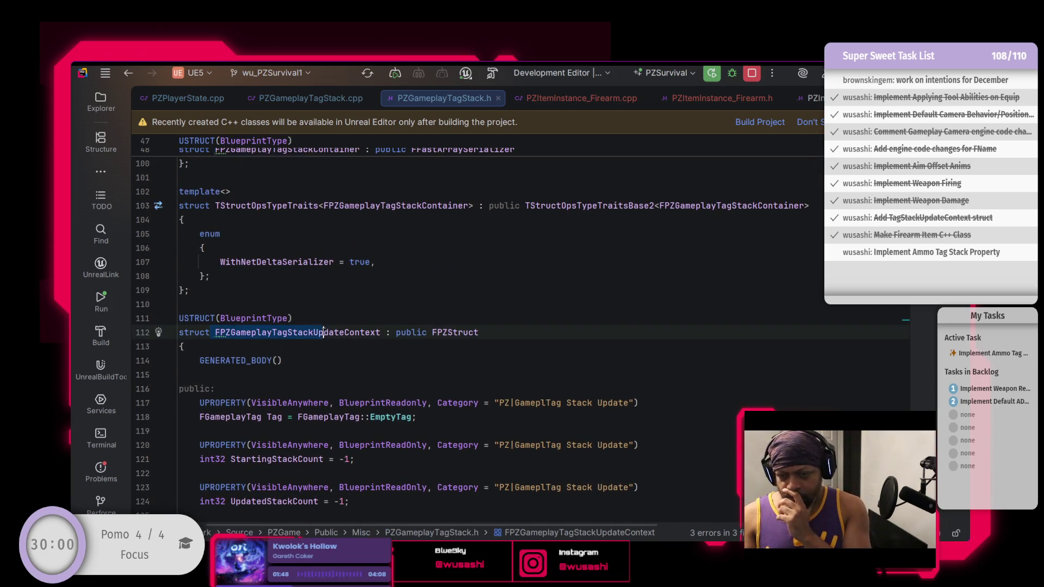
pyautogui.scroll(12, 313, 337)
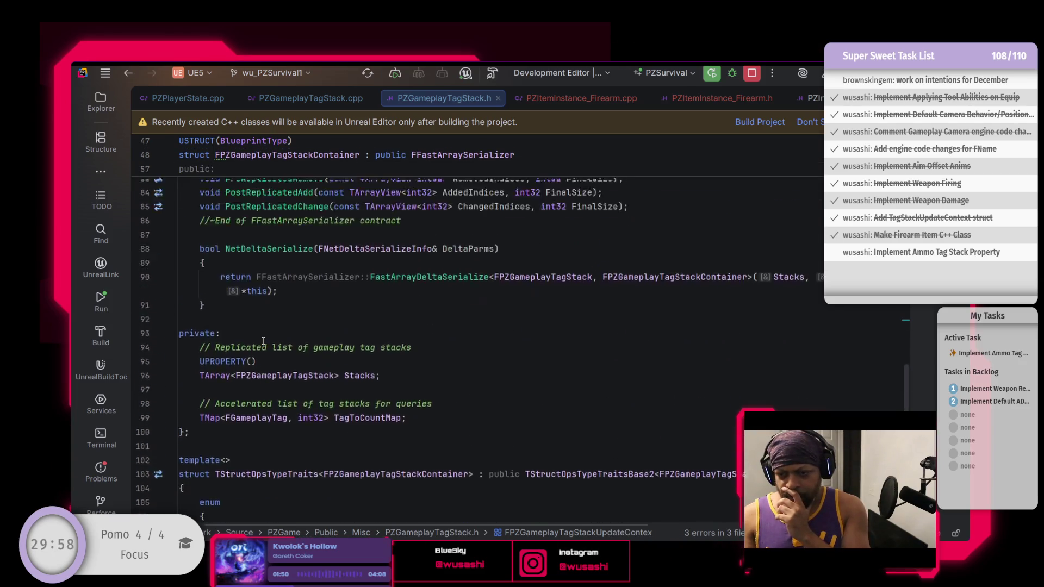
pyautogui.scroll(12, 263, 341)
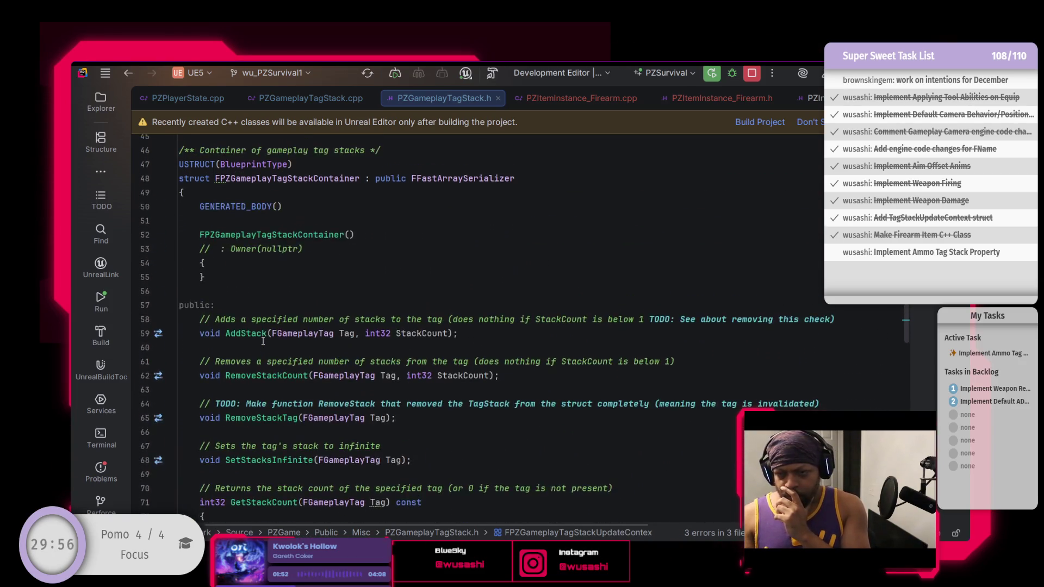
pyautogui.scroll(6, 263, 341)
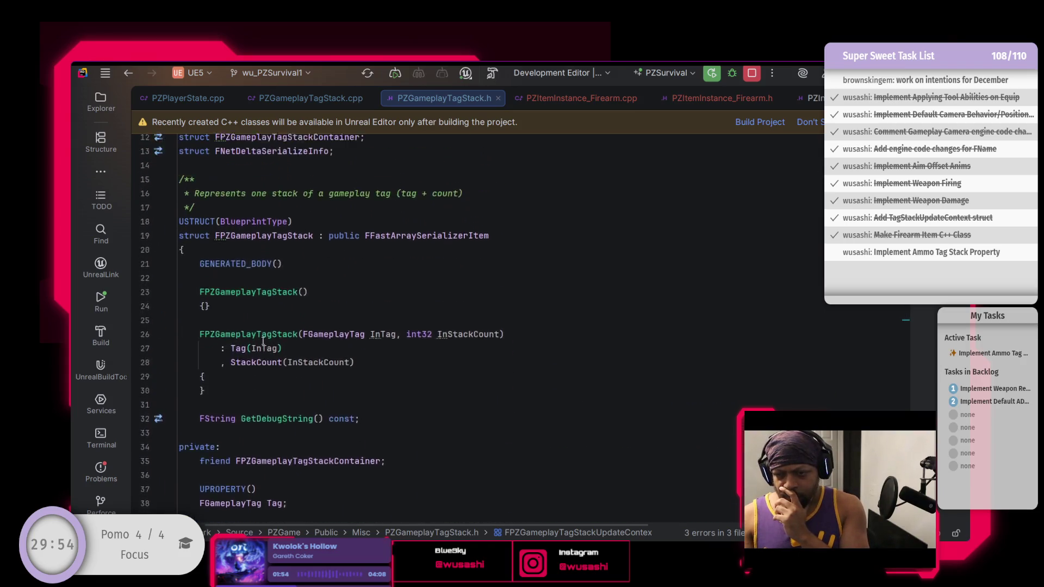
pyautogui.scroll(-6, 263, 341)
pyautogui.scroll(4, 262, 341)
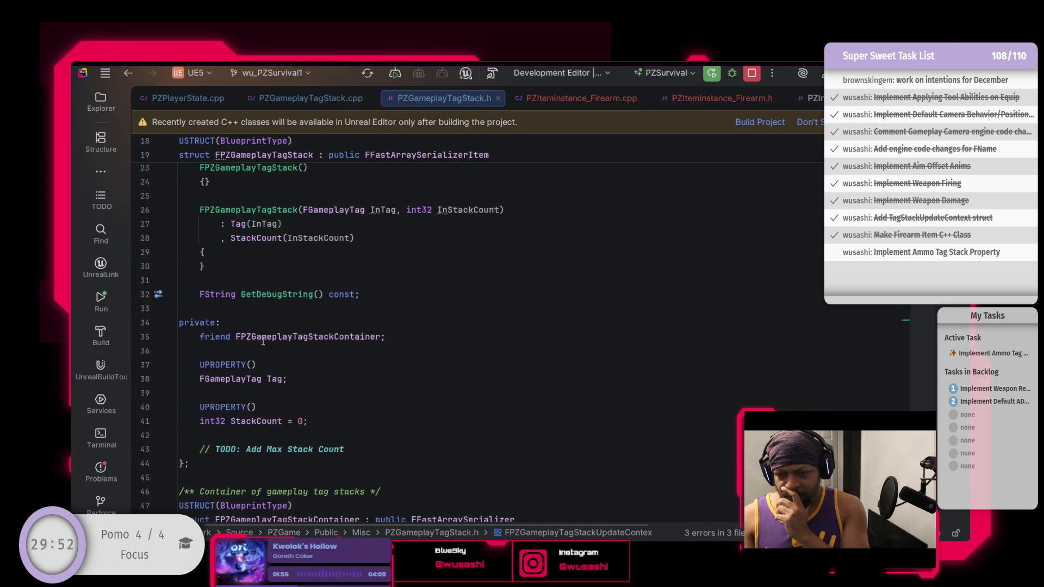
pyautogui.scroll(-9, 263, 341)
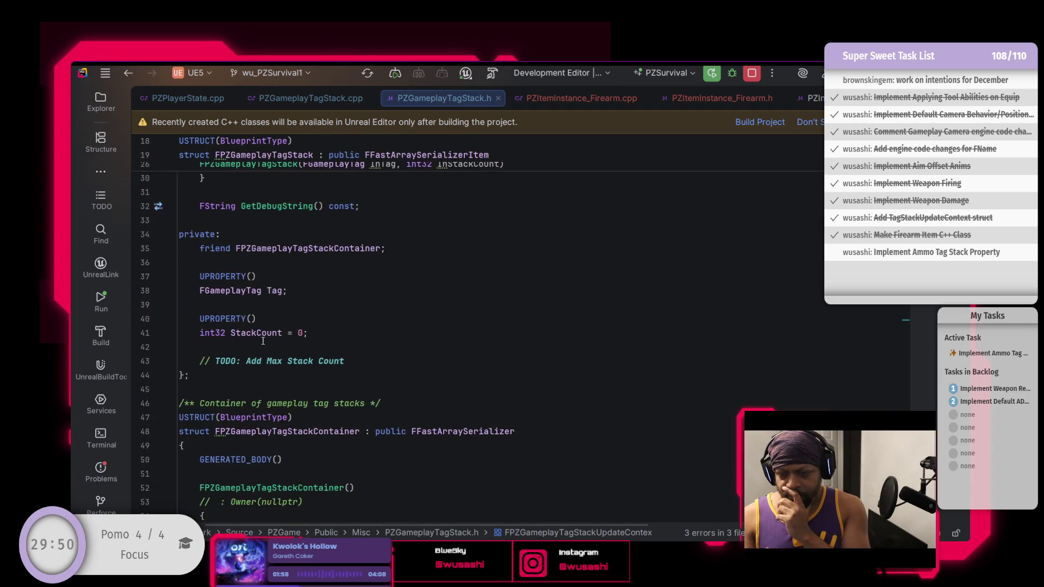
pyautogui.scroll(-6, 262, 341)
pyautogui.scroll(3, 300, 337)
pyautogui.click(261, 352)
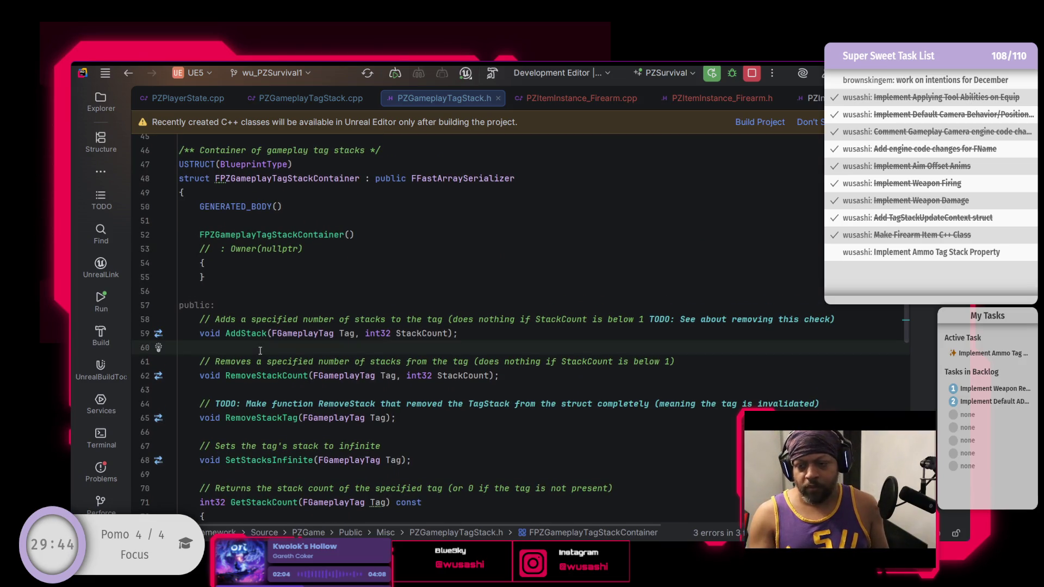
pyautogui.click(677, 362)
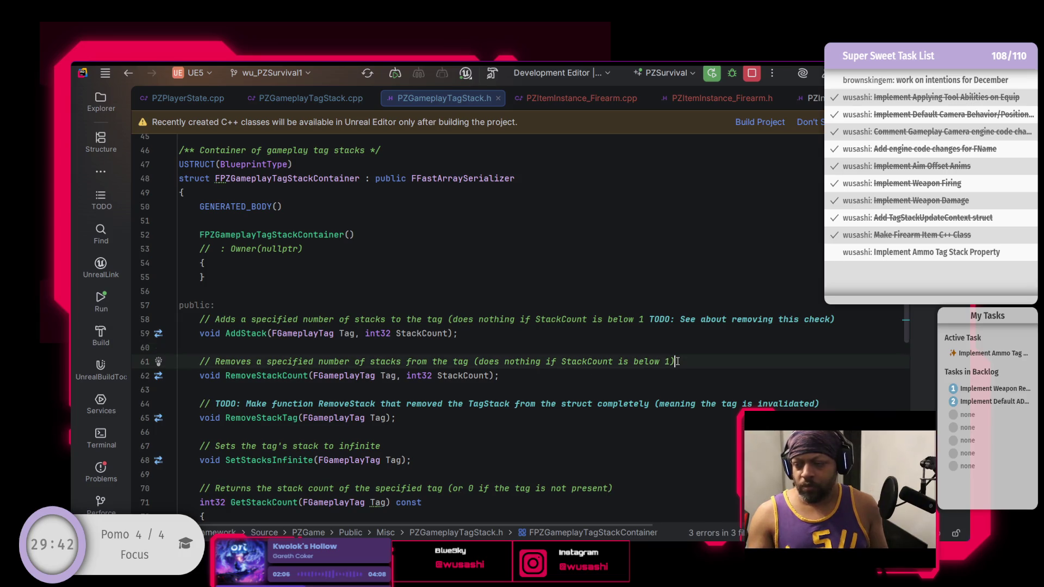
# Add '// TODO: Return FPZGameplayTagStackUpdateContext here instead?' above RemoveStackCount.
pyautogui.press('Return')
pyautogui.write('// TODO: ')
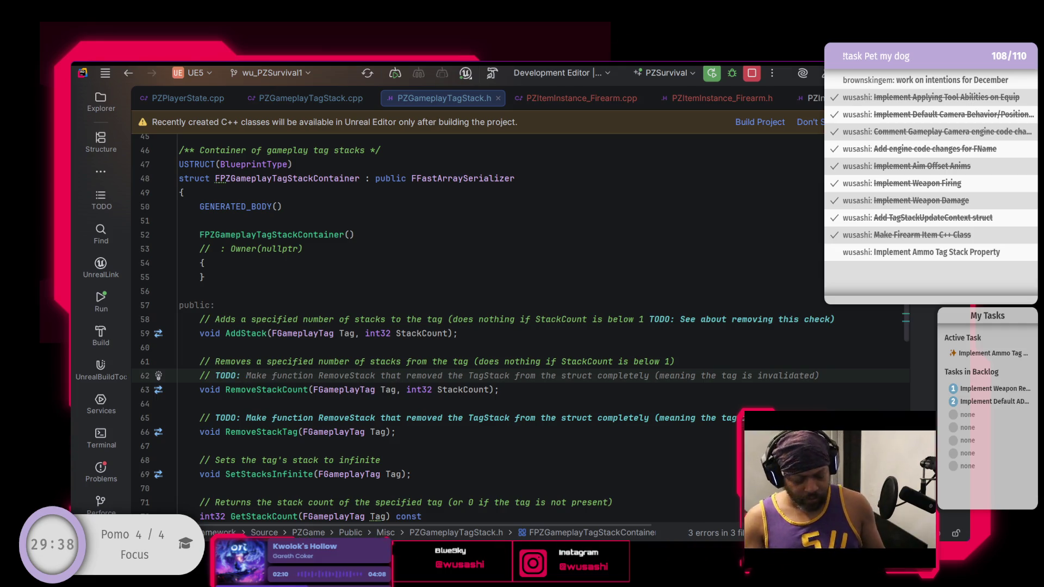
pyautogui.write('Return FPZ')
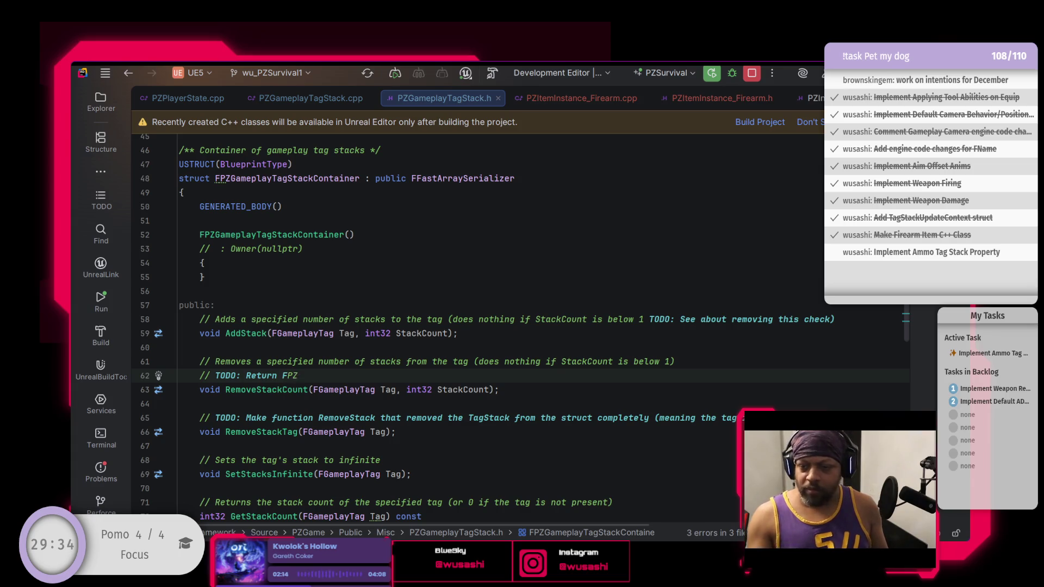
pyautogui.scroll(-10, 516, 326)
pyautogui.scroll(-6, 516, 326)
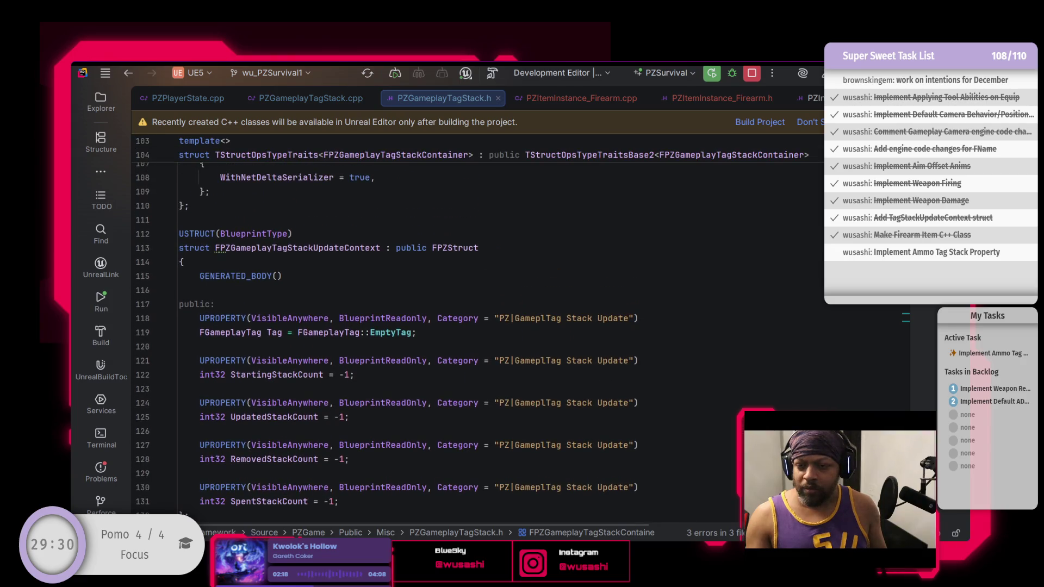
pyautogui.scroll(1, 516, 326)
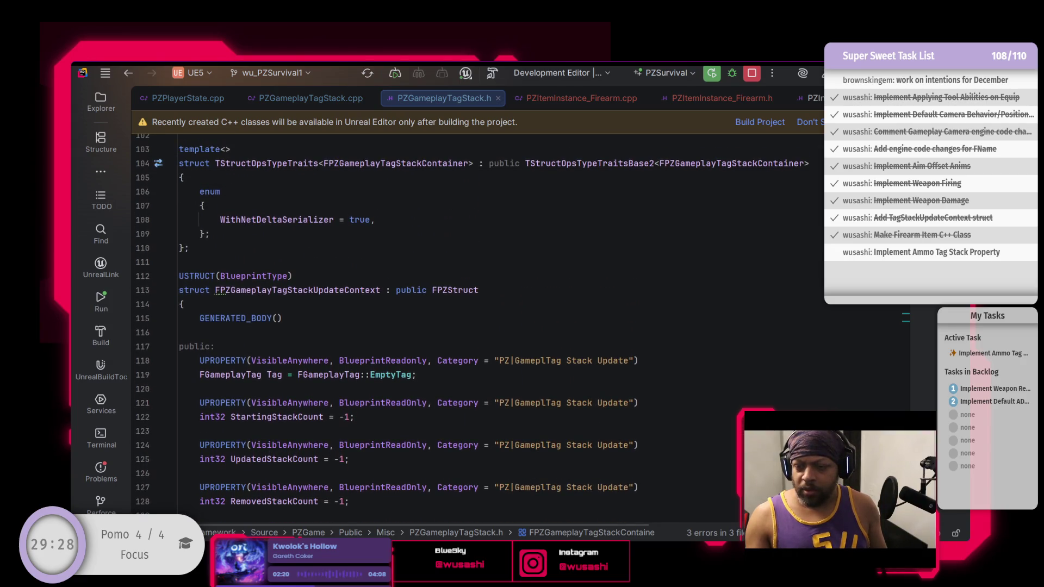
pyautogui.scroll(7, 517, 326)
pyautogui.scroll(7, 480, 346)
pyautogui.write('// TODO: Return FPZG')
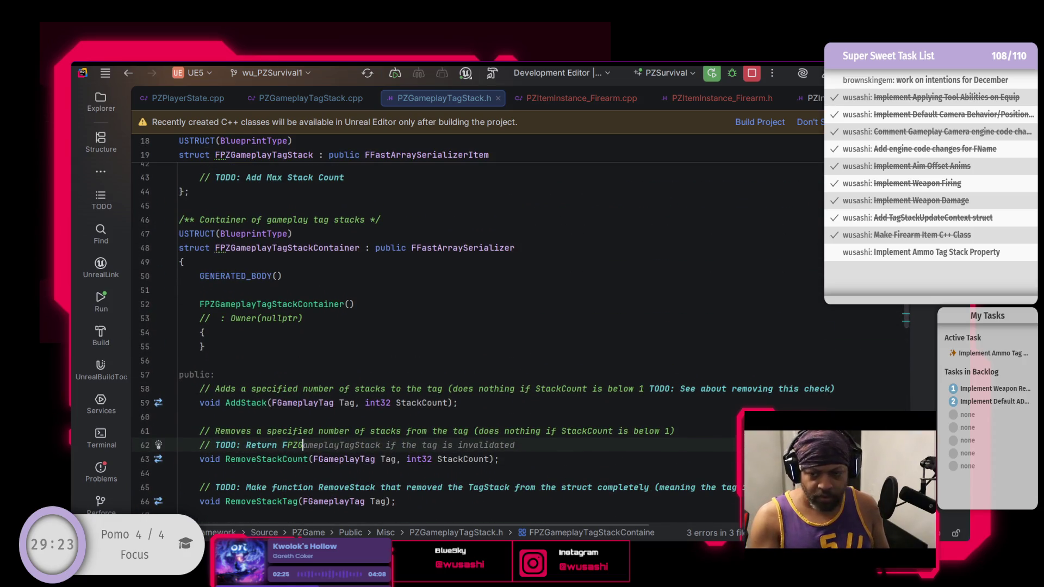
pyautogui.write('ameplay')
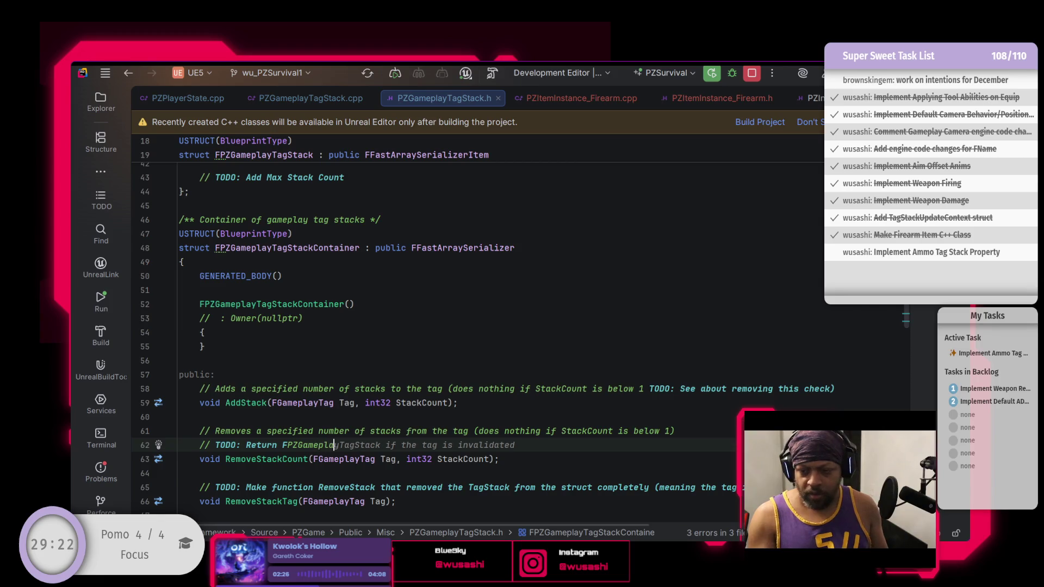
pyautogui.write('TagSta')
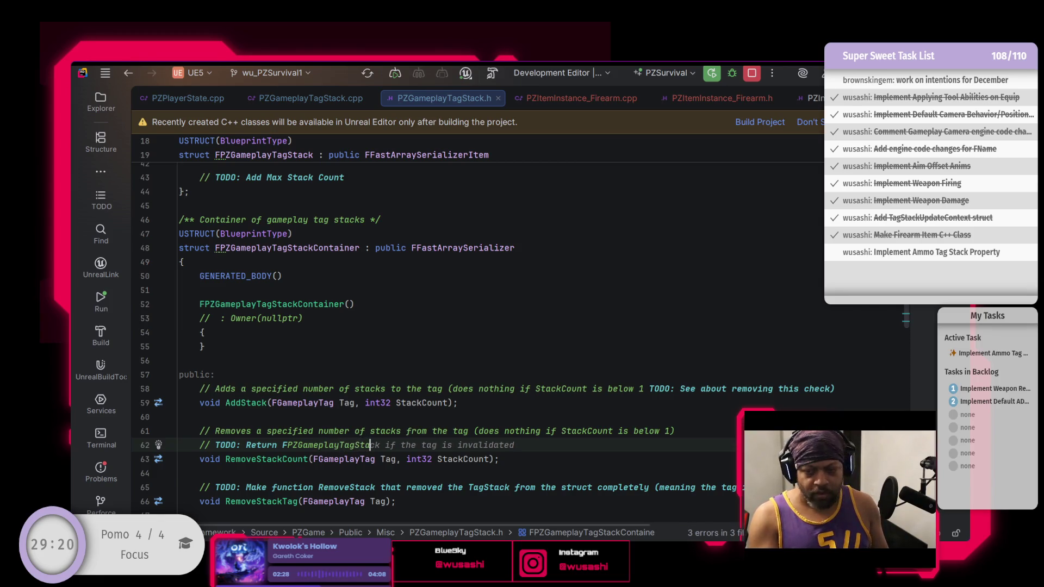
pyautogui.write('ckUpdate')
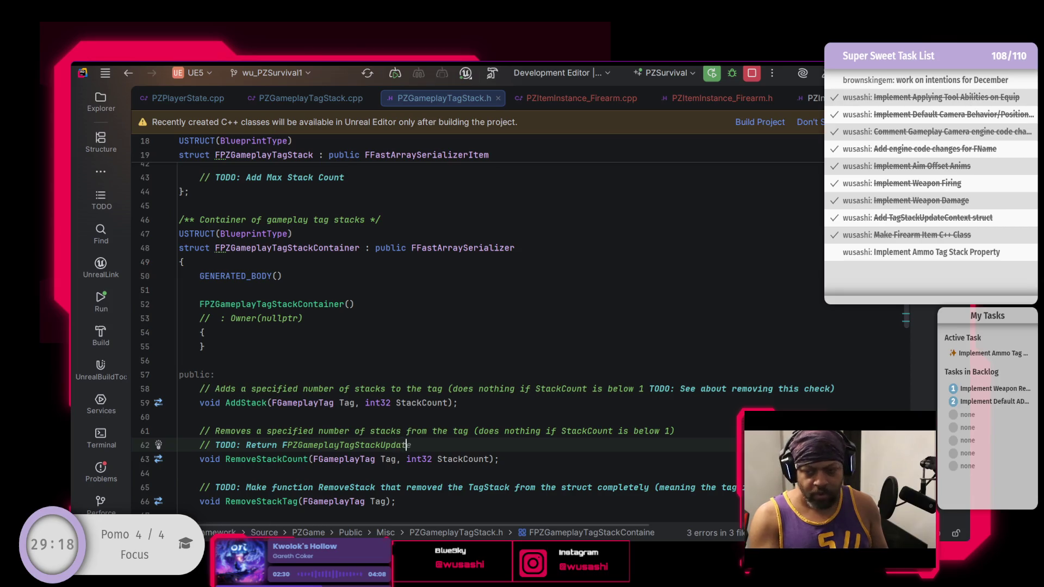
pyautogui.write('COnt')
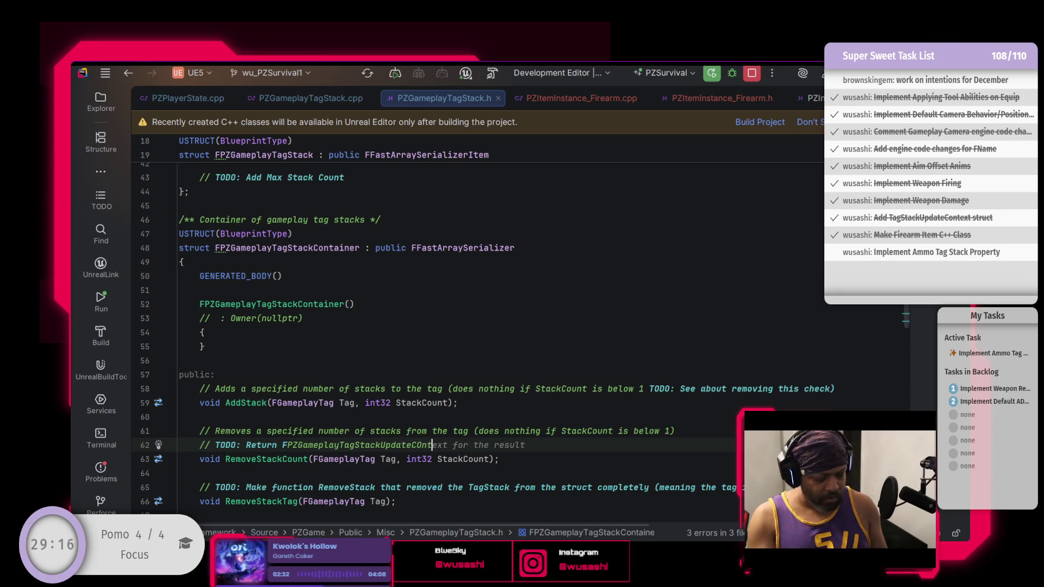
pyautogui.write('ex here')
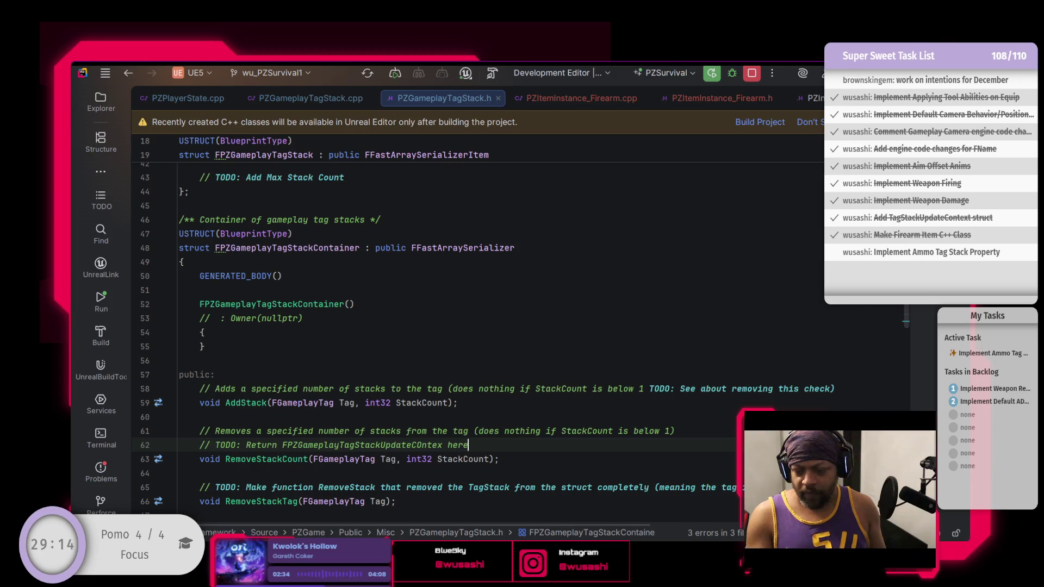
pyautogui.press('Delete')
pyautogui.write('o')
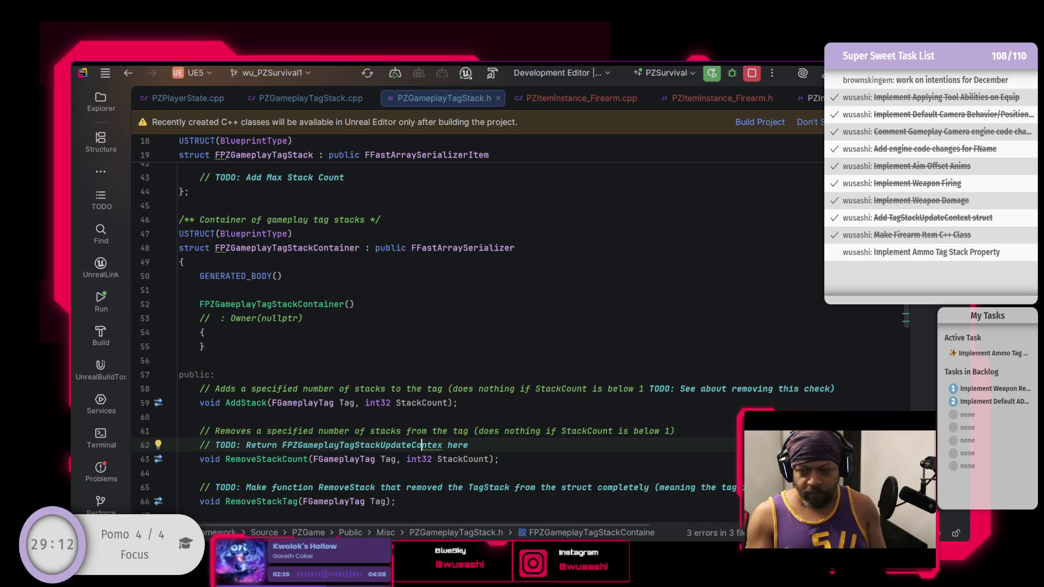
pyautogui.press('End')
pyautogui.hotkey('ctrl', 'Left')
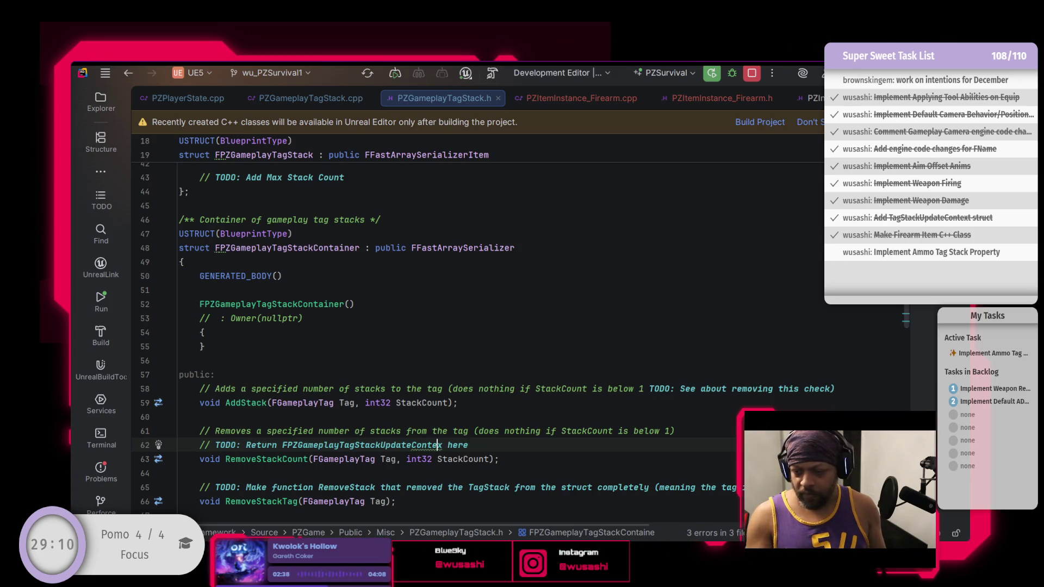
pyautogui.write('t')
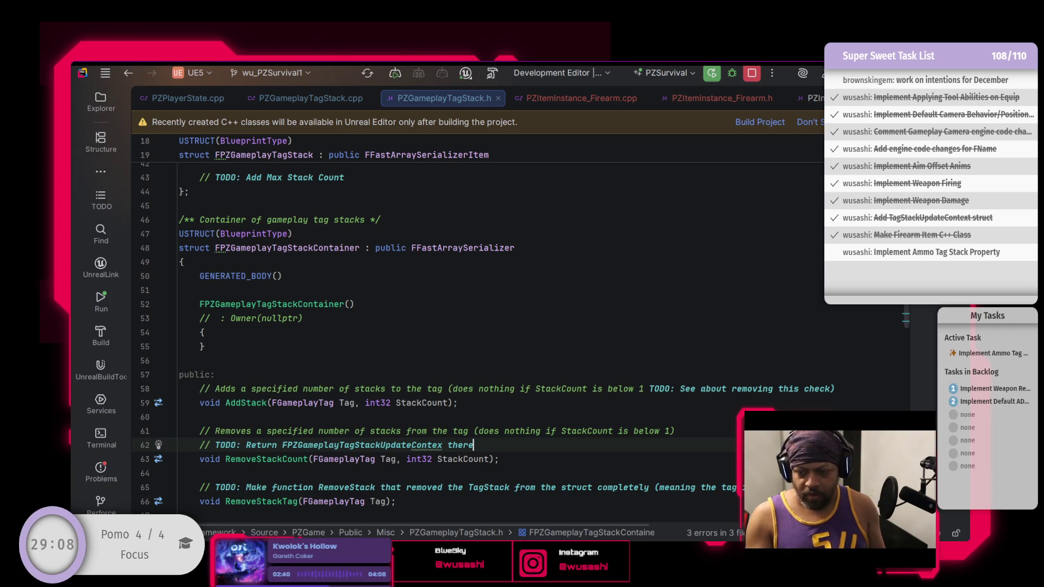
pyautogui.press('Left')
pyautogui.press('BackSpace')
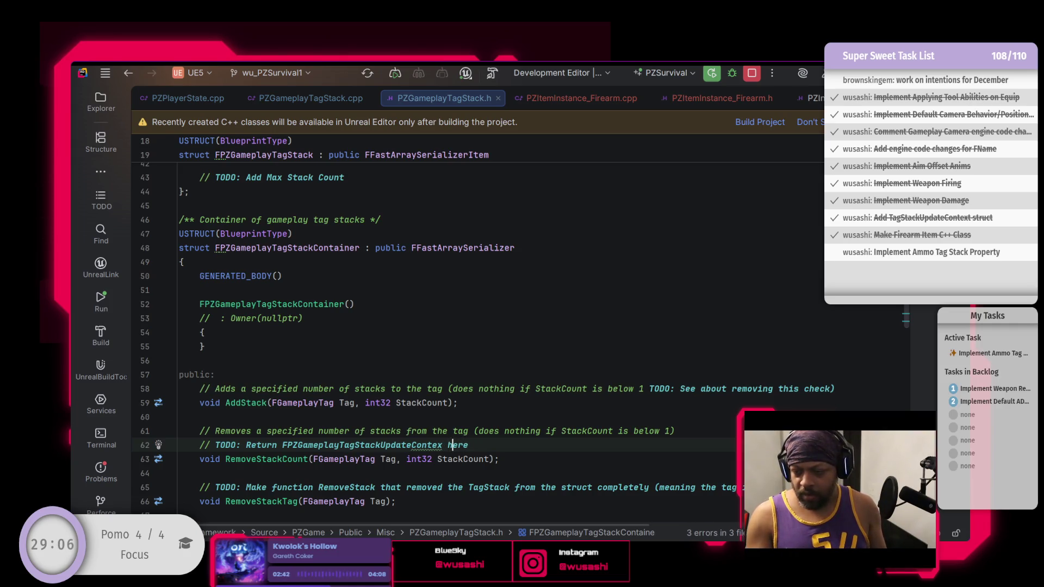
pyautogui.write('t')
pyautogui.click(474, 445)
pyautogui.write('instead?')
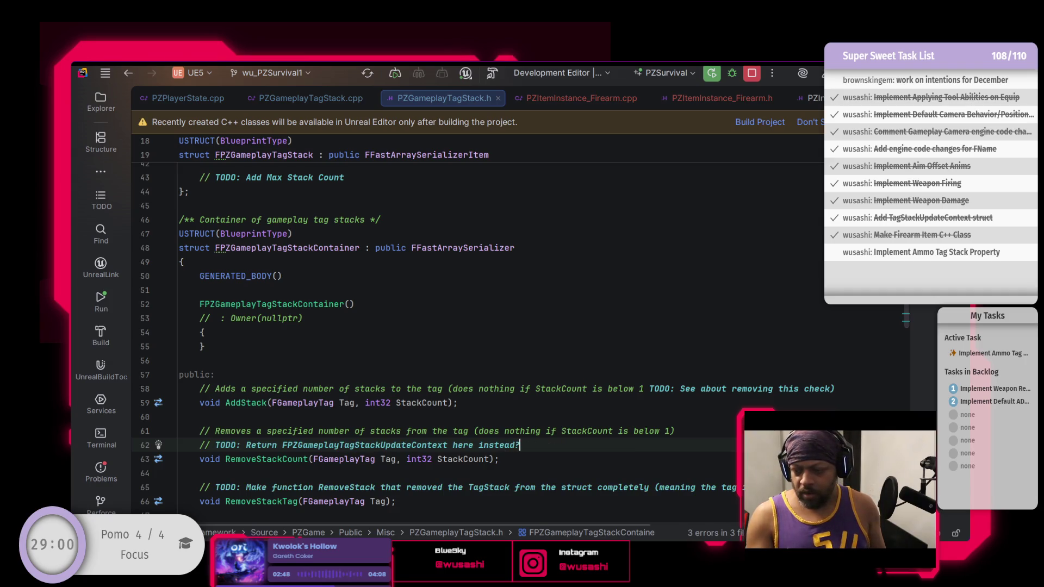
# Copy that TODO above RemoveStackTag and delete the outdated RemoveStack TODO.
pyautogui.moveTo(520, 445); pyautogui.dragTo(200, 444)
pyautogui.hotkey('ctrl', 'c')
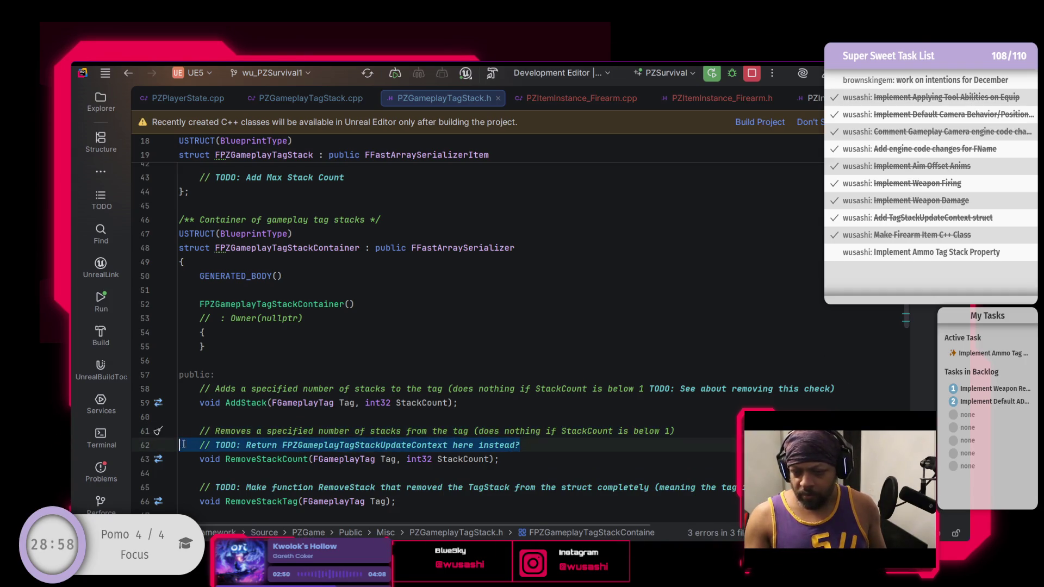
pyautogui.scroll(-3, 544, 408)
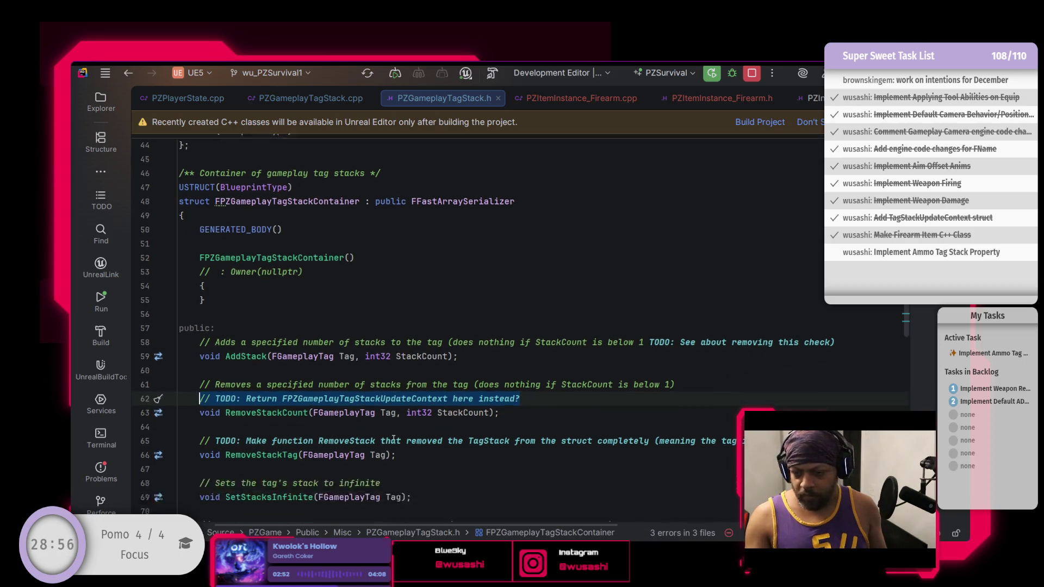
pyautogui.click(841, 402)
pyautogui.press('Return')
pyautogui.hotkey('ctrl', 'v')
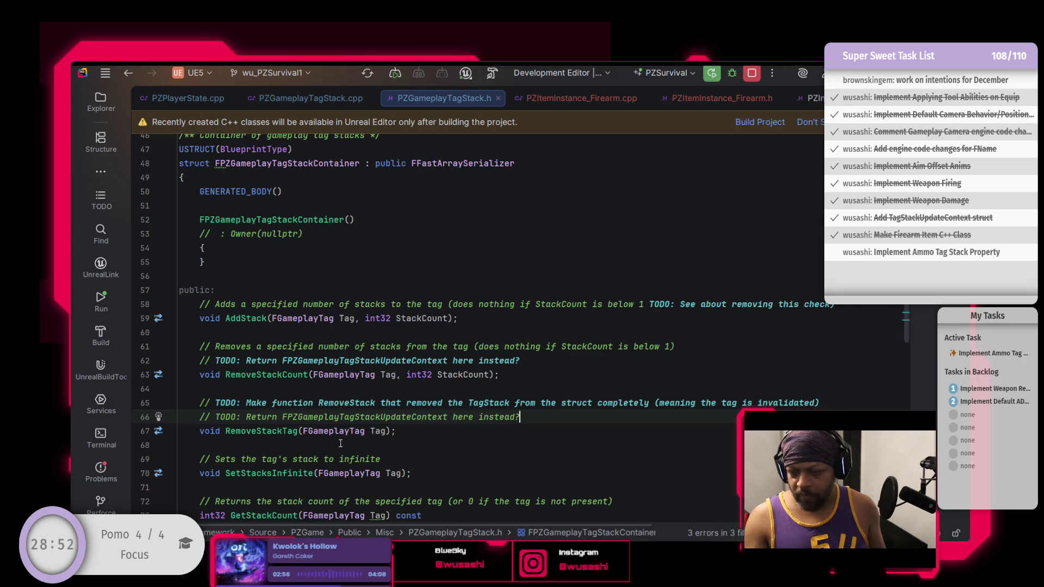
pyautogui.moveTo(843, 403); pyautogui.dragTo(845, 388)
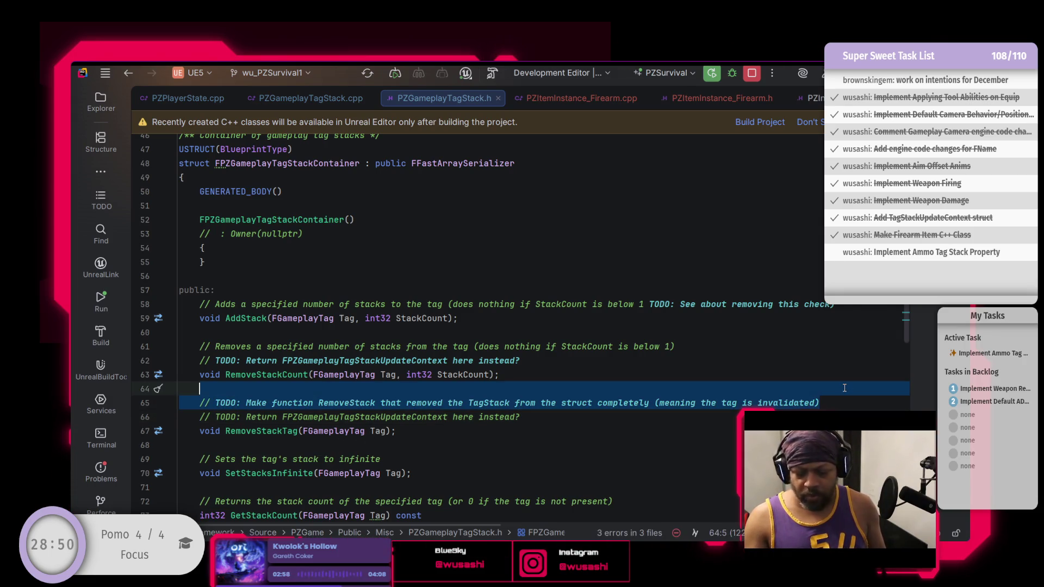
pyautogui.press('BackSpace')
# Paste the TODO above SetStacksInfinite, then remove it again.
pyautogui.click(306, 434)
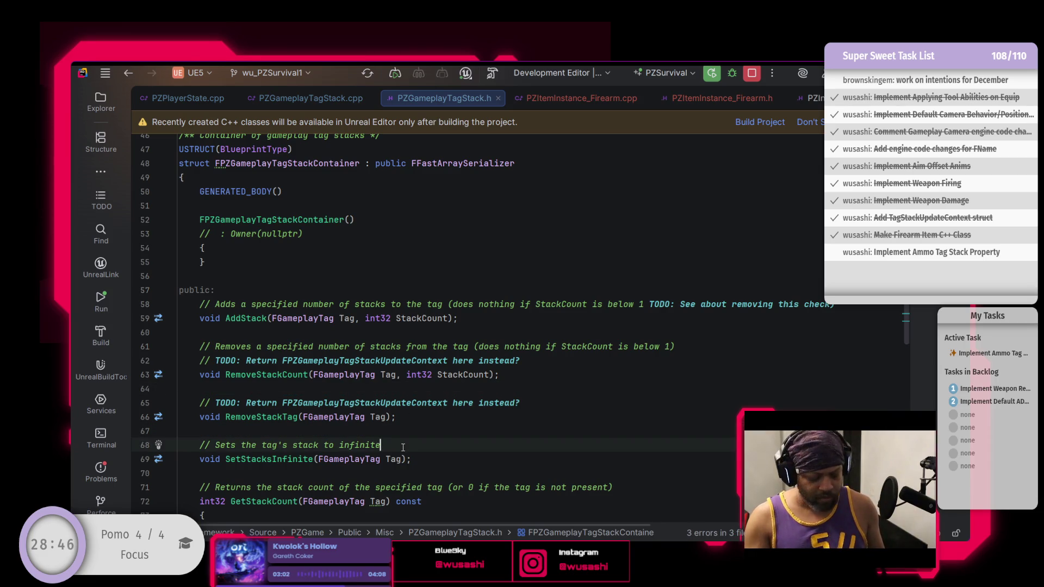
pyautogui.press('Return')
pyautogui.hotkey('ctrl', 'v')
pyautogui.scroll(-2, 380, 432)
pyautogui.scroll(-1, 380, 432)
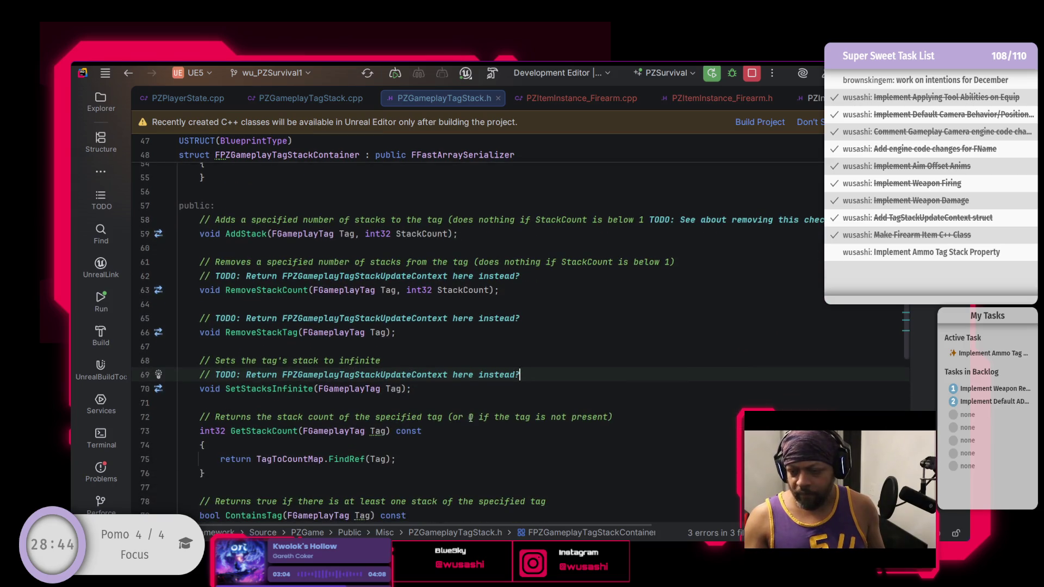
pyautogui.click(627, 417)
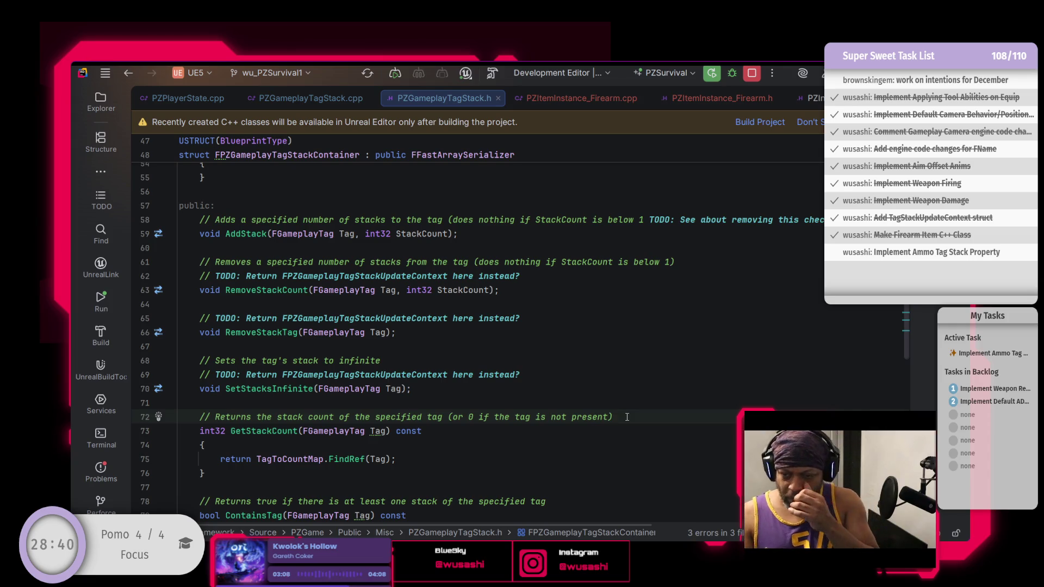
pyautogui.moveTo(522, 375); pyautogui.dragTo(518, 363)
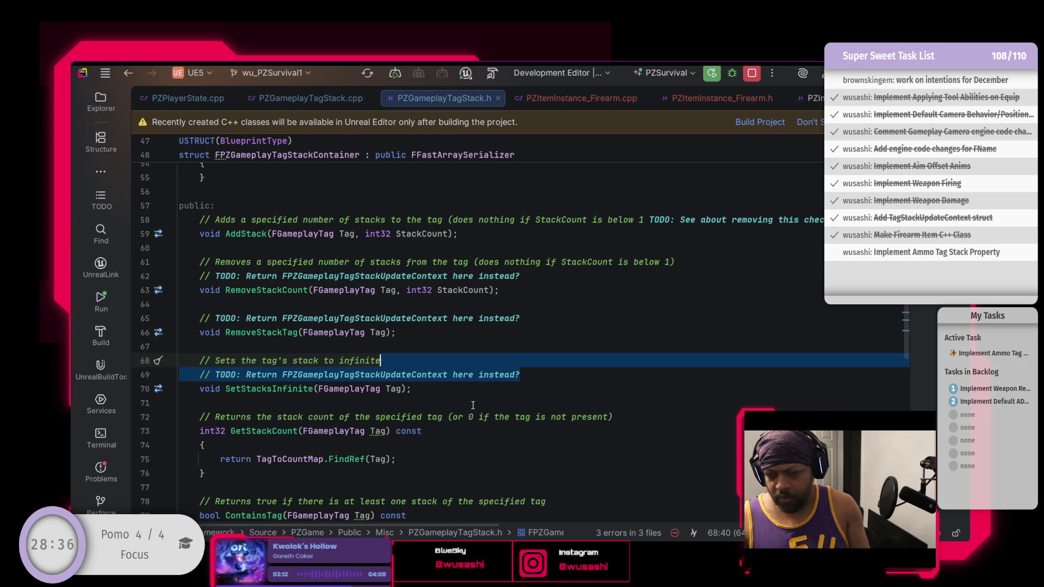
pyautogui.press('BackSpace')
pyautogui.scroll(2, 253, 388)
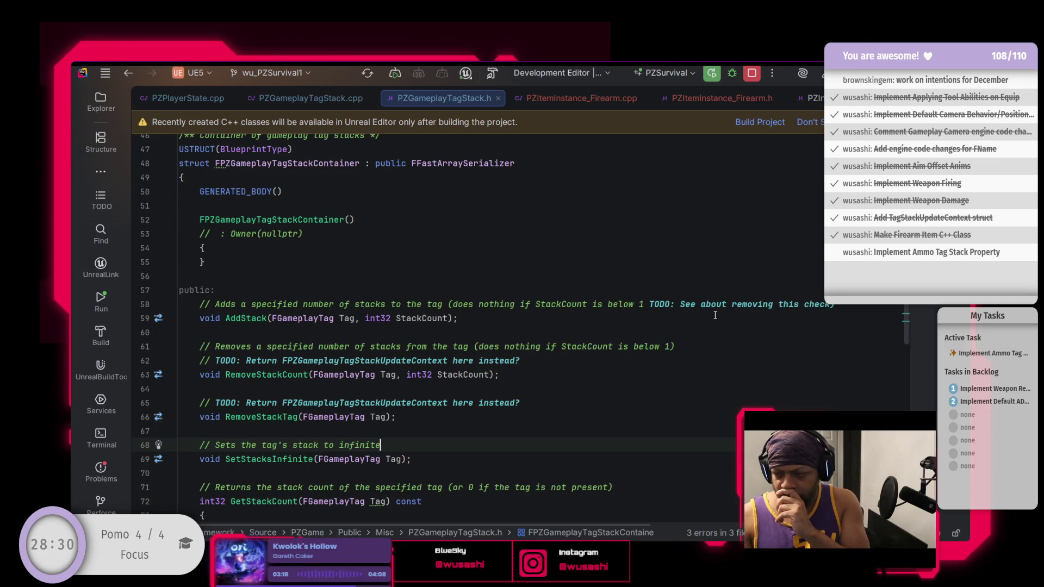
pyautogui.click(832, 308)
# Delete the 'See about removing this check' TODO from AddStack's comment on line 58 of PZGameplayTagStack.h.
pyautogui.moveTo(831, 308); pyautogui.dragTo(644, 305)
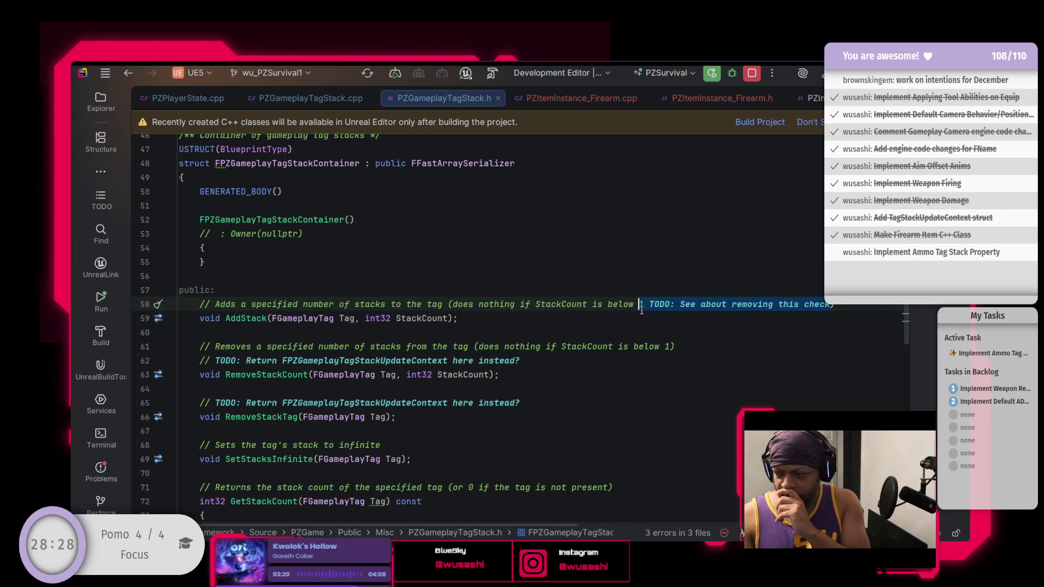
pyautogui.press('BackSpace')
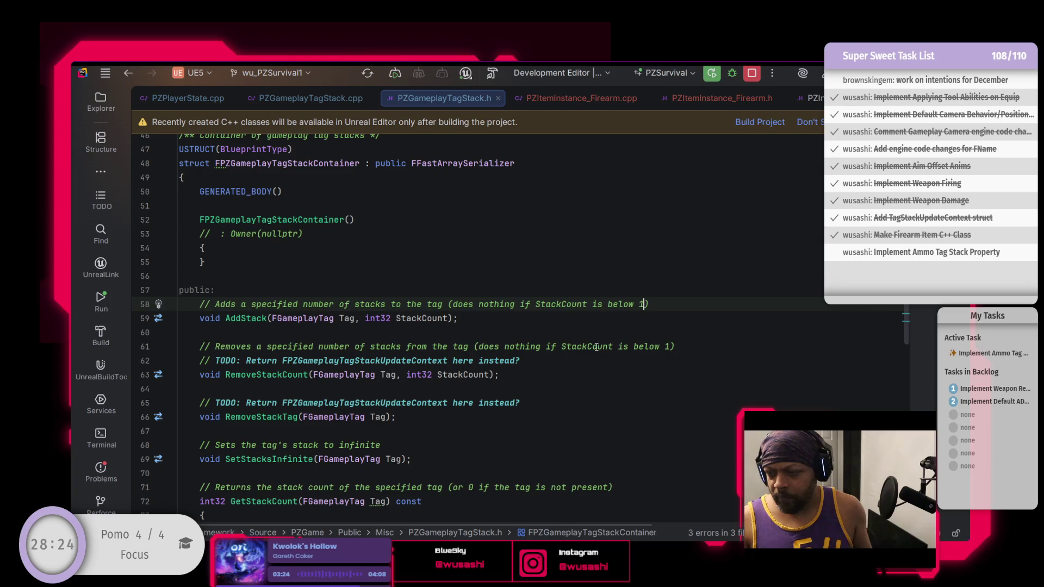
pyautogui.hotkey('ctrl', 'z')
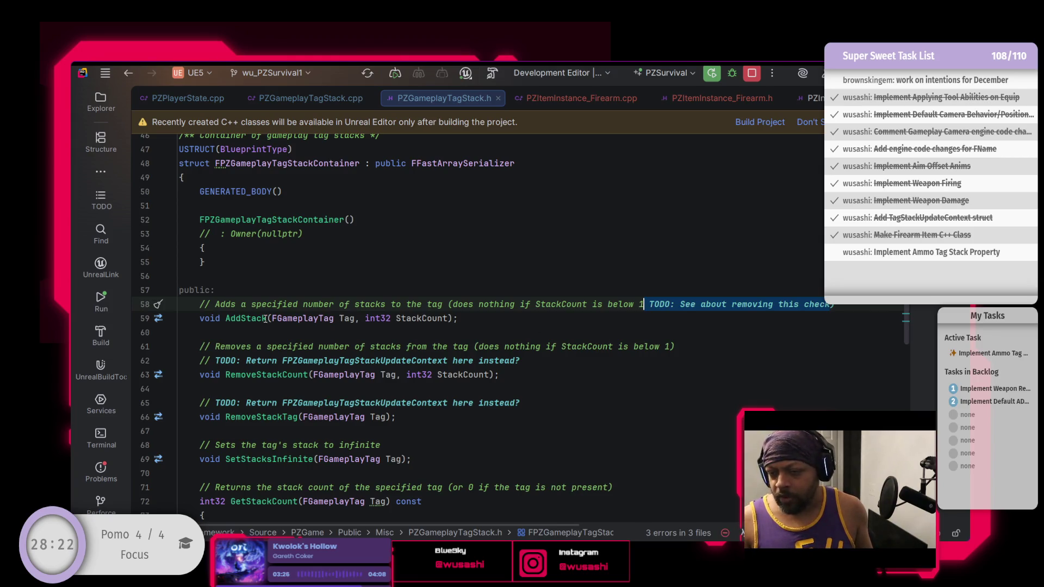
pyautogui.click(240, 321)
pyautogui.keyDown('ctrl'); pyautogui.click(240, 321); pyautogui.keyUp('ctrl')
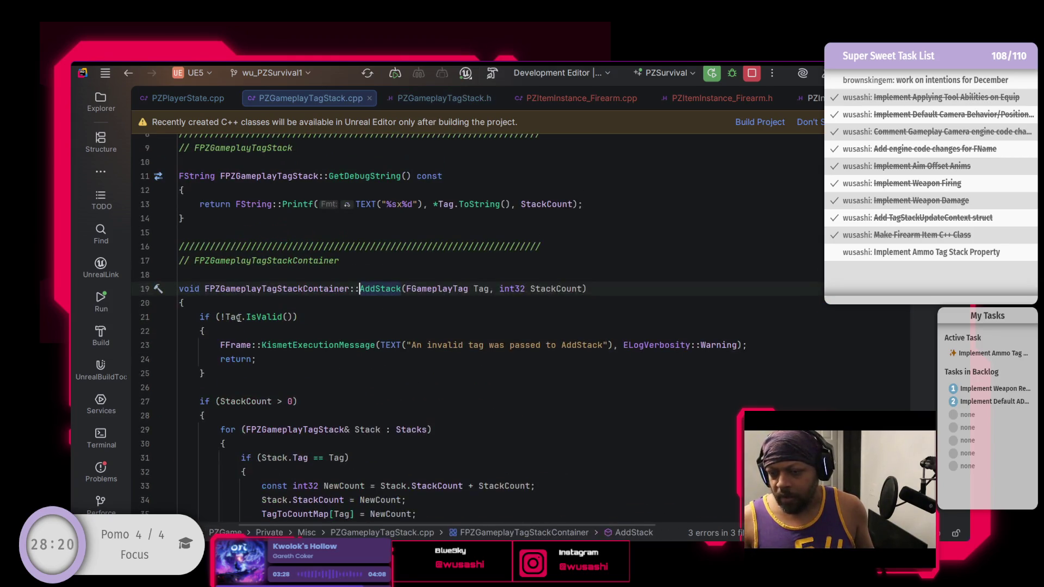
pyautogui.scroll(-3, 357, 393)
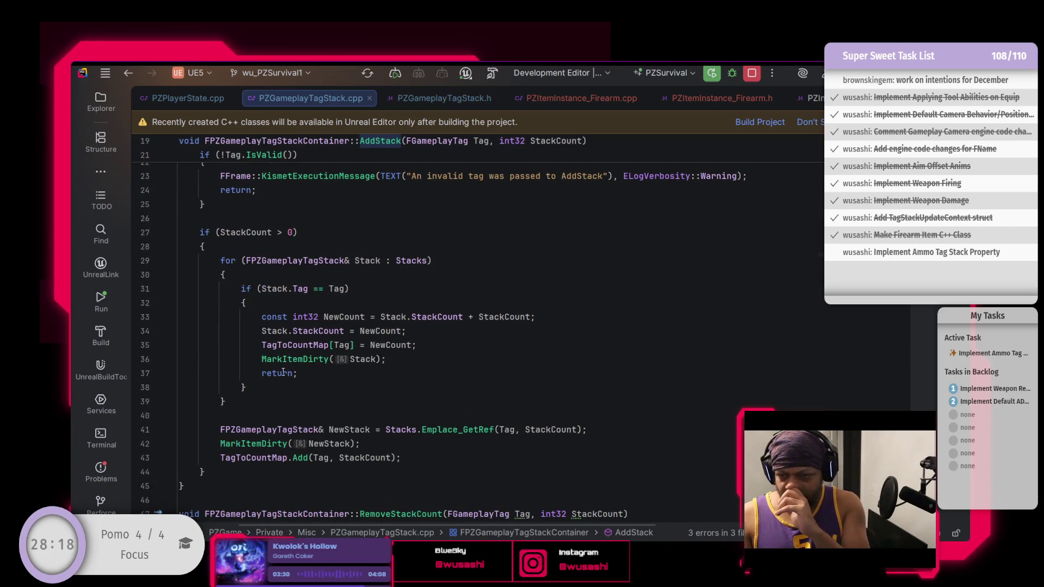
pyautogui.scroll(1, 265, 368)
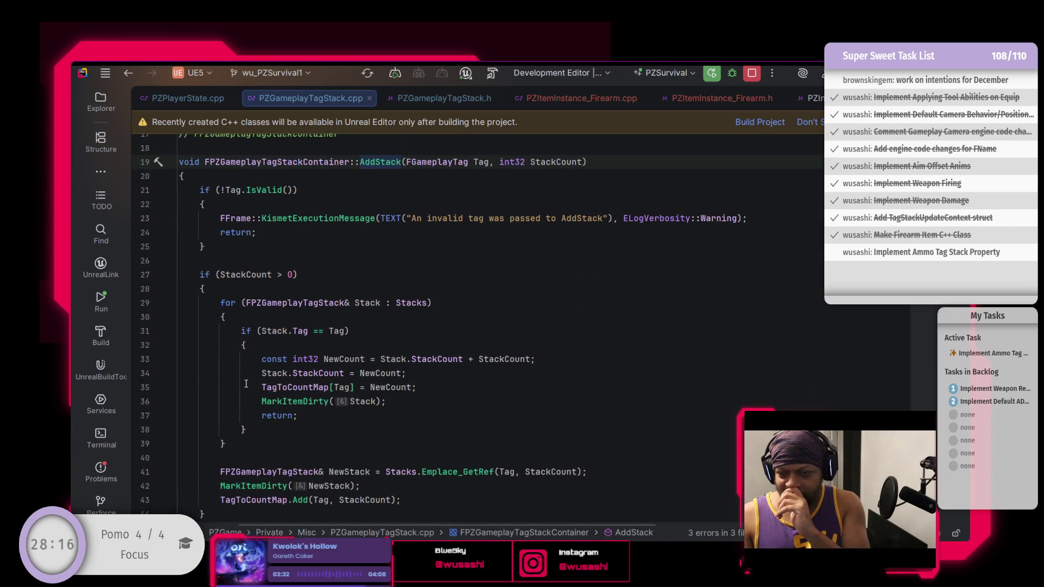
pyautogui.hotkey('ctrl', 'alt', 'Left')
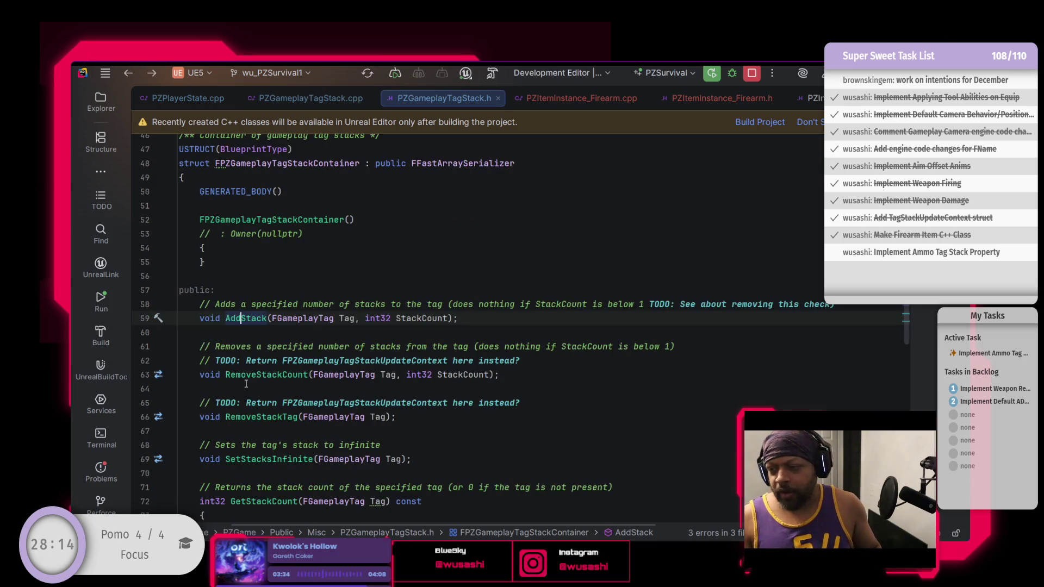
pyautogui.moveTo(835, 305); pyautogui.dragTo(644, 305)
pyautogui.press('BackSpace')
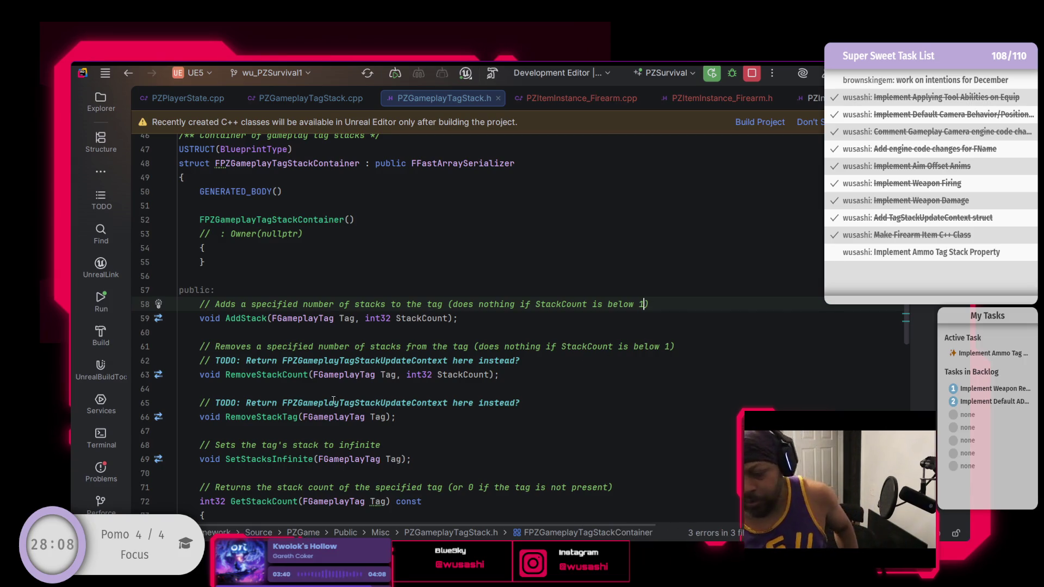
pyautogui.scroll(-2, 333, 401)
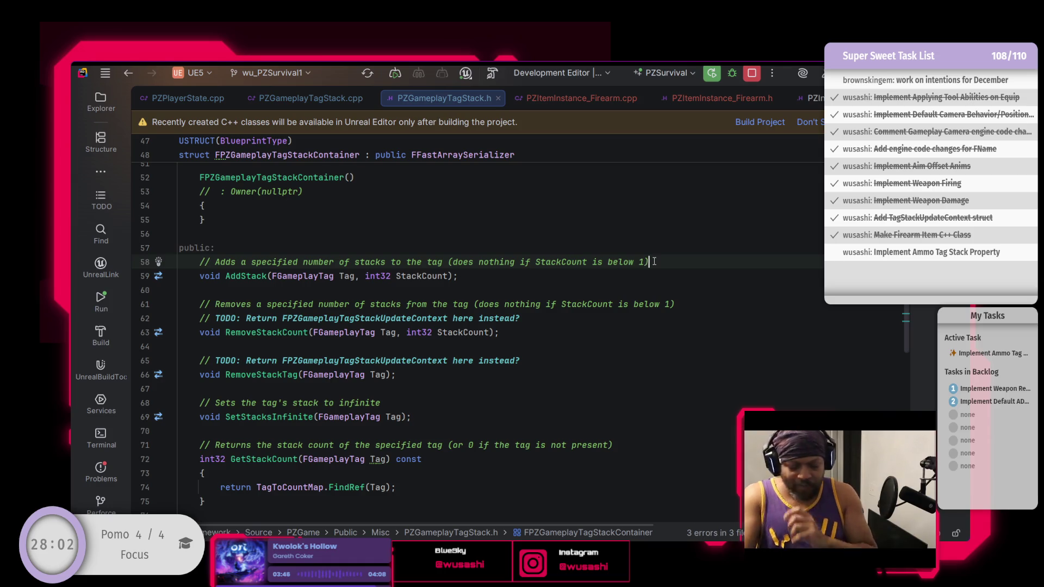
# Paste the 'Return FPZGameplayTagStackUpdateContext here instead?' TODO onto a new line 59 under AddStack.
pyautogui.press('Return')
pyautogui.hotkey('ctrl', 'v')
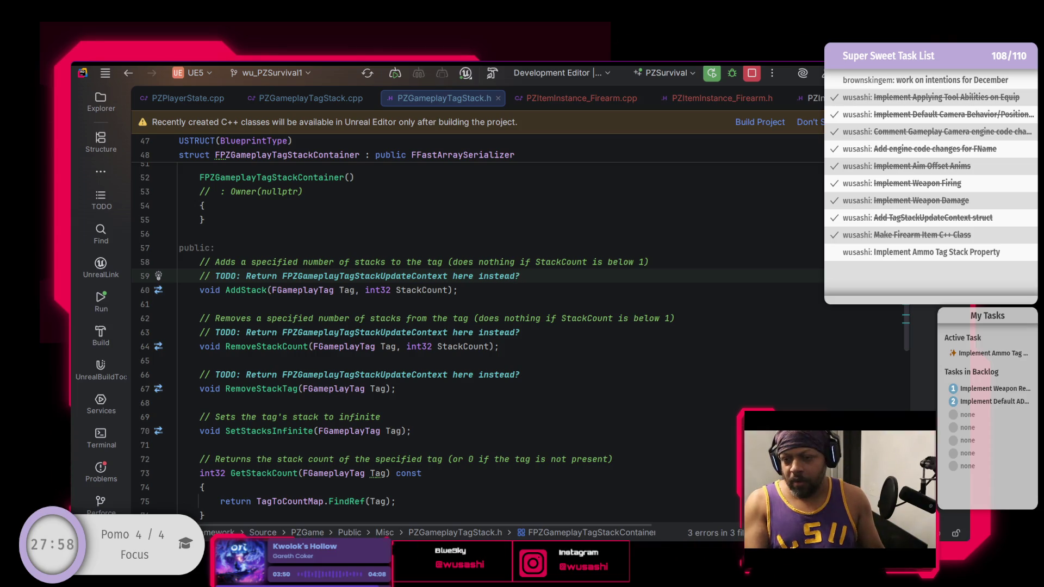
pyautogui.press('BackSpace')
pyautogui.press('BackSpace')
pyautogui.press('BackSpace')
pyautogui.press('BackSpace')
pyautogui.write('?')
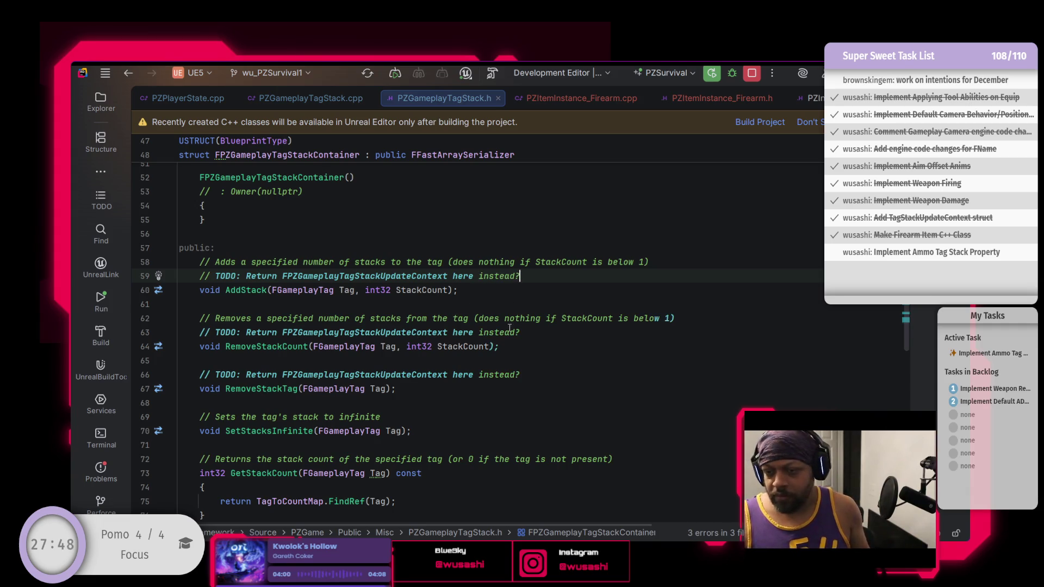
pyautogui.scroll(-3, 469, 337)
pyautogui.scroll(4, 470, 339)
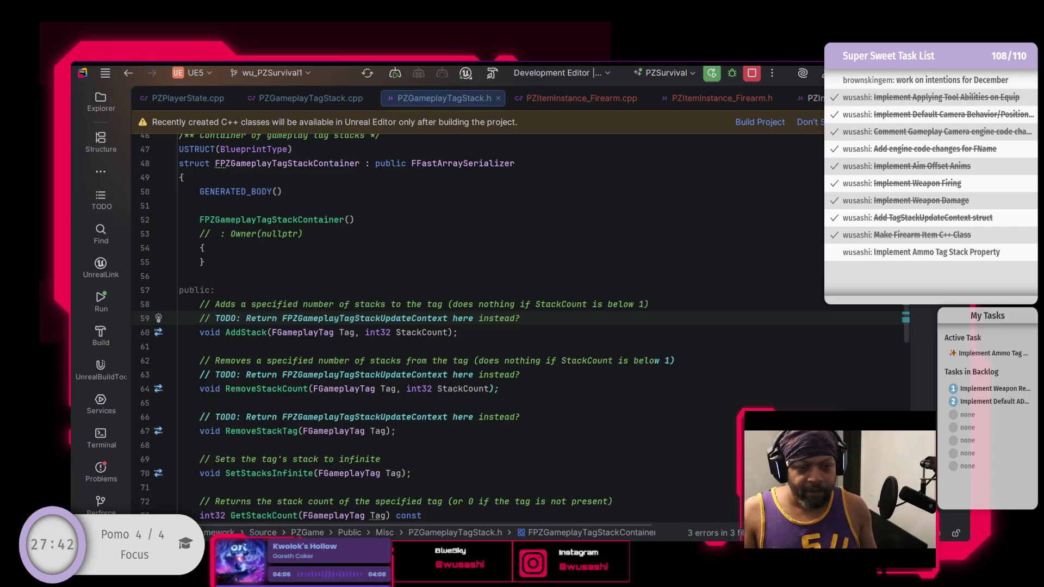
pyautogui.scroll(-8, 409, 343)
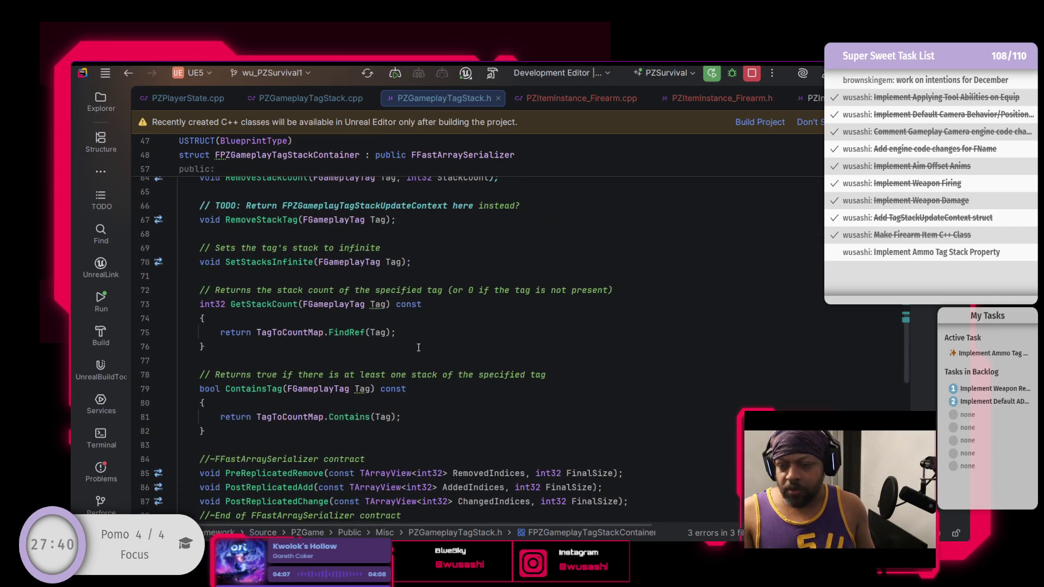
# Jump to the AddStack implementation in PZGameplayTagStack.cpp and scroll to RemoveStackCount's FMath::Clamp of NewCount.
pyautogui.hotkey('ctrl', 'b')
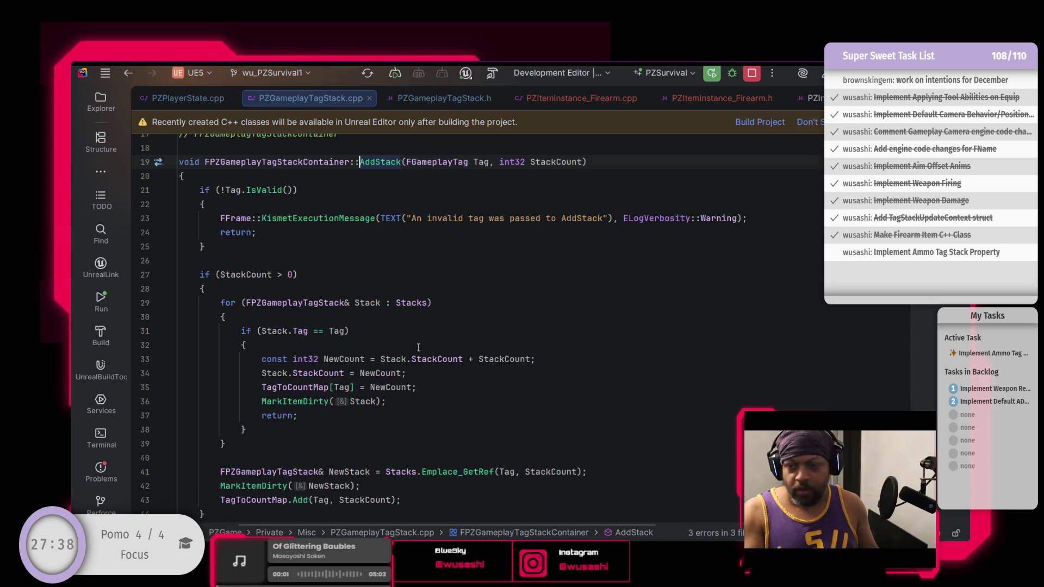
pyautogui.scroll(-1, 380, 344)
pyautogui.scroll(1, 326, 342)
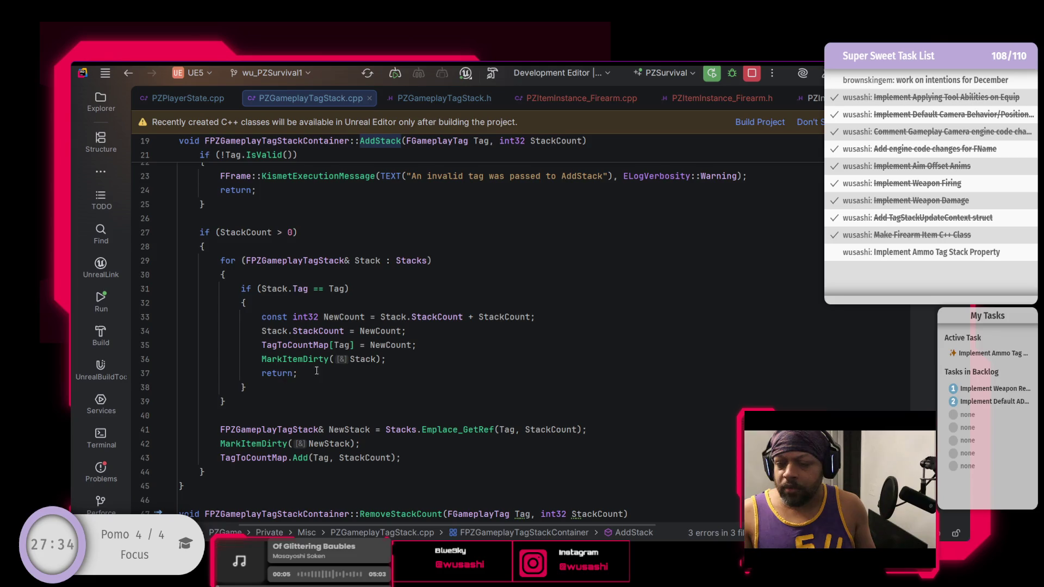
pyautogui.scroll(-8, 338, 369)
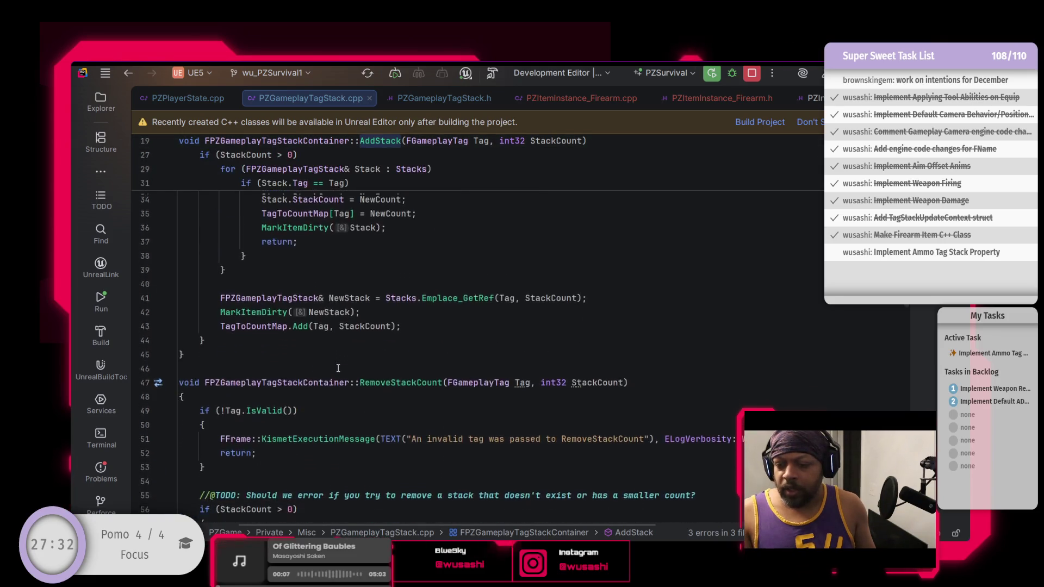
pyautogui.scroll(-1, 338, 368)
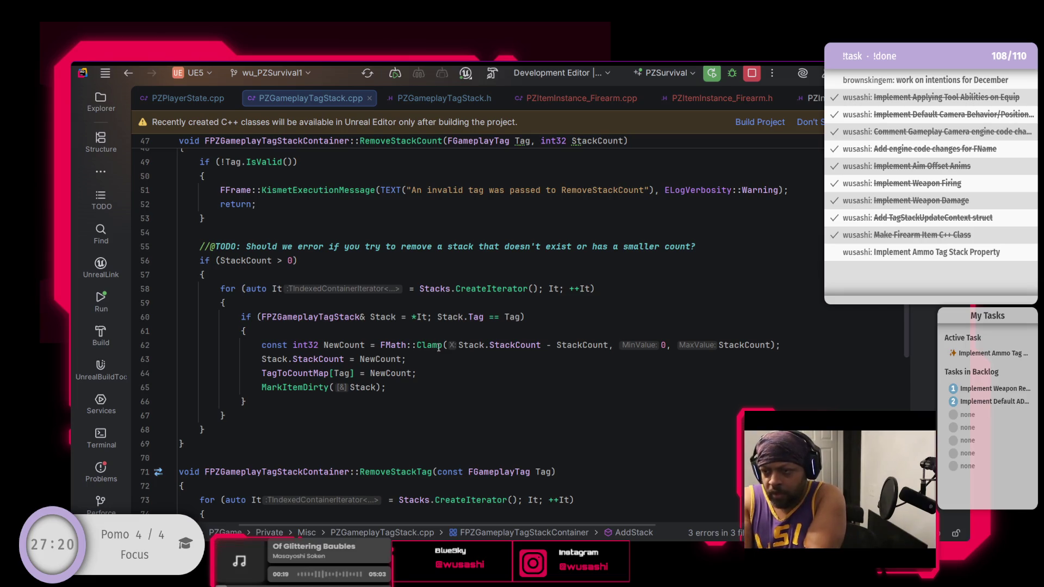
pyautogui.moveTo(450, 344)
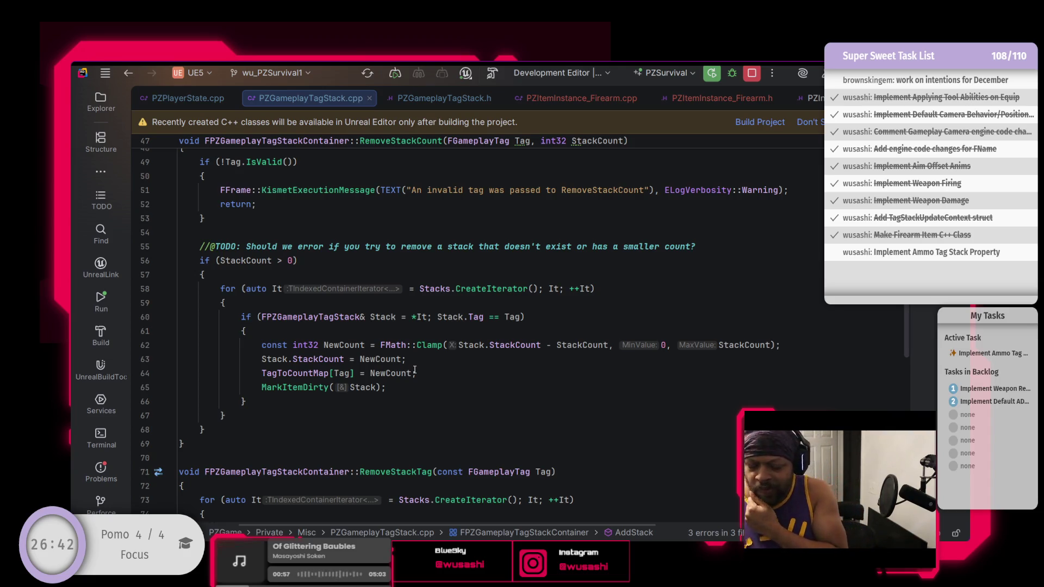
pyautogui.scroll(-2, 435, 363)
# Check RemoveStackCount's NewCount, TagToCountMap and MarkItemDirty lines, then build with Ctrl+Shift+B.
pyautogui.scroll(2, 353, 354)
pyautogui.click(426, 346)
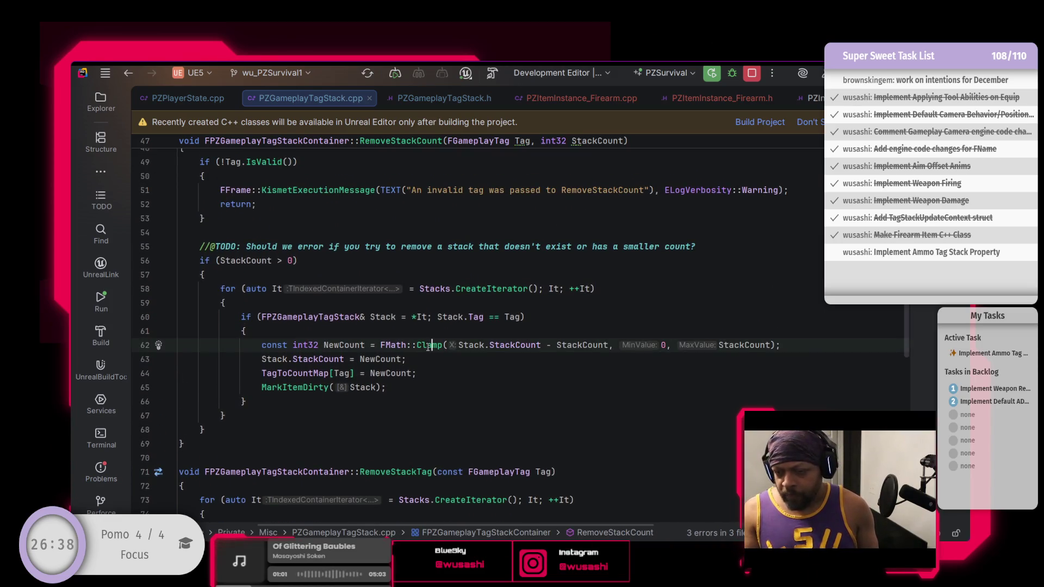
pyautogui.click(346, 346)
pyautogui.click(386, 359)
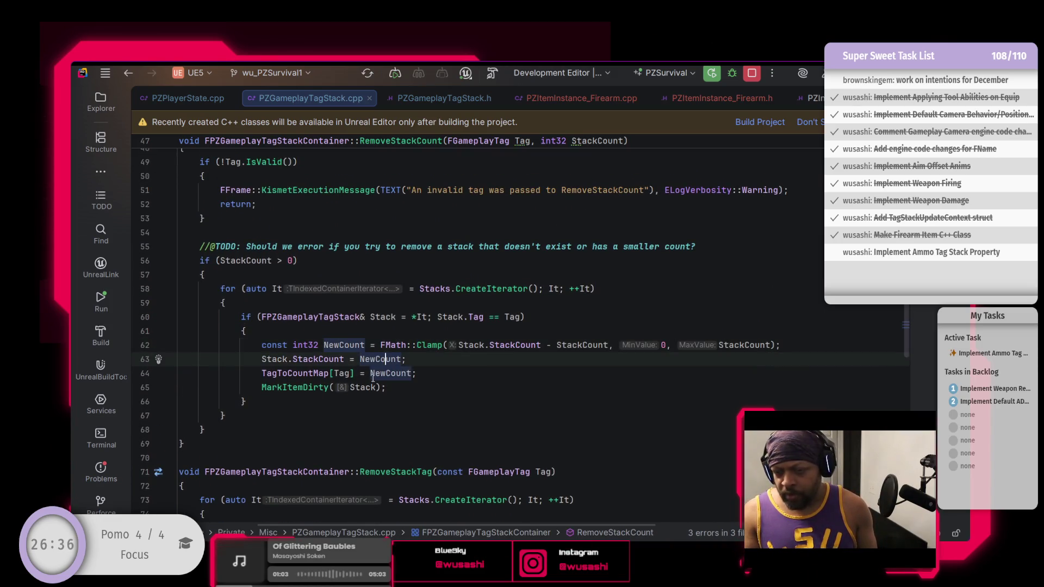
pyautogui.click(385, 374)
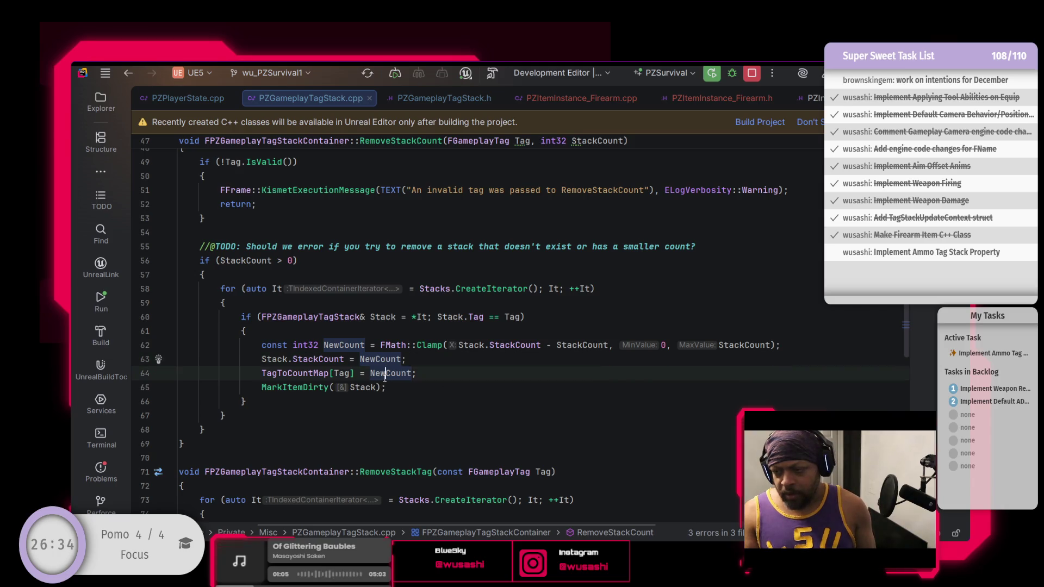
pyautogui.click(305, 375)
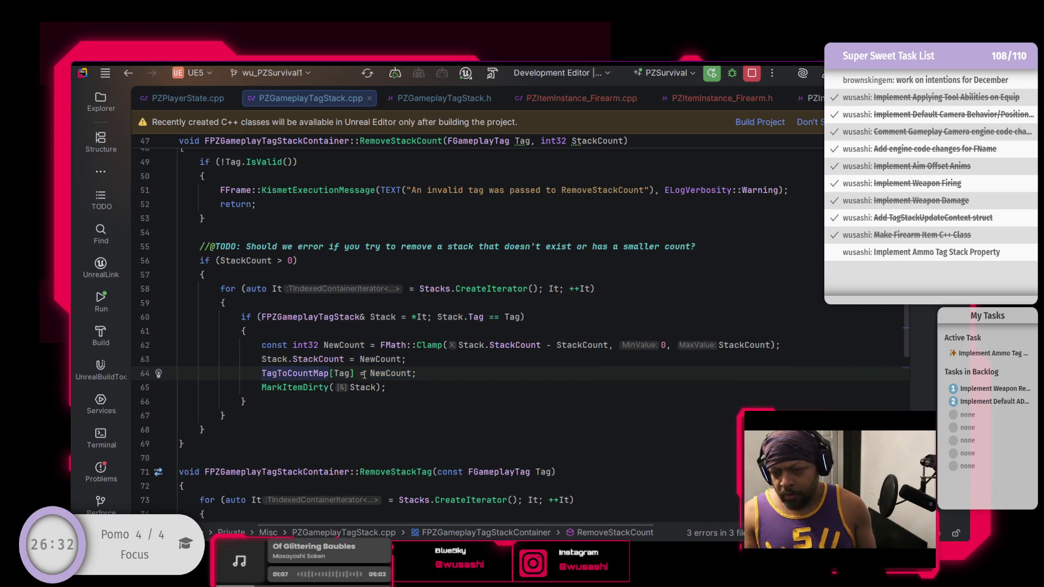
pyautogui.press('Down')
pyautogui.click(347, 388)
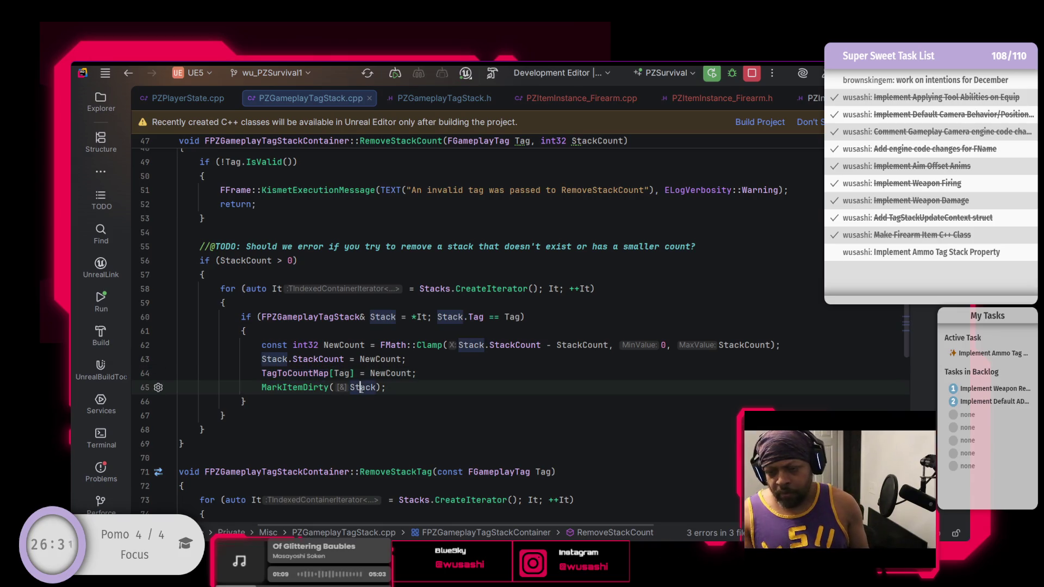
pyautogui.click(402, 387)
pyautogui.scroll(5, 412, 375)
pyautogui.scroll(-4, 410, 392)
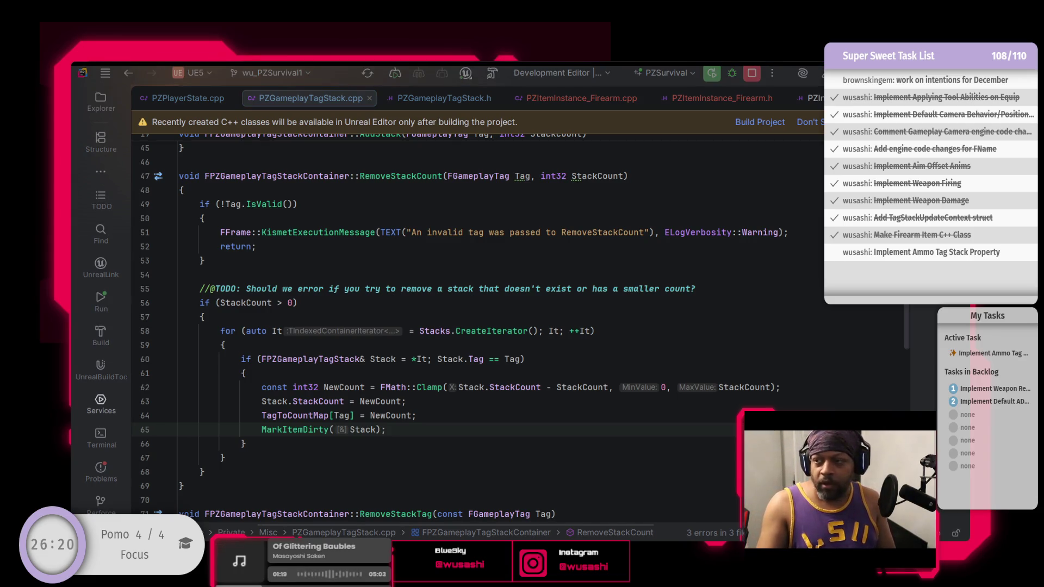
pyautogui.hotkey('ctrl', 'shift', 'b')
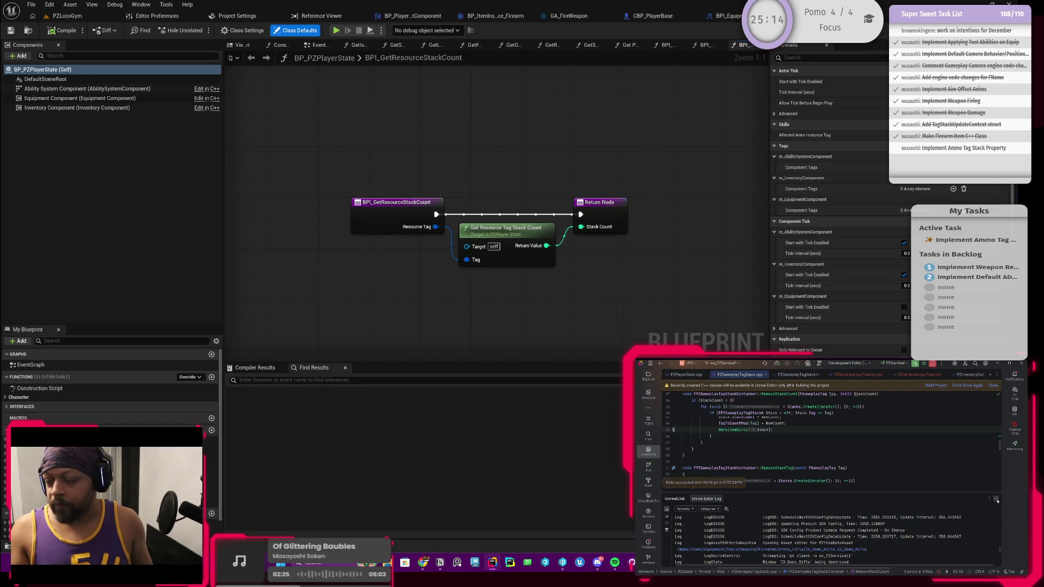
# Hide the log output and inspect the tag check in RemoveStackTag's loop.
pyautogui.click(997, 500)
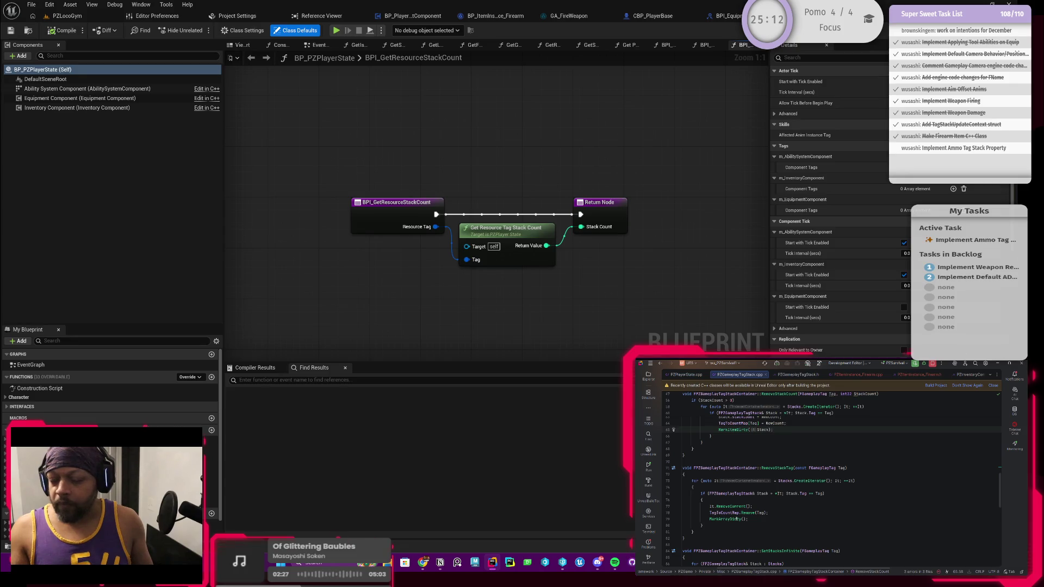
pyautogui.scroll(3, 719, 506)
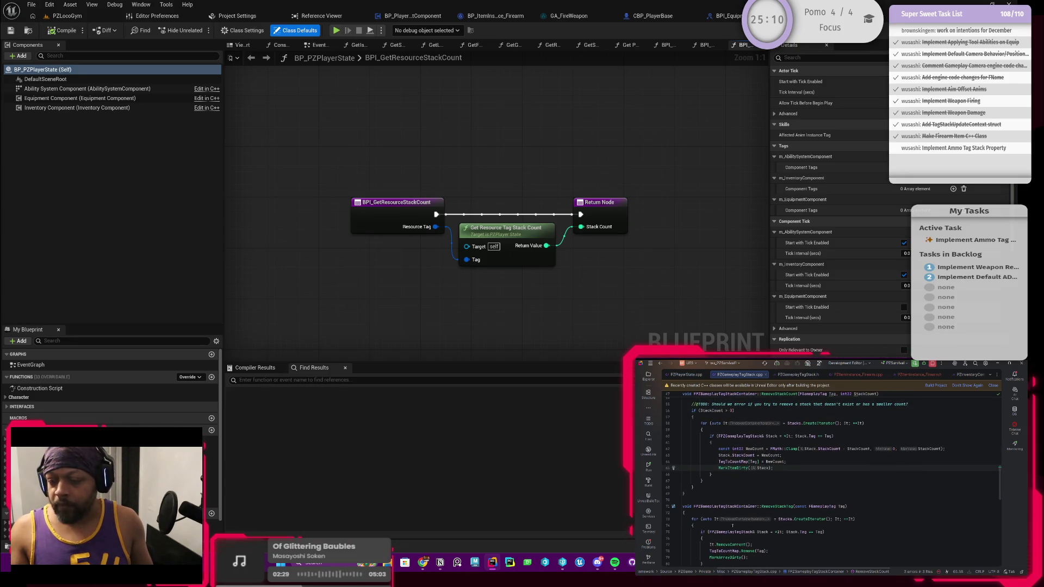
pyautogui.scroll(-3, 740, 511)
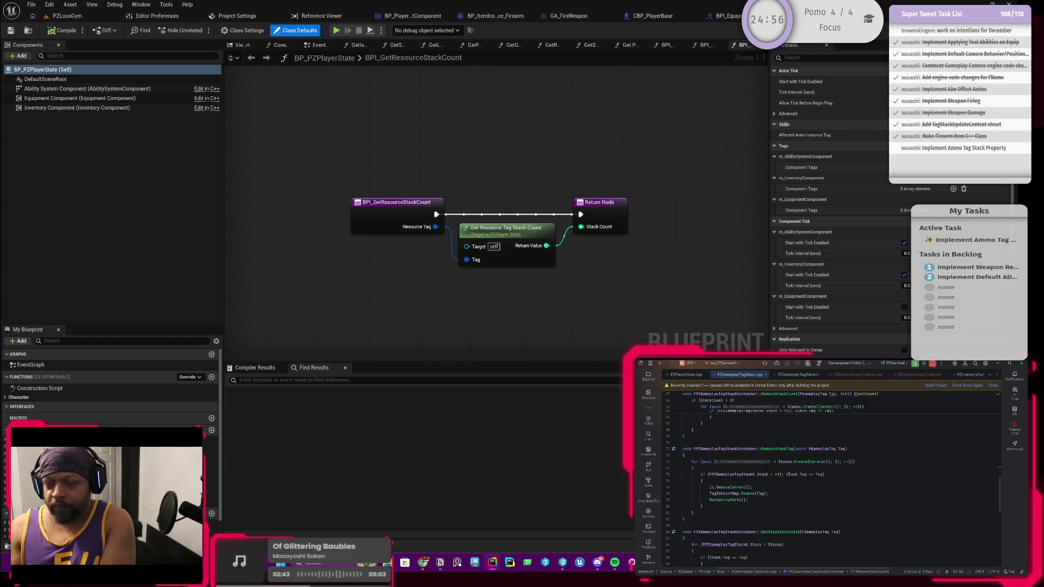
pyautogui.click(823, 474)
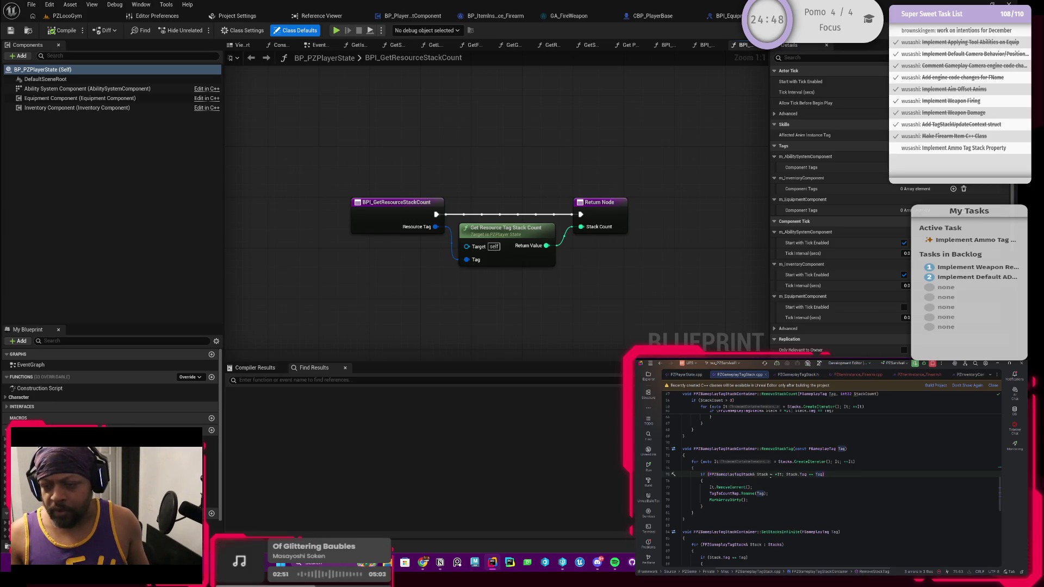
pyautogui.click(767, 475)
pyautogui.click(781, 475)
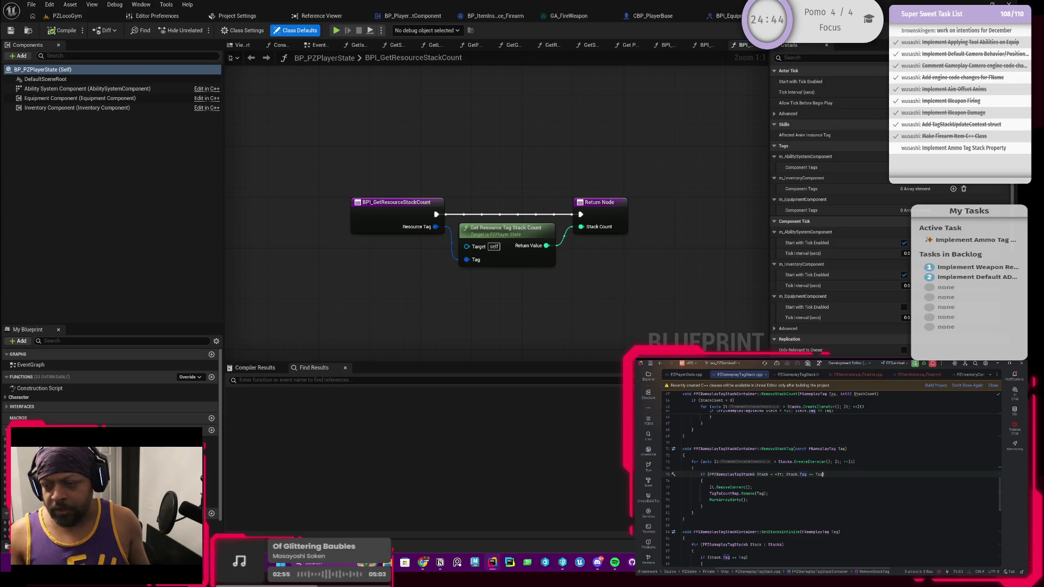
# Write '&& Stack.StackCount > 0' into RemoveStackTag's condition, then cut it back out.
pyautogui.write('&&')
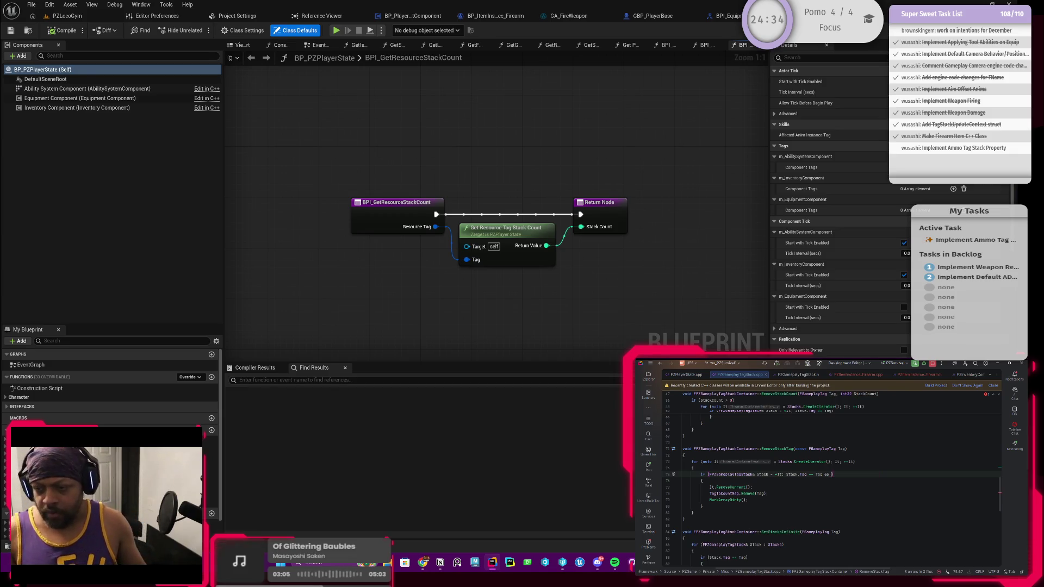
pyautogui.write('Stack')
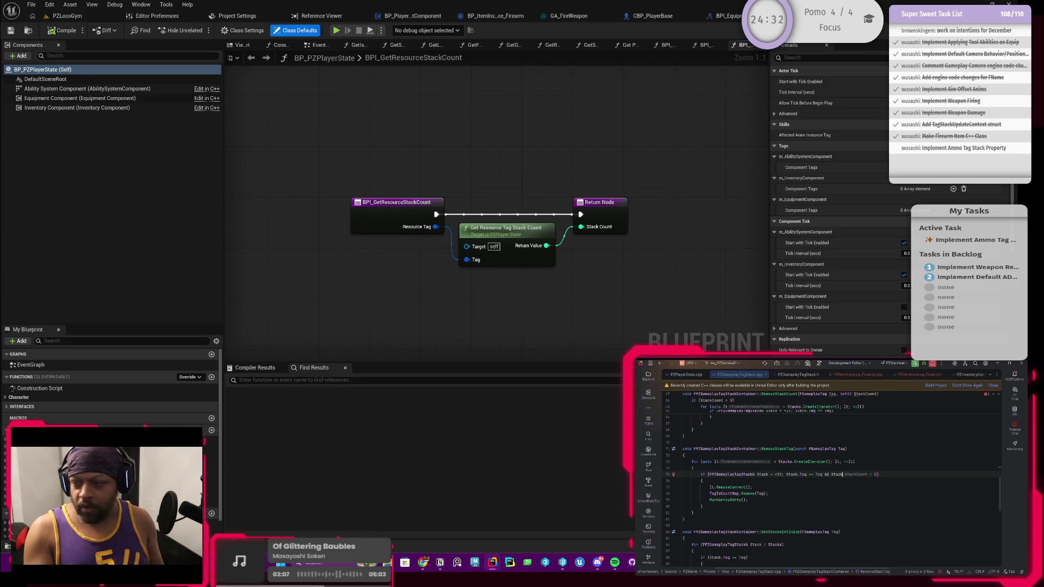
pyautogui.write('.')
pyautogui.press('Return')
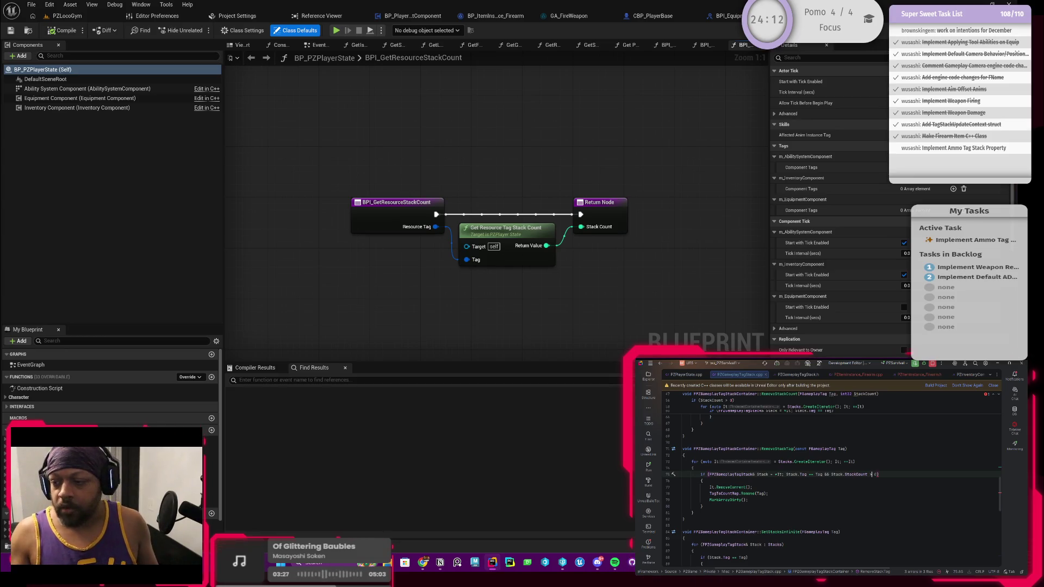
pyautogui.write('=')
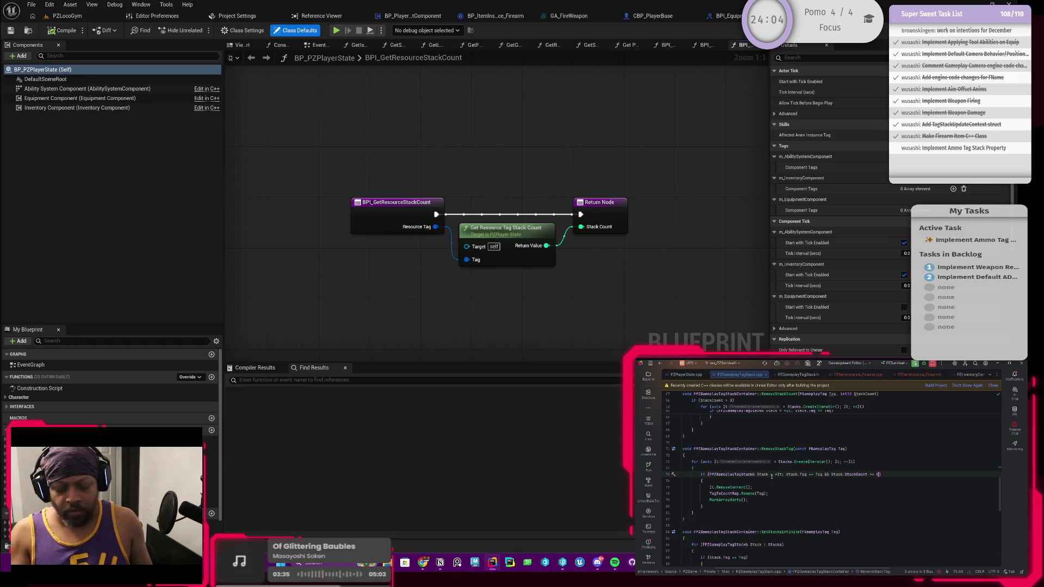
pyautogui.press('BackSpace')
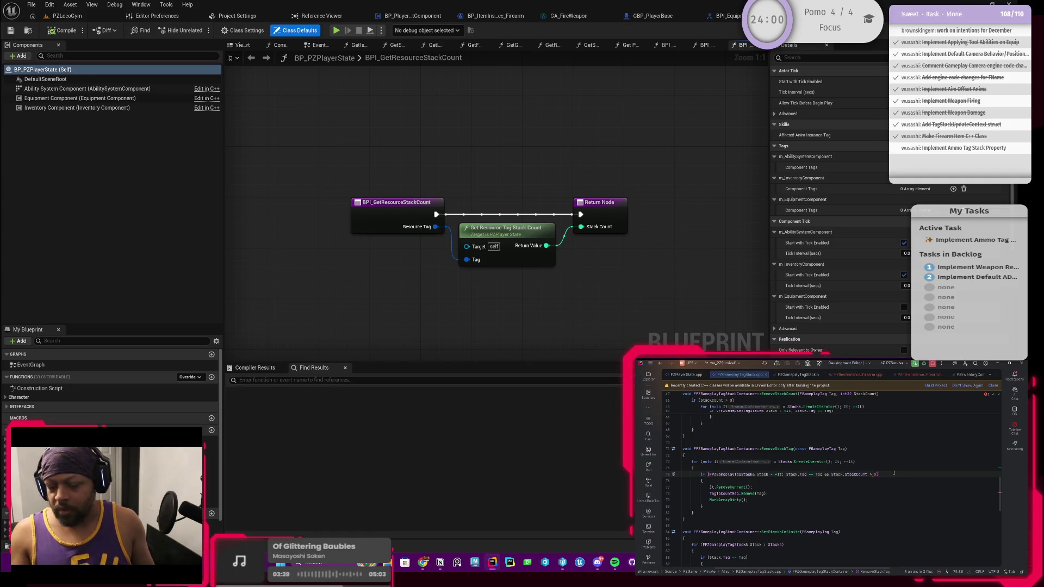
pyautogui.write('0')
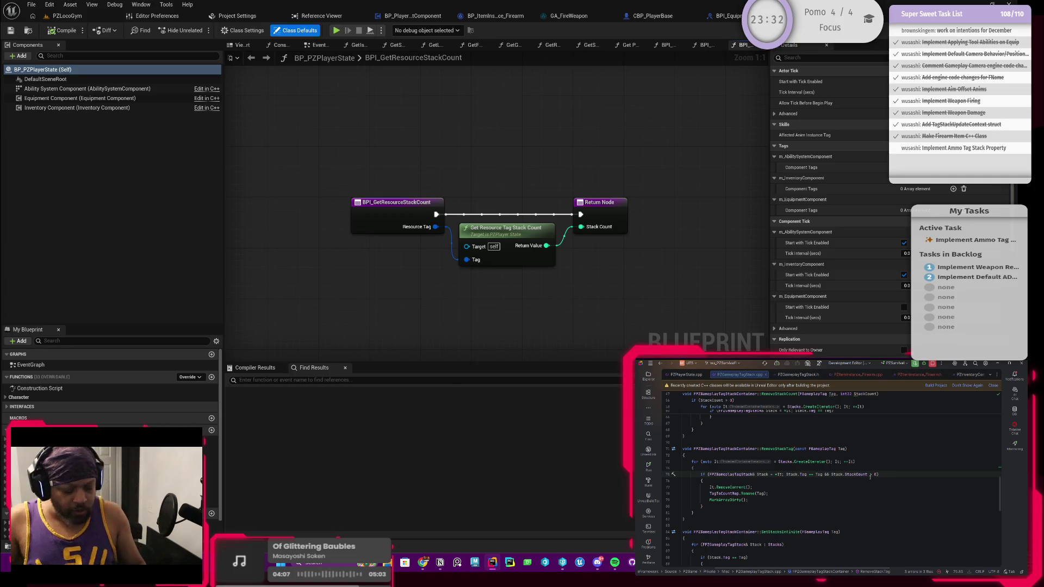
pyautogui.press('BackSpace')
pyautogui.press('BackSpace')
pyautogui.press('BackSpace')
pyautogui.write('> 0')
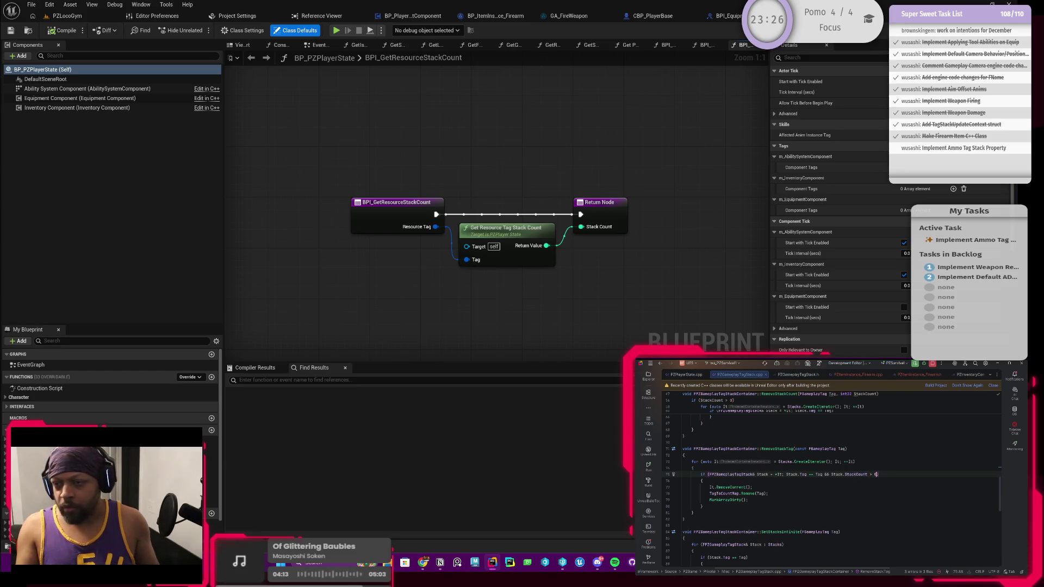
pyautogui.moveTo(878, 474); pyautogui.dragTo(825, 474)
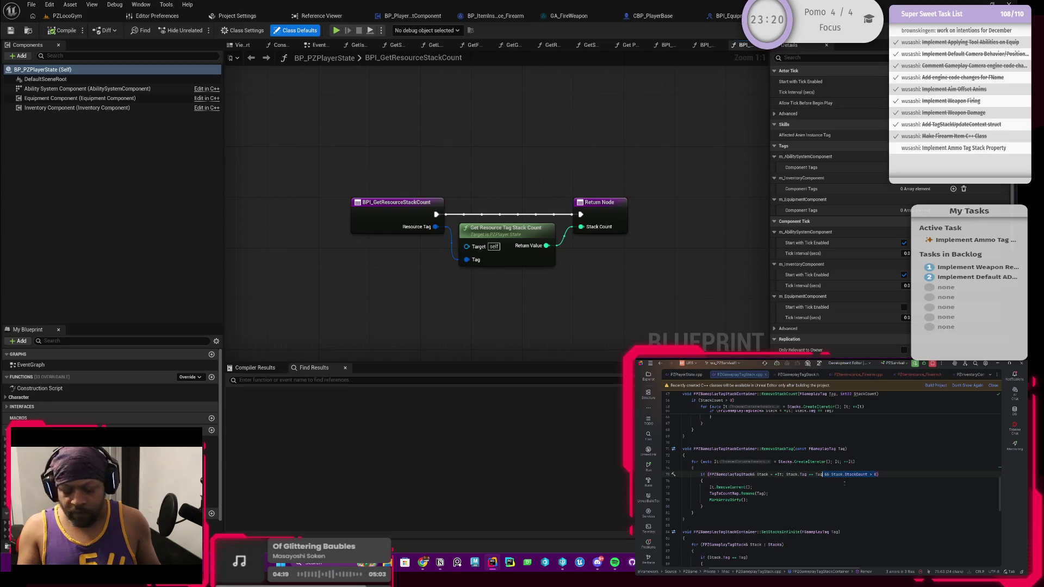
pyautogui.press('BackSpace')
pyautogui.scroll(2, 834, 480)
# Paste '&& Stack.StackCount > 0' after 'Stack.Tag == Tag' on line 60, trying -1 before keeping 0.
pyautogui.click(831, 455)
pyautogui.hotkey('ctrl', 'v')
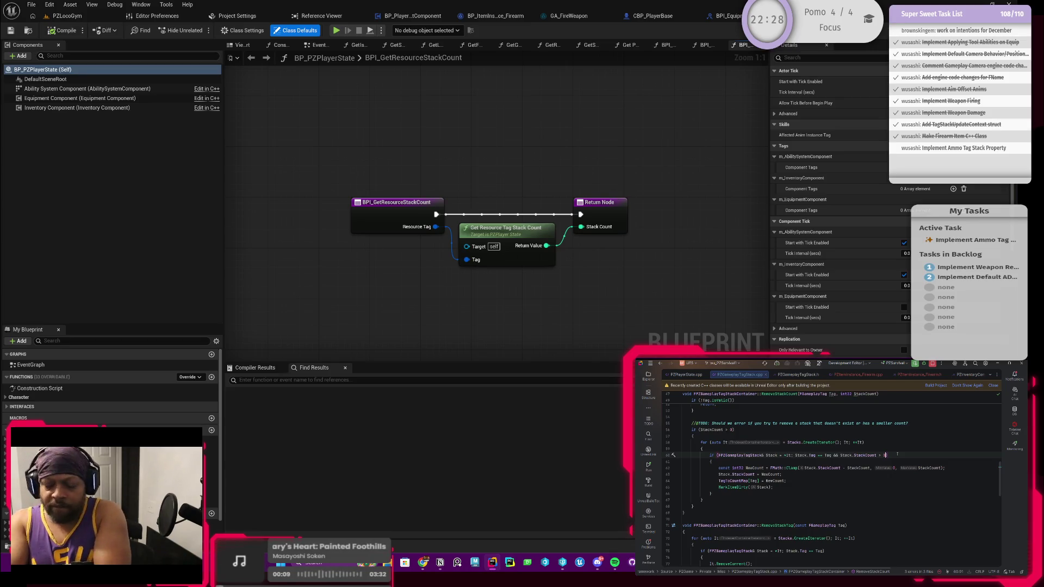
pyautogui.press('BackSpace')
pyautogui.write('-1')
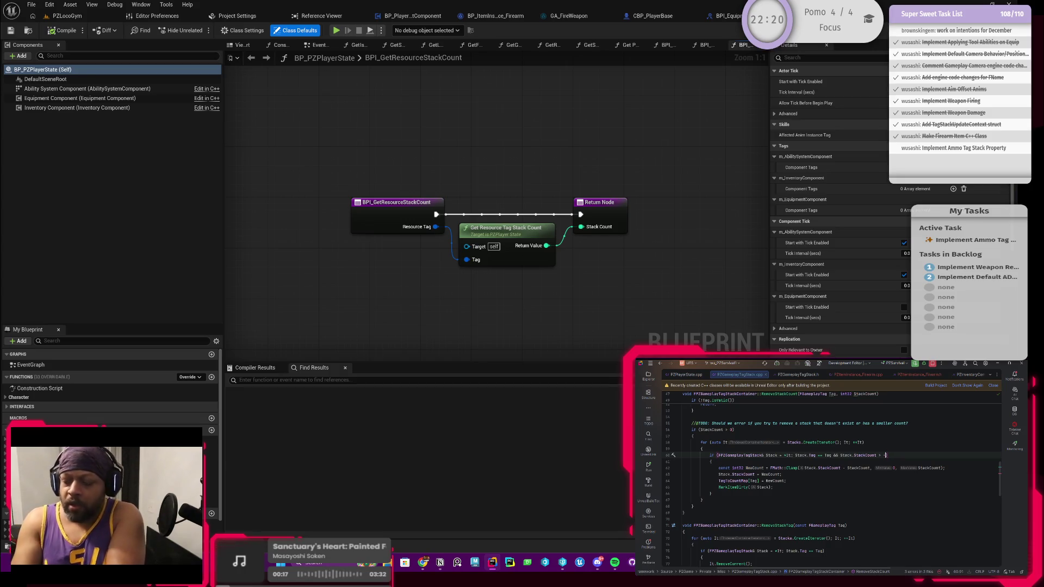
pyautogui.write('1')
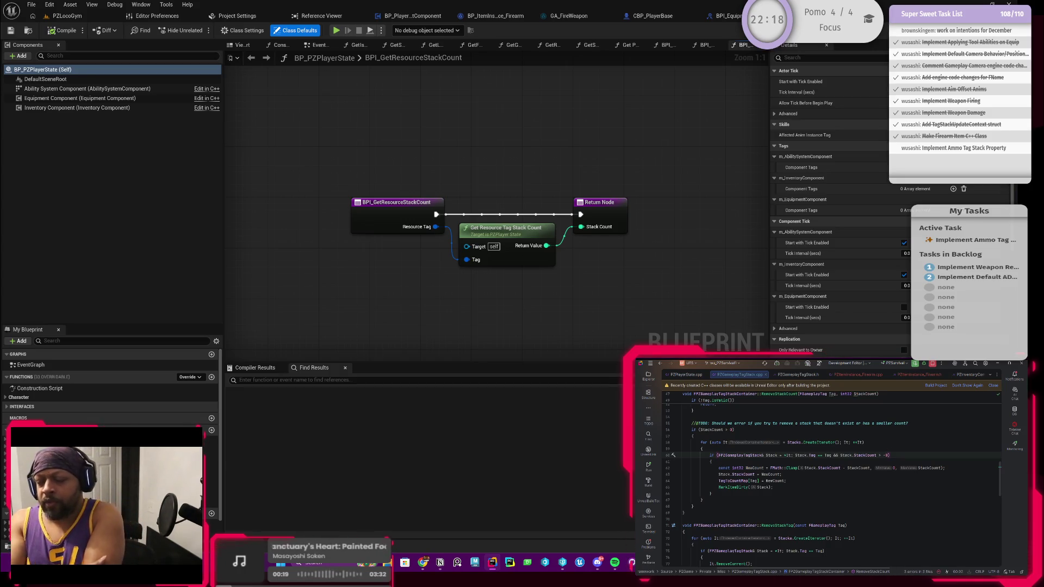
pyautogui.press('BackSpace')
pyautogui.write('0')
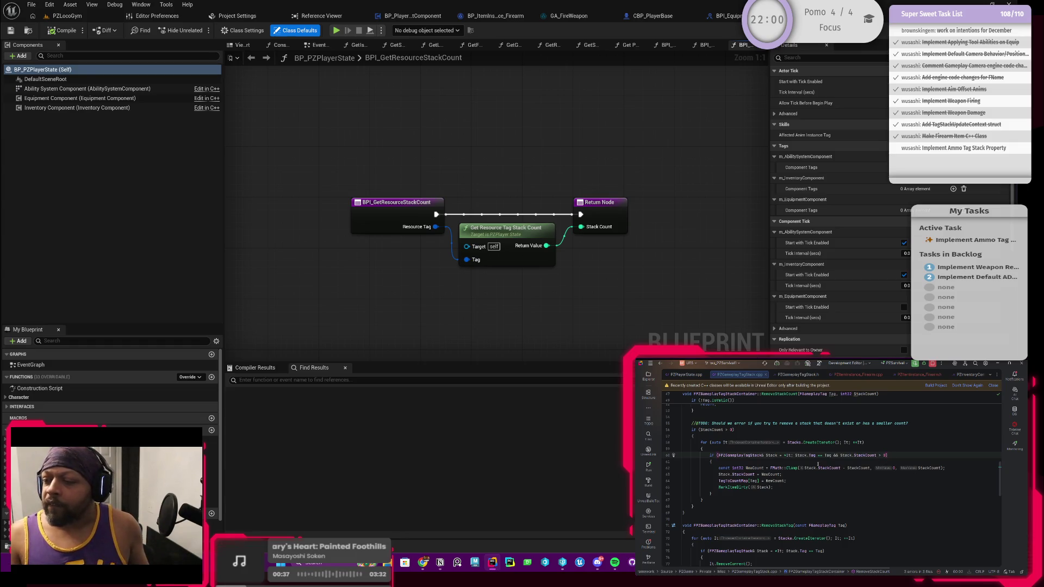
# Review the RemoveStackCount loop, then rebuild from Rider's toolbar Build/Run button.
pyautogui.scroll(-2, 816, 460)
pyautogui.scroll(2, 762, 457)
pyautogui.click(719, 493)
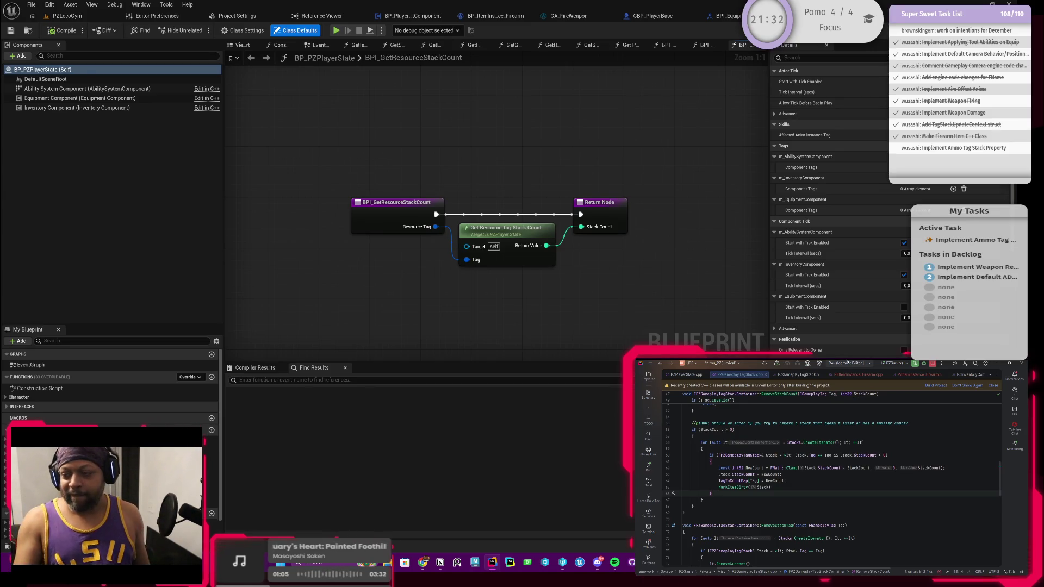
pyautogui.scroll(3, 739, 465)
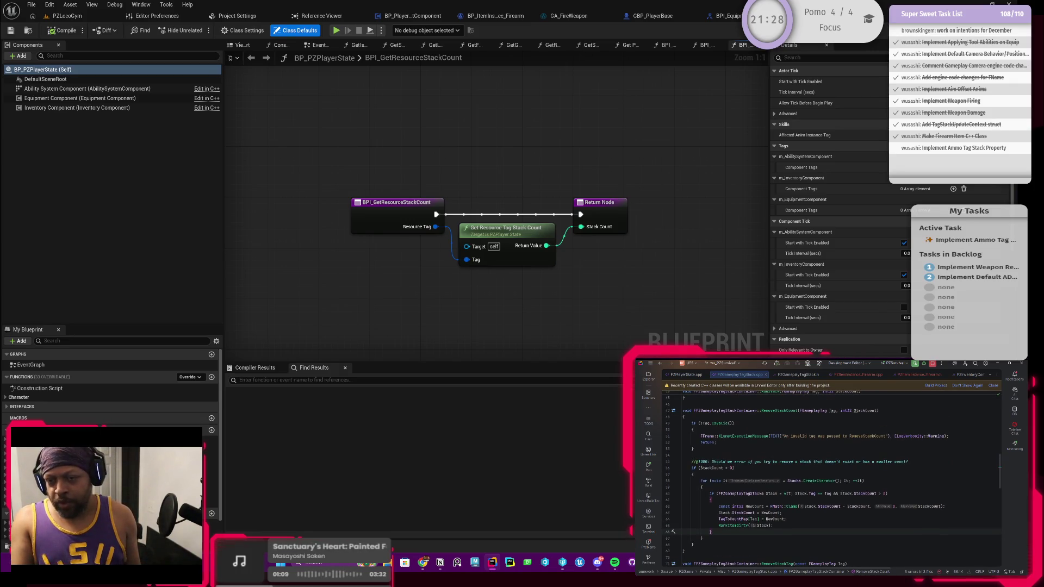
pyautogui.scroll(1, 744, 475)
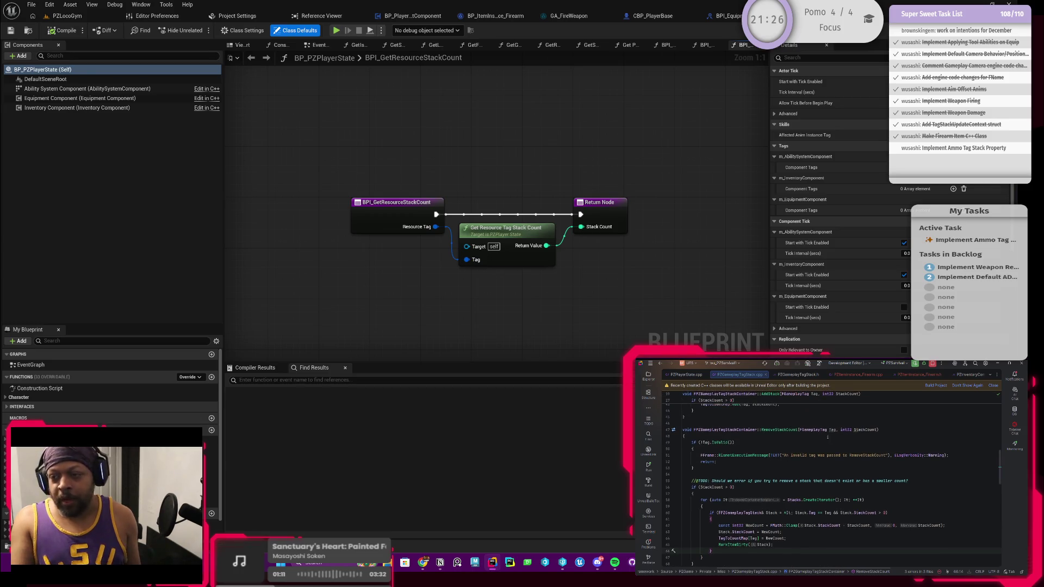
pyautogui.scroll(-2, 832, 430)
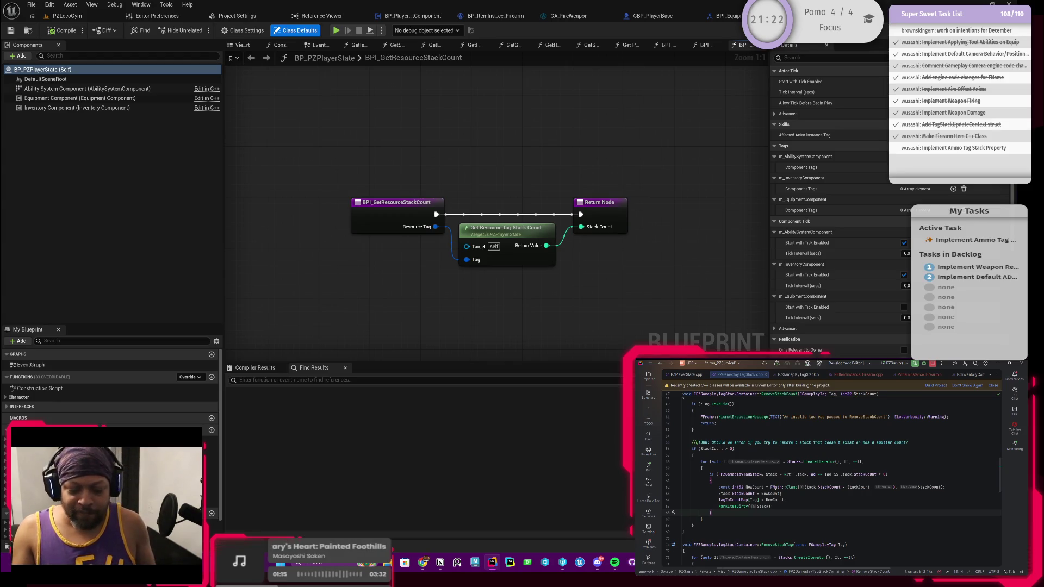
pyautogui.scroll(-2, 791, 495)
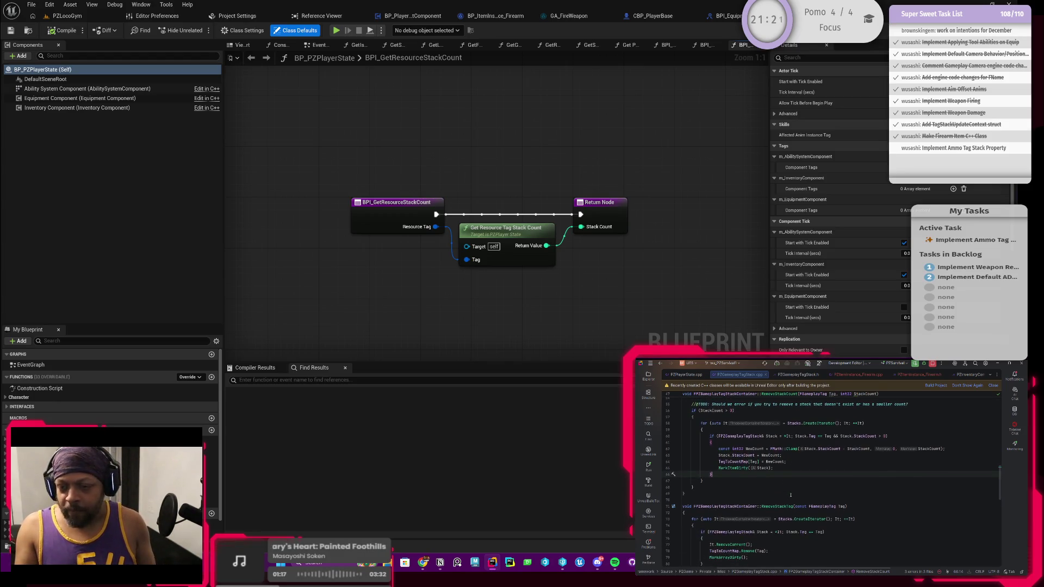
pyautogui.scroll(1, 792, 467)
pyautogui.click(773, 488)
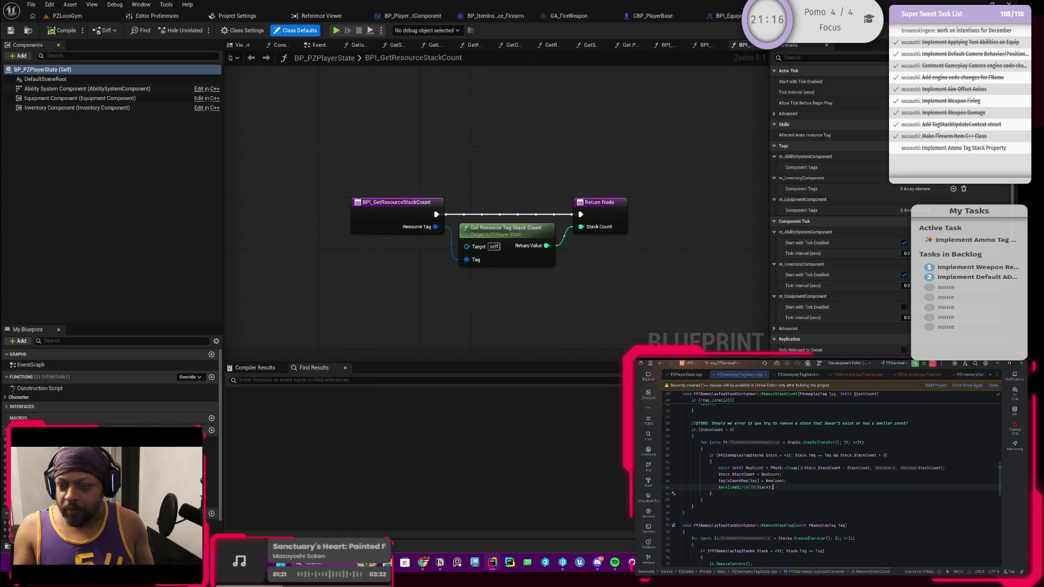
pyautogui.click(918, 364)
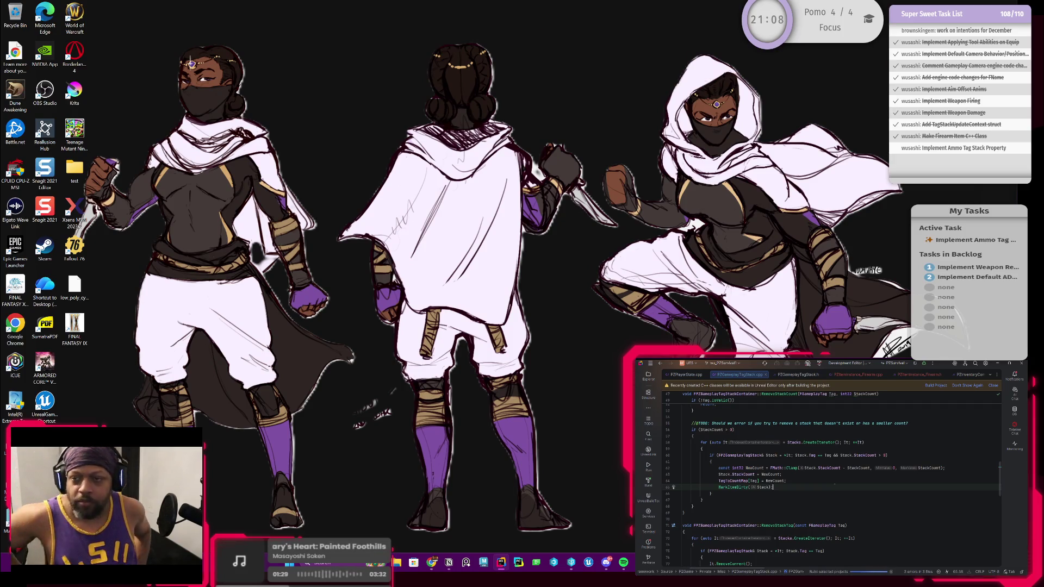
# Go to RemoveStackCount's declaration in the header and close the Run log panel.
pyautogui.scroll(4, 769, 417)
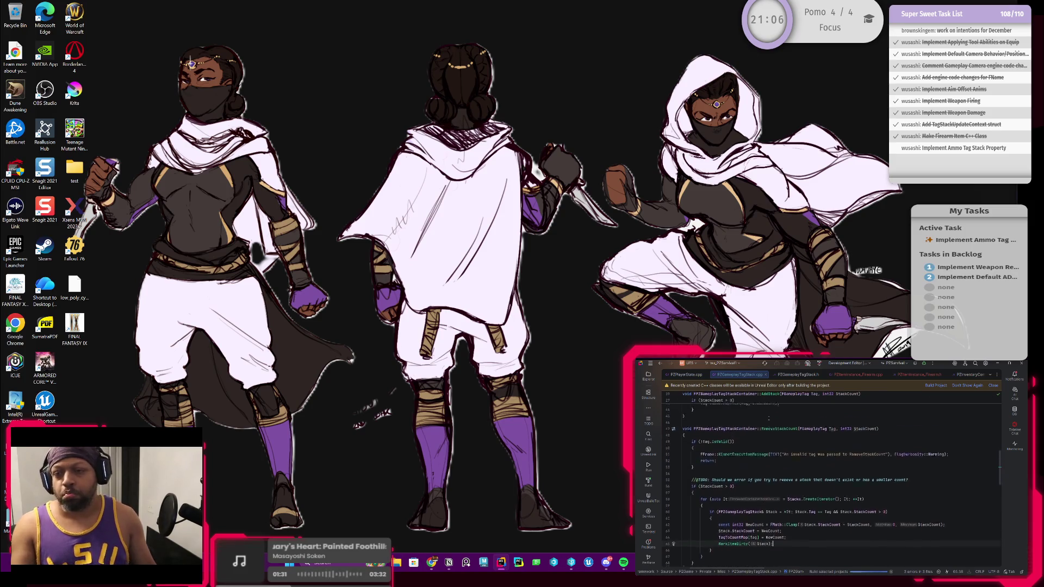
pyautogui.keyDown('ctrl'); pyautogui.click(779, 450); pyautogui.keyUp('ctrl')
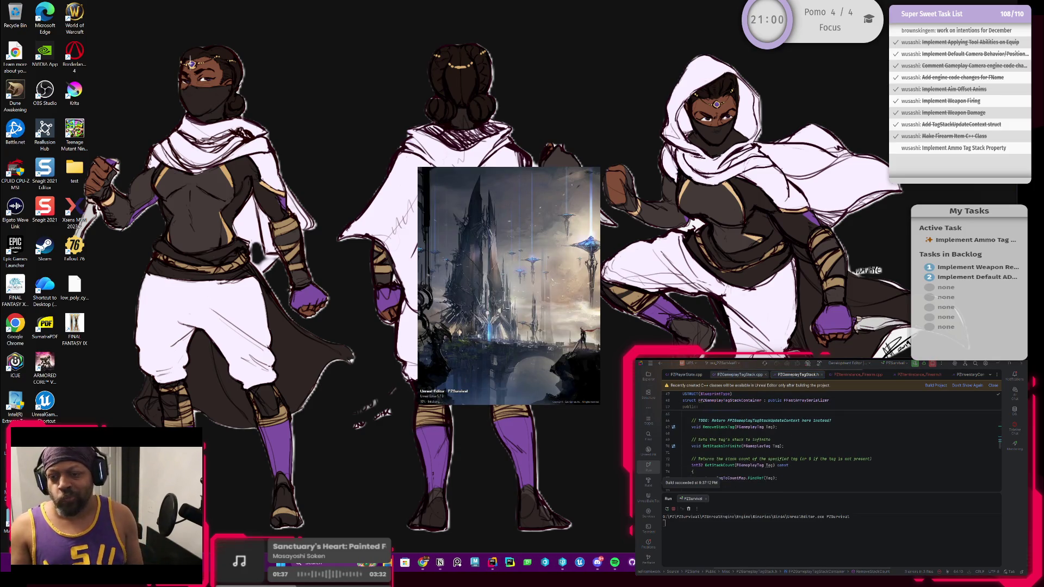
pyautogui.scroll(-1, 816, 435)
pyautogui.scroll(-1, 828, 475)
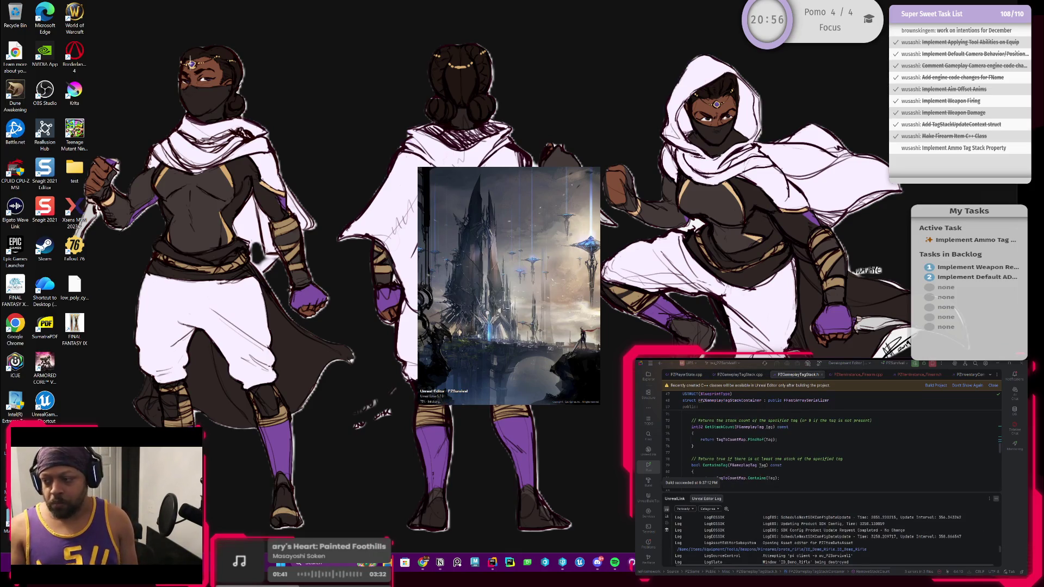
pyautogui.hotkey('shift', 'Escape')
pyautogui.scroll(-15, 828, 475)
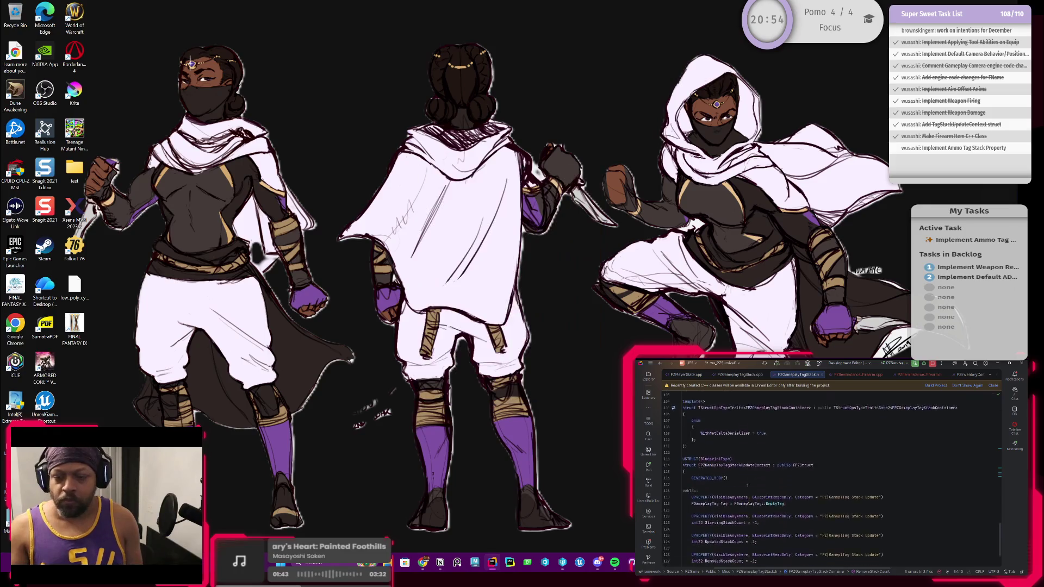
pyautogui.scroll(15, 748, 485)
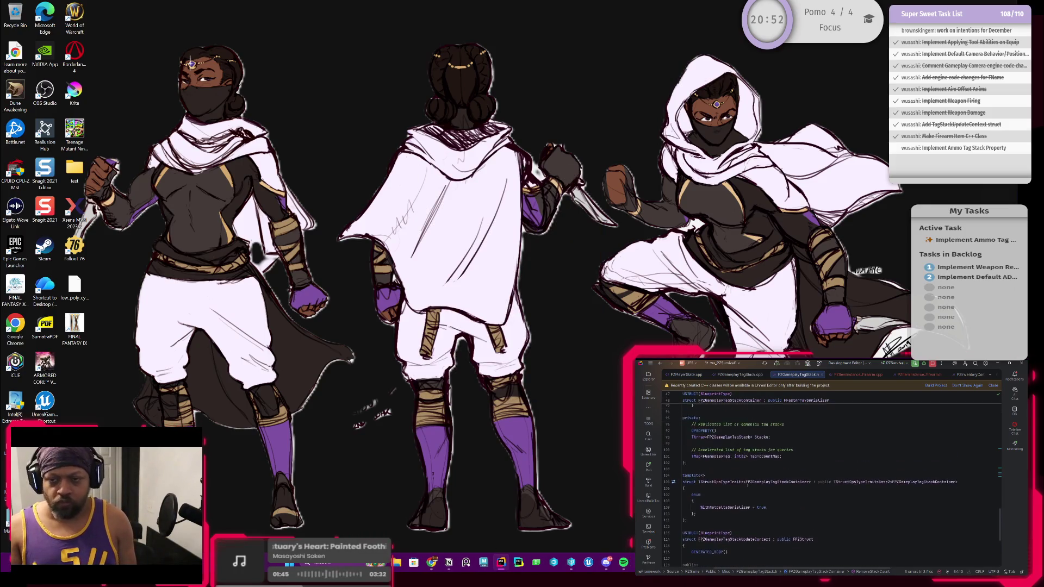
pyautogui.scroll(12, 749, 485)
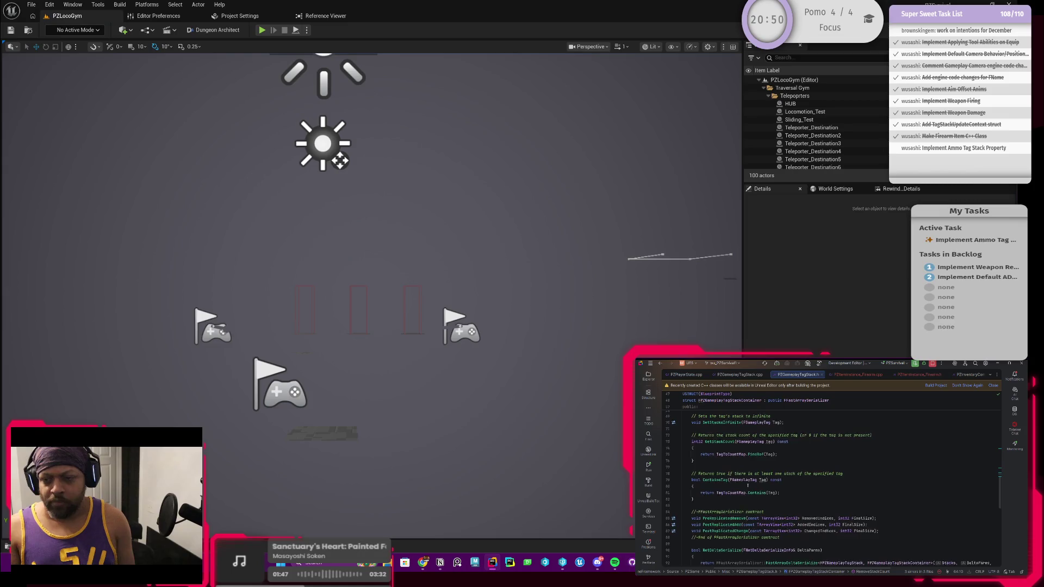
# Switch back to the BP_PZPlayerState Blueprint editor and open BPI_EquipmentInterface.
pyautogui.scroll(4, 748, 485)
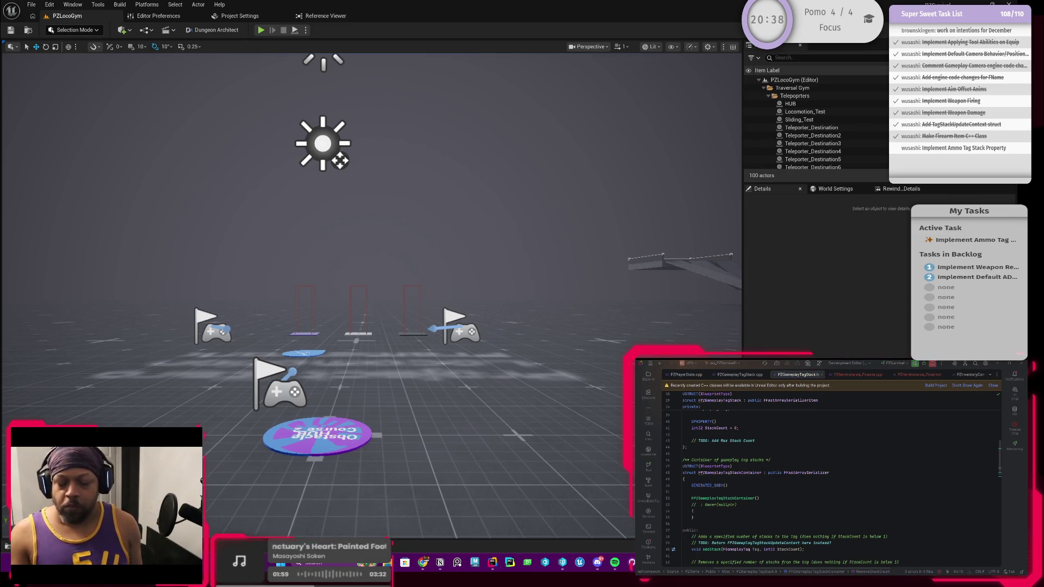
pyautogui.hotkey('alt', 'Tab')
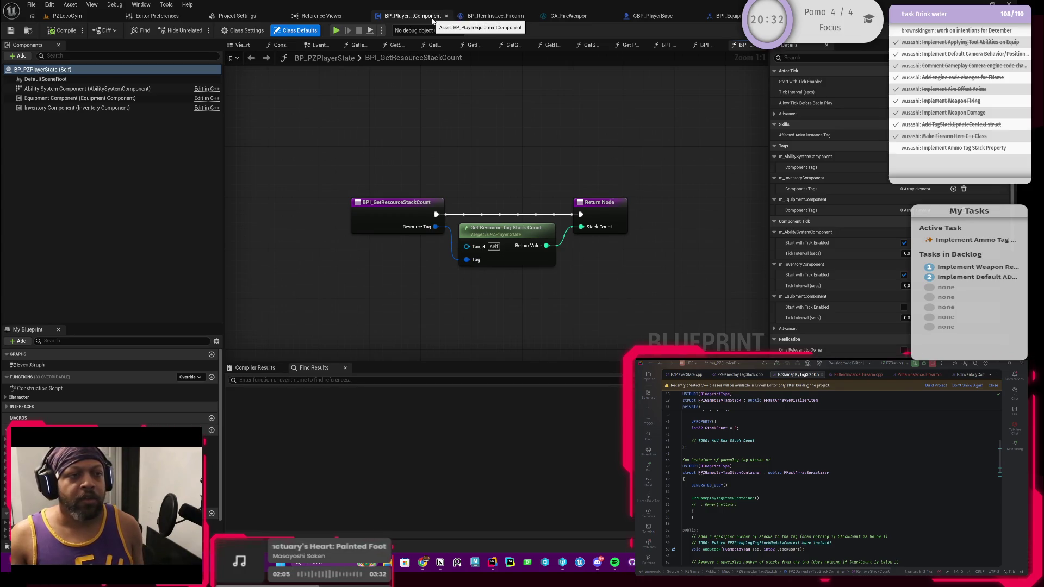
pyautogui.click(732, 16)
# Add a new interface function named BPI_RemoveResourceTag.
pyautogui.click(655, 136)
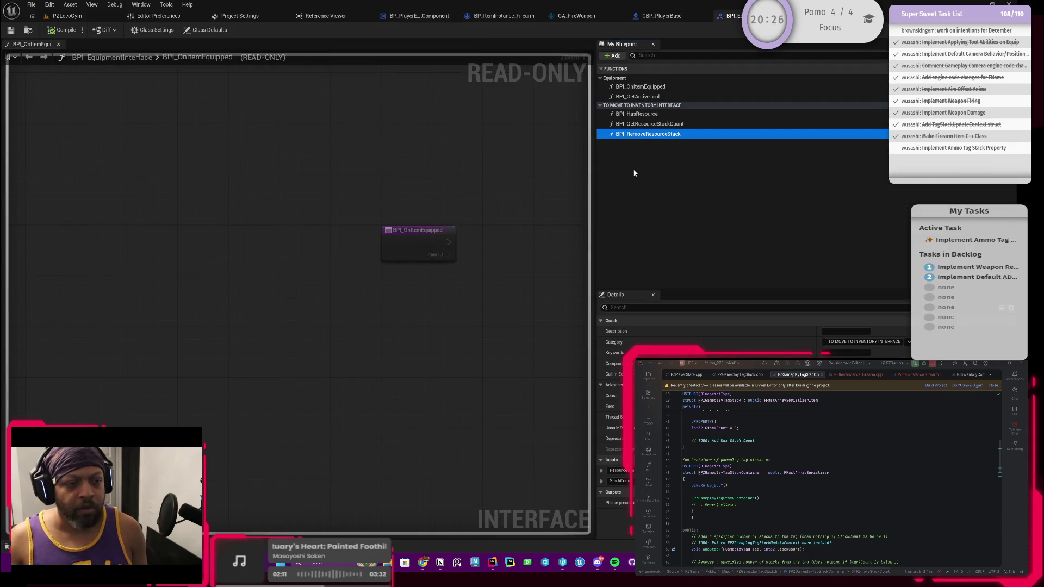
pyautogui.doubleClick(660, 136)
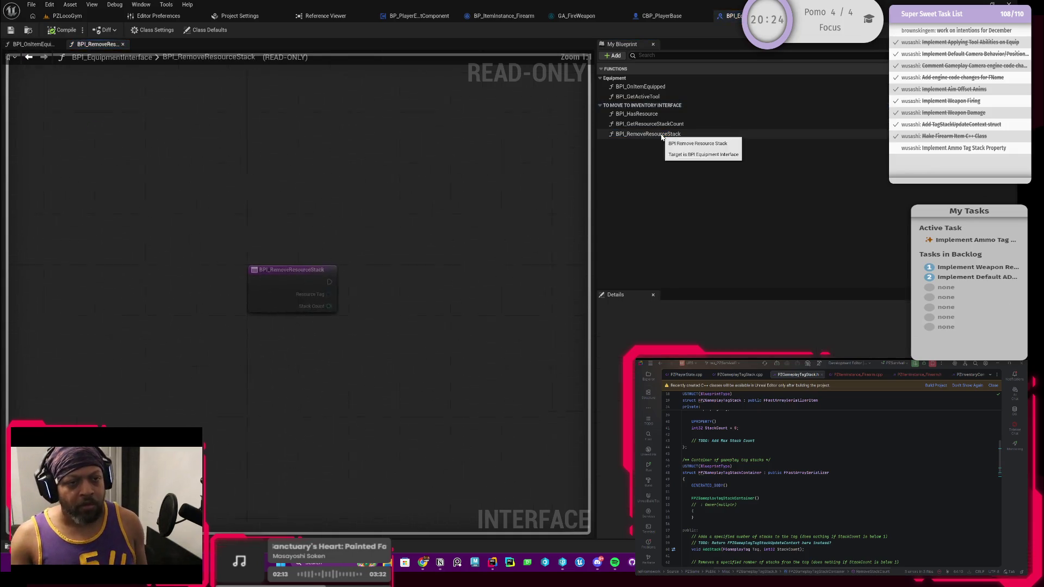
pyautogui.click(289, 298)
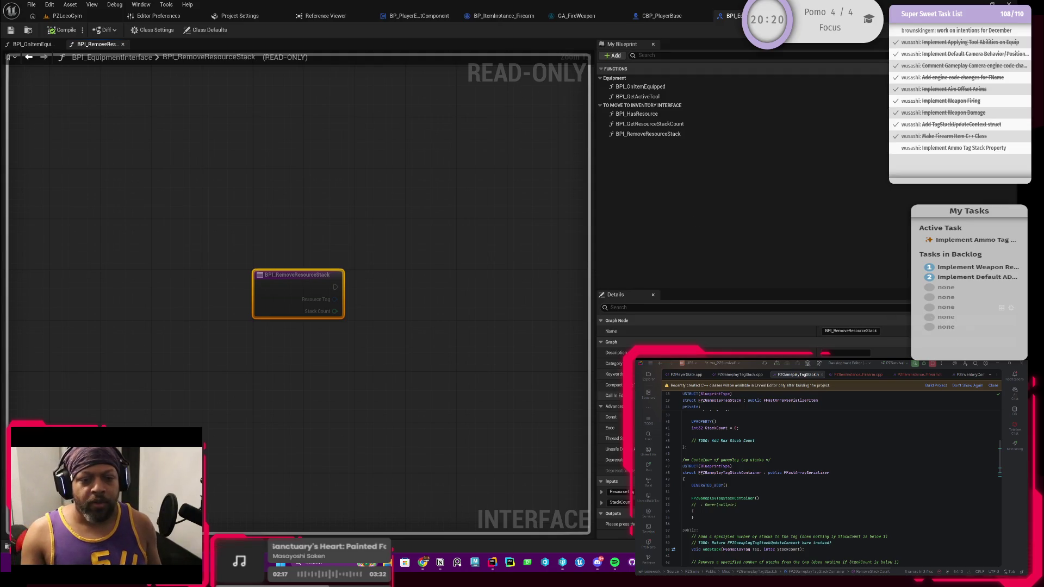
pyautogui.click(612, 56)
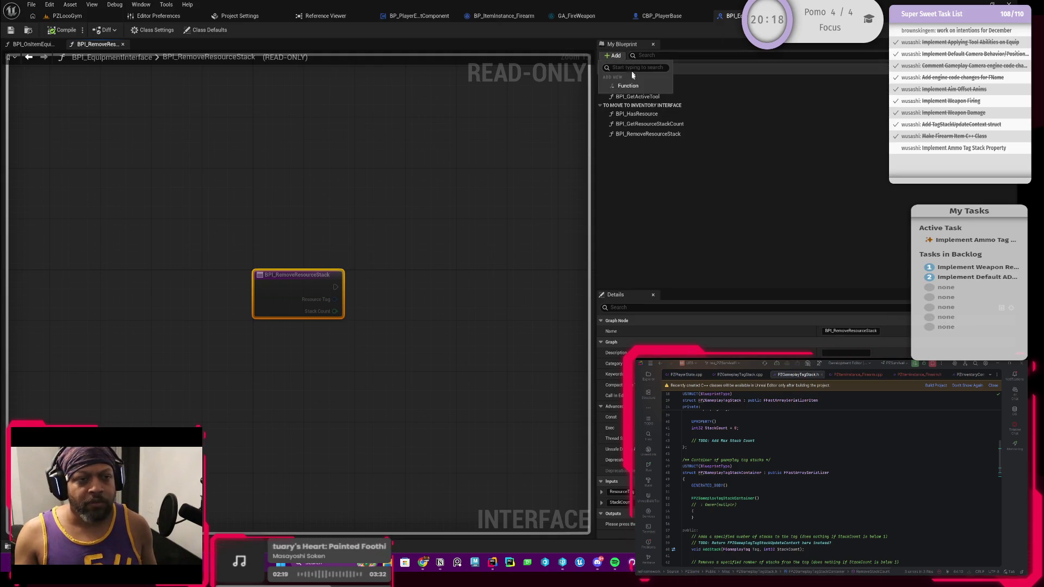
pyautogui.click(629, 90)
pyautogui.write('BPI_Remov')
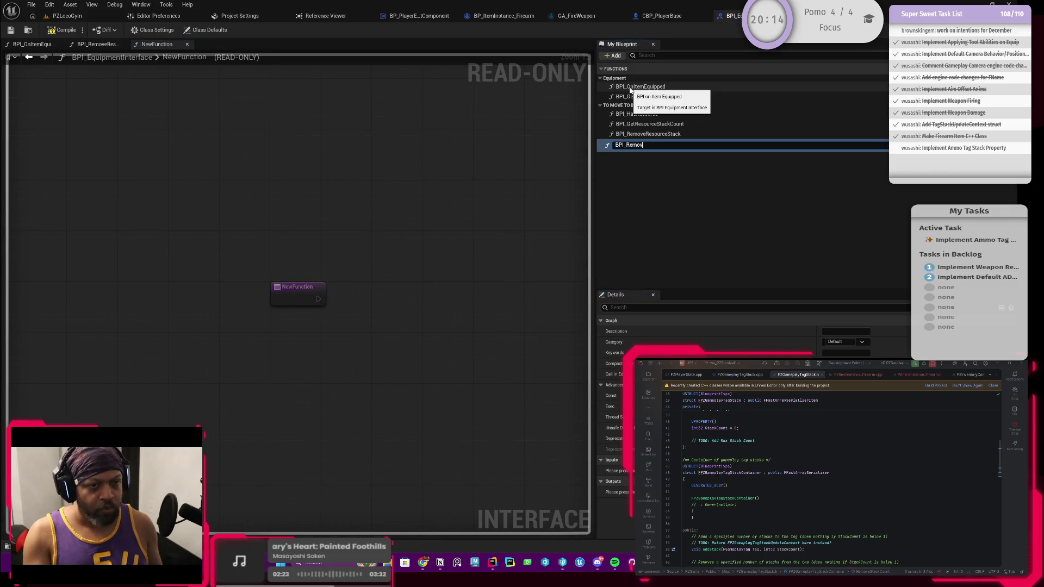
pyautogui.write('eResource')
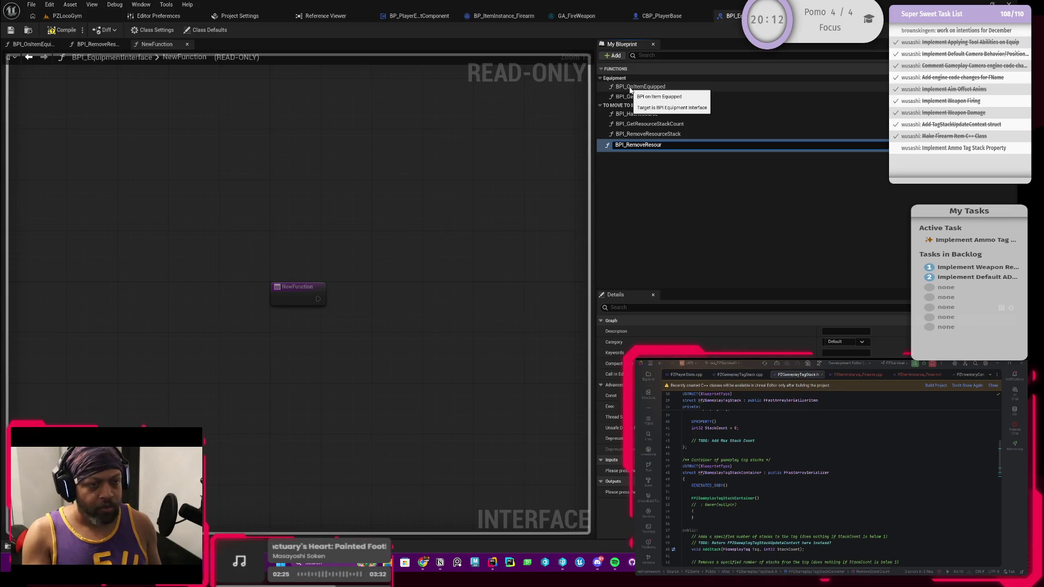
pyautogui.press('Return')
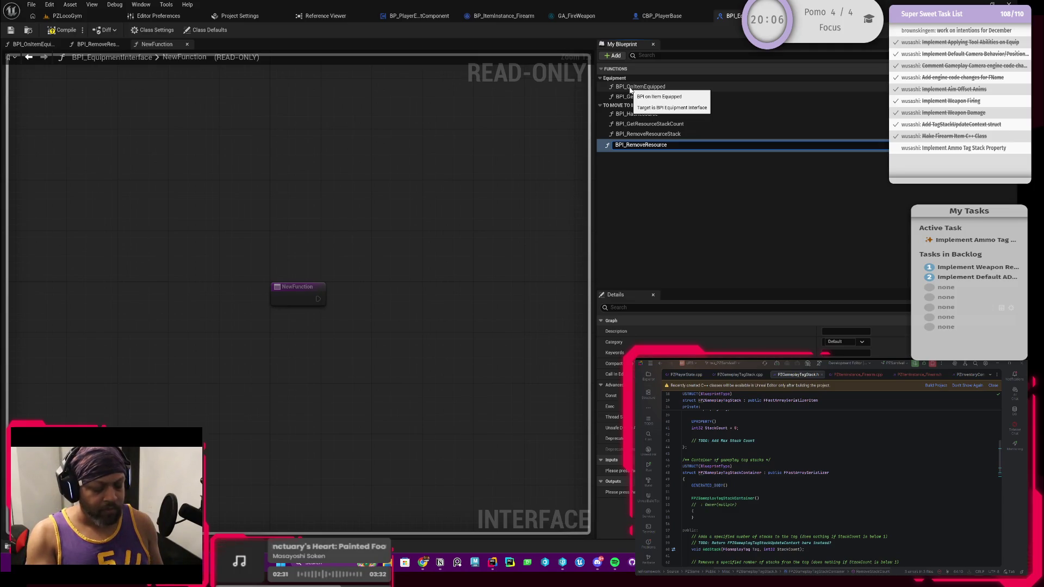
pyautogui.press('Return')
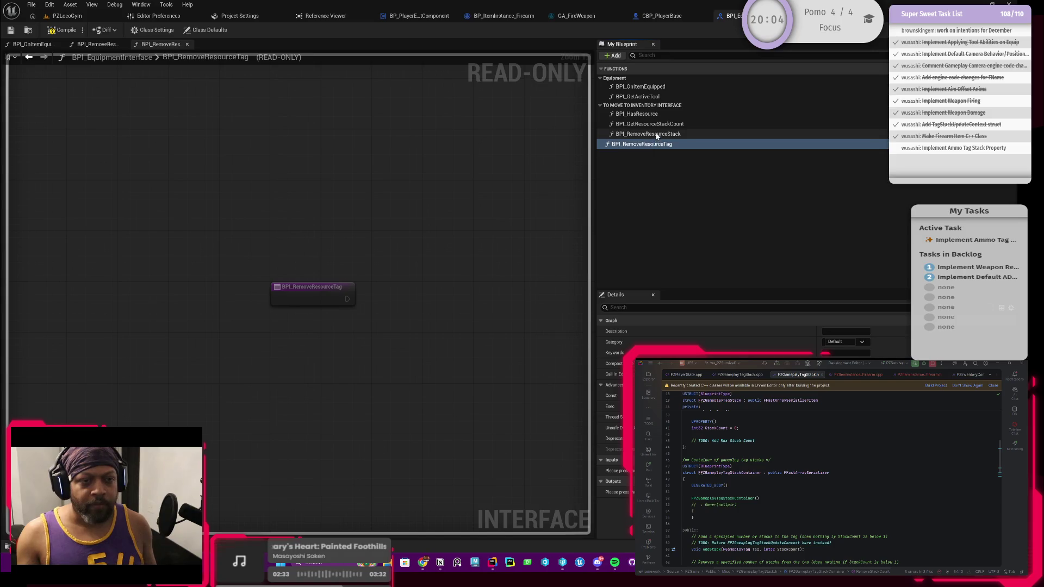
pyautogui.click(664, 137)
# Rename BPI_RemoveResourceStack to BPI_RemoveResourceStackCount.
pyautogui.doubleClick(669, 135)
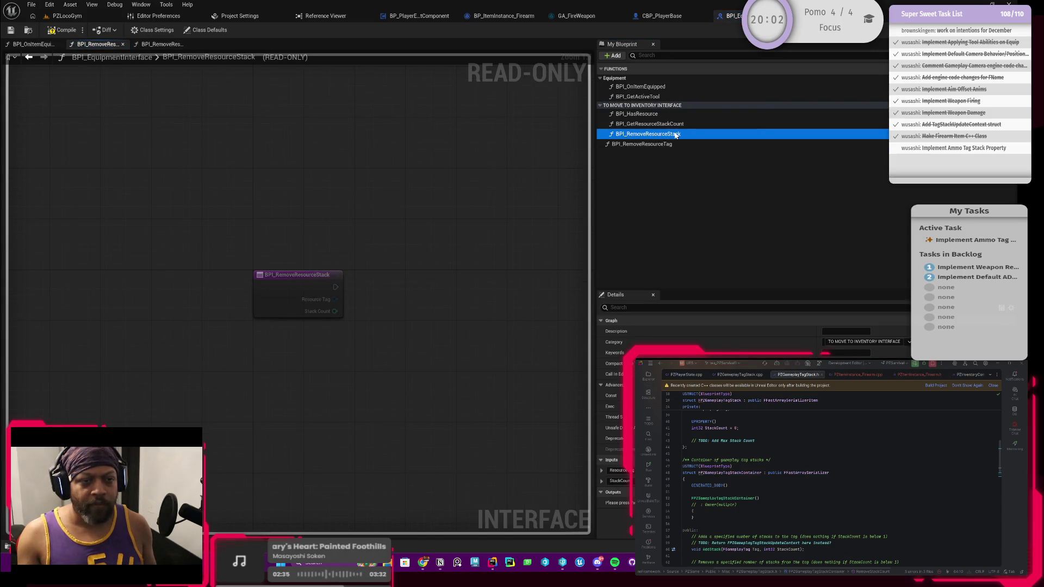
pyautogui.press('F2')
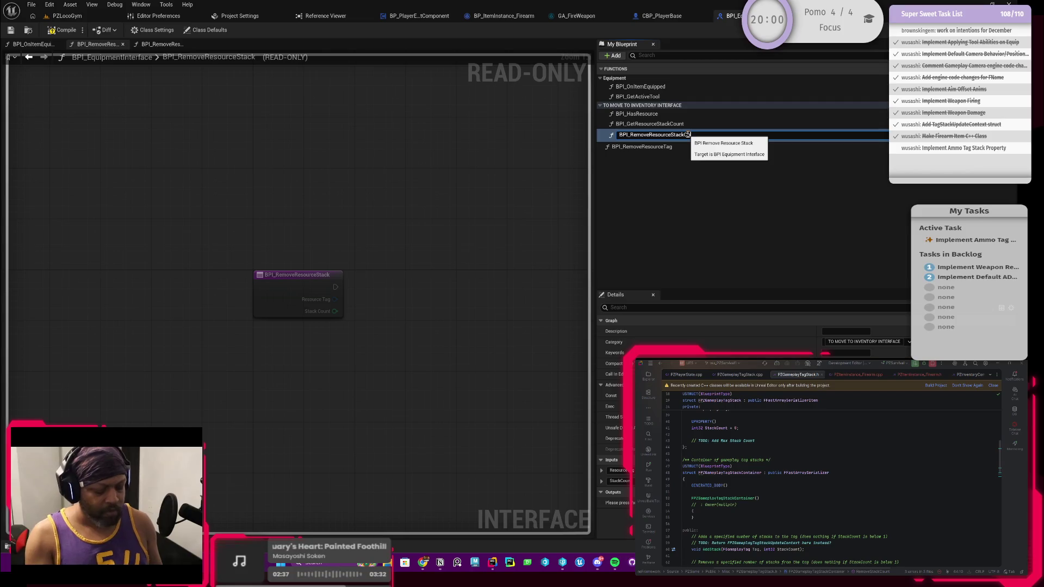
pyautogui.write('ount')
pyautogui.press('Return')
# Move BPI_RemoveResourceTag into the TO MOVE TO INVENTORY INTERFACE category.
pyautogui.click(644, 144)
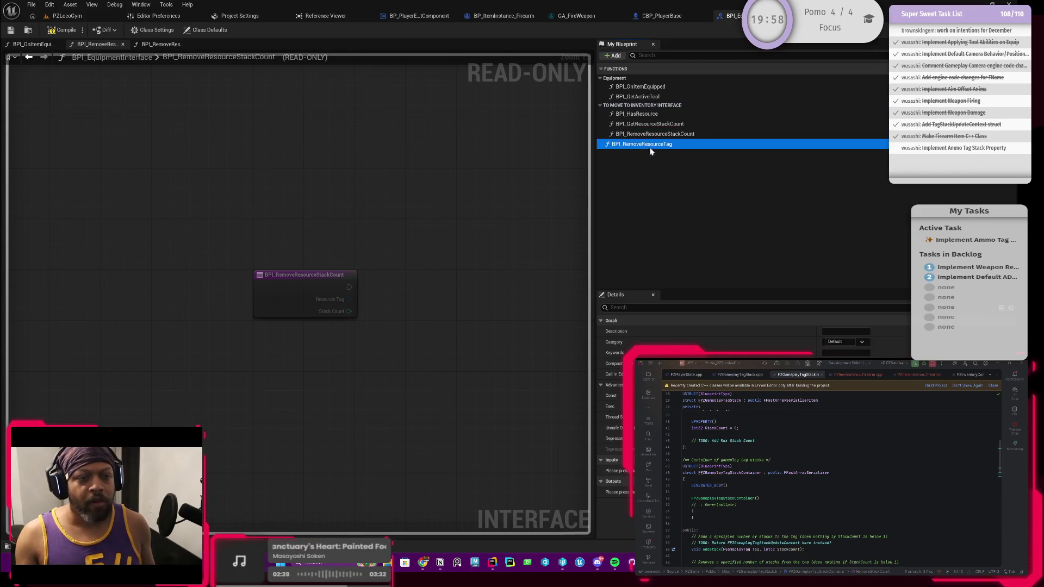
pyautogui.click(658, 144)
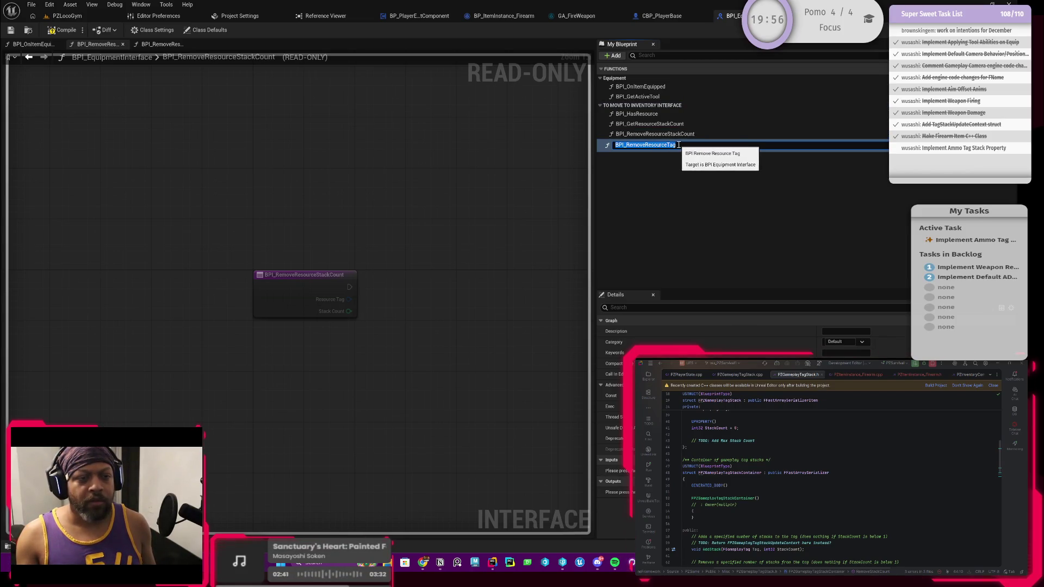
pyautogui.press('Return')
pyautogui.moveTo(646, 144); pyautogui.dragTo(650, 109)
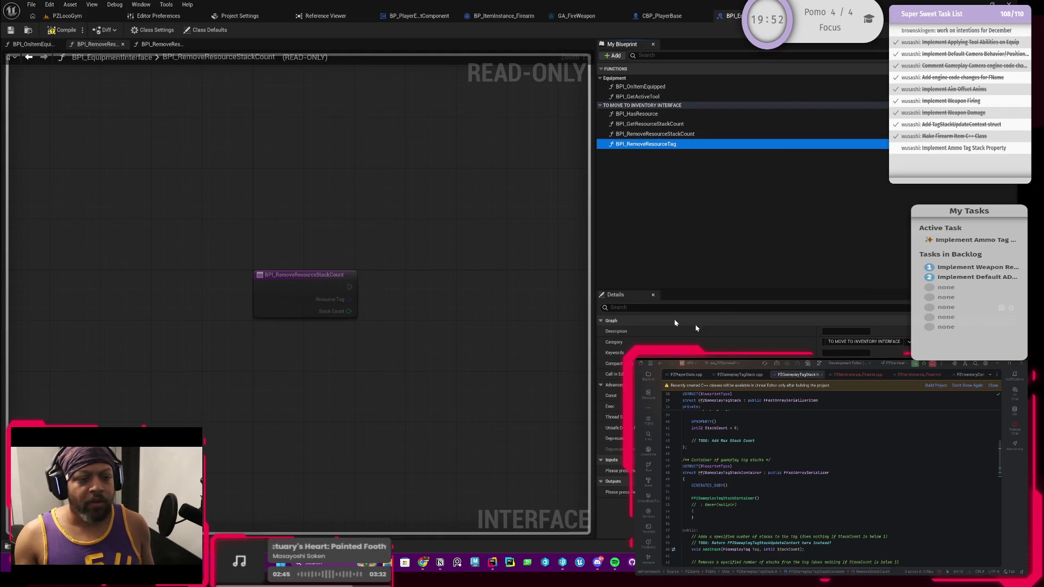
# Give BPI_RemoveResourceTag a Gameplay Tag input named Resource Tag.
pyautogui.doubleClick(664, 145)
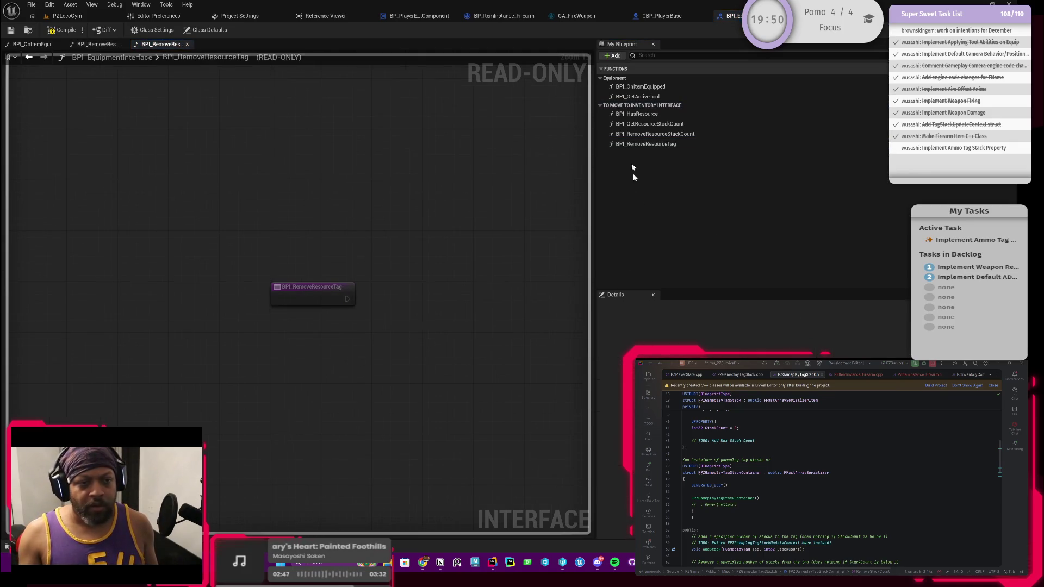
pyautogui.click(904, 460)
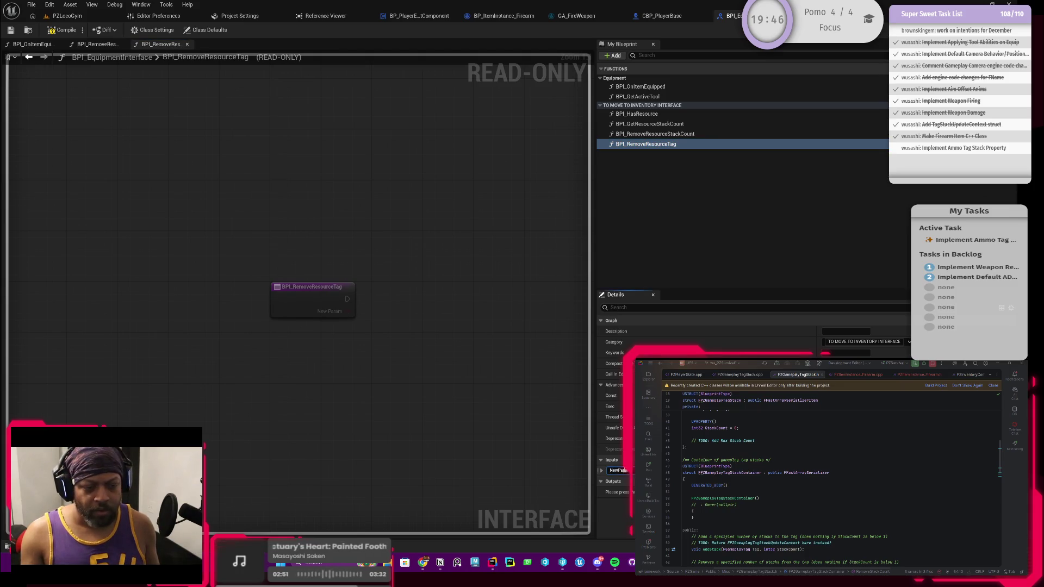
pyautogui.write('F')
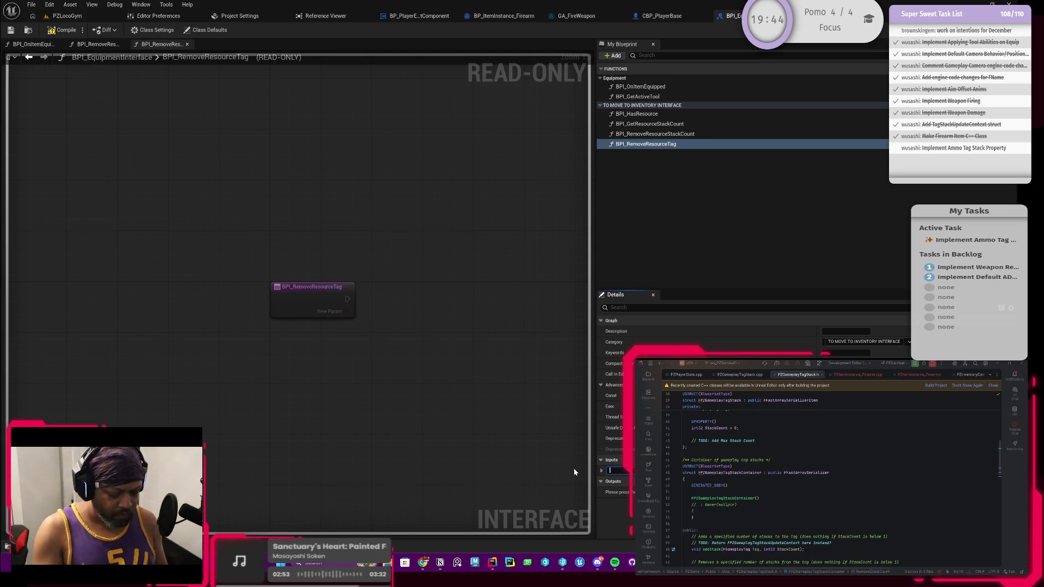
pyautogui.write('esource')
pyautogui.press('Return')
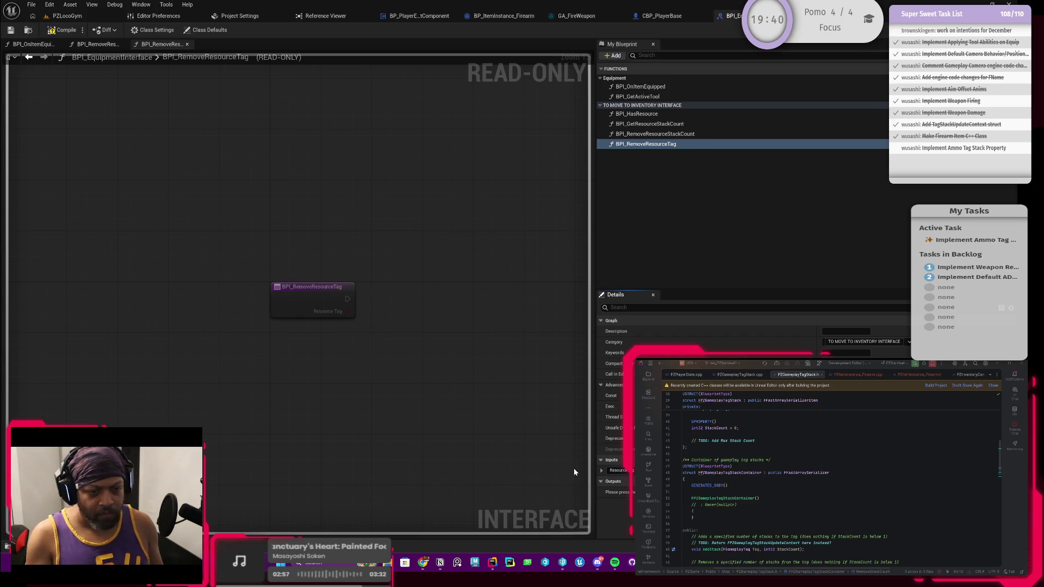
pyautogui.click(837, 471)
pyautogui.write('ga')
pyautogui.write('ayt')
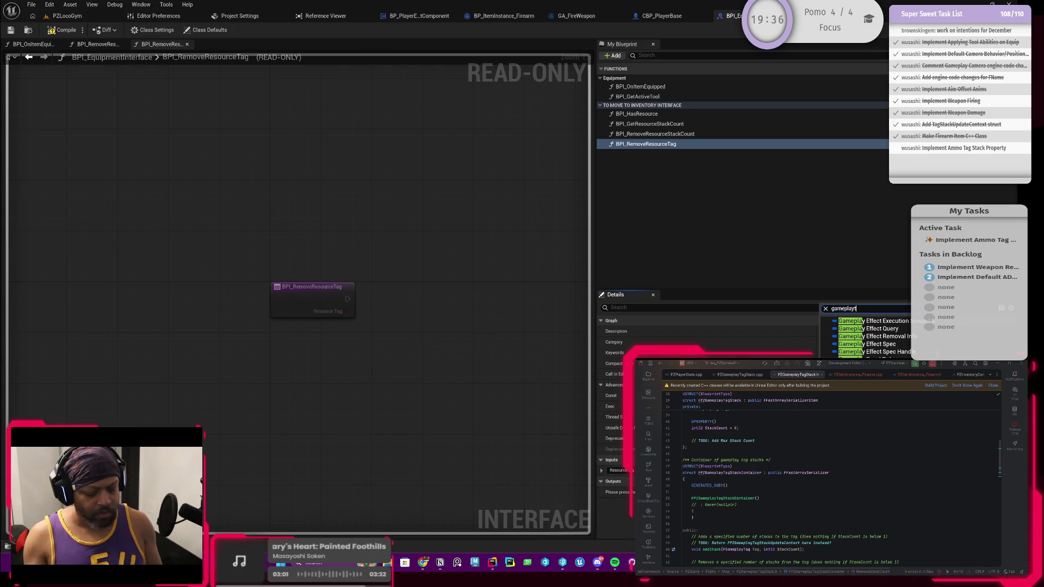
pyautogui.write('ag')
pyautogui.click(878, 337)
pyautogui.click(602, 470)
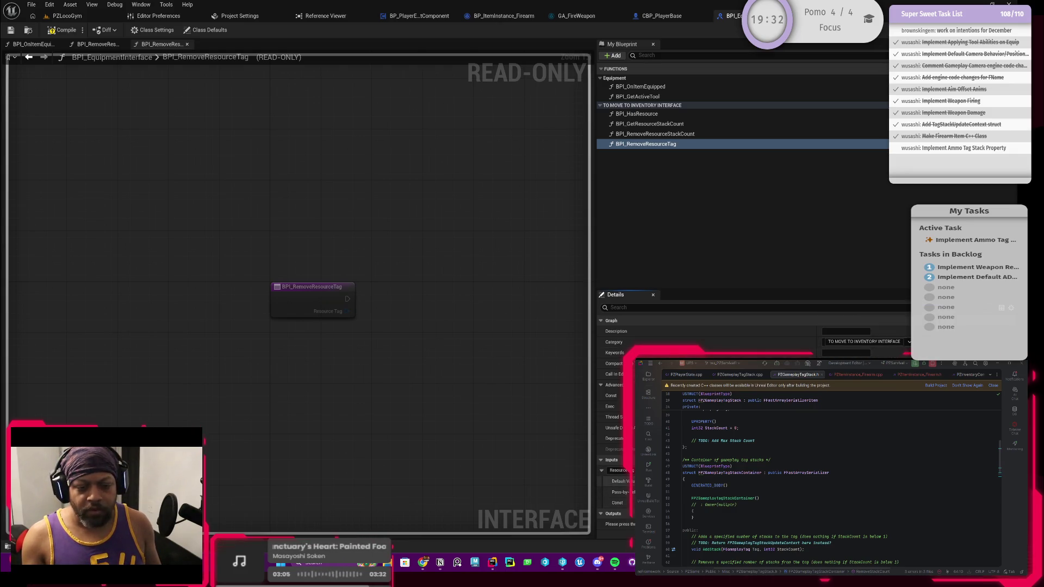
pyautogui.click(848, 481)
pyautogui.scroll(3, 859, 351)
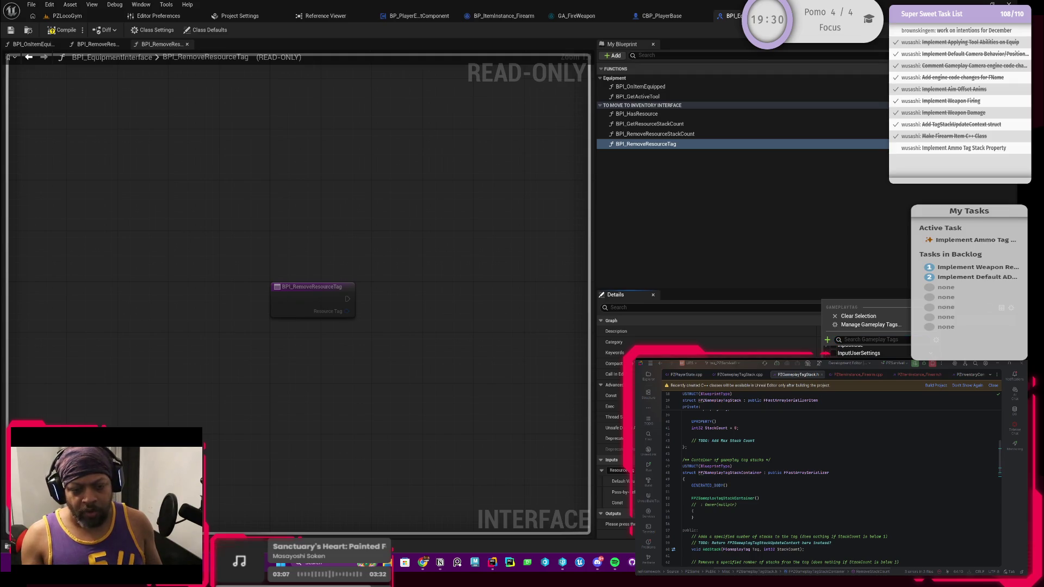
# Close the gameplay tag picker and open the BP_PZPlayerState blueprint.
pyautogui.scroll(-3, 859, 352)
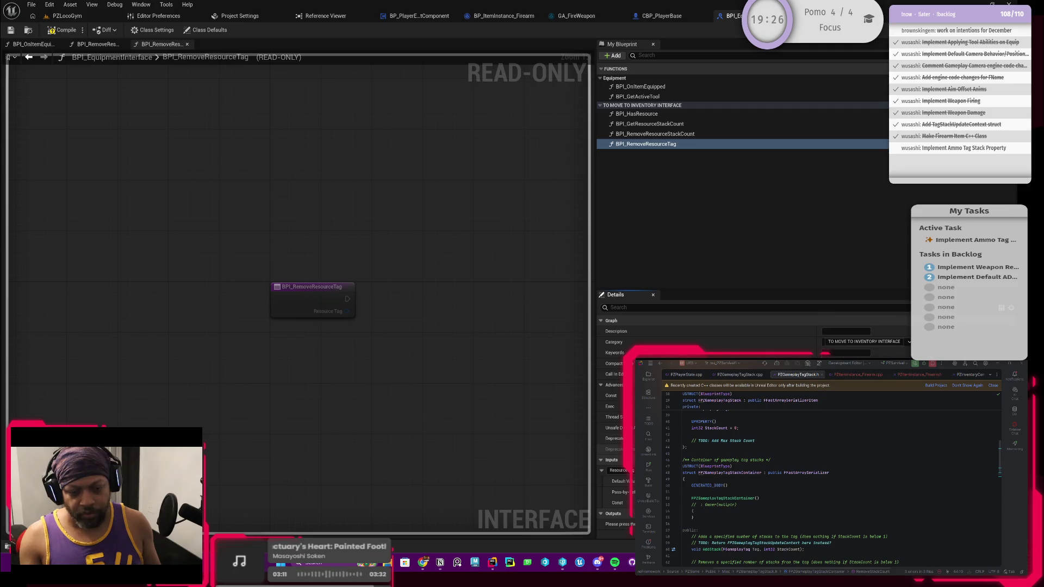
pyautogui.click(63, 16)
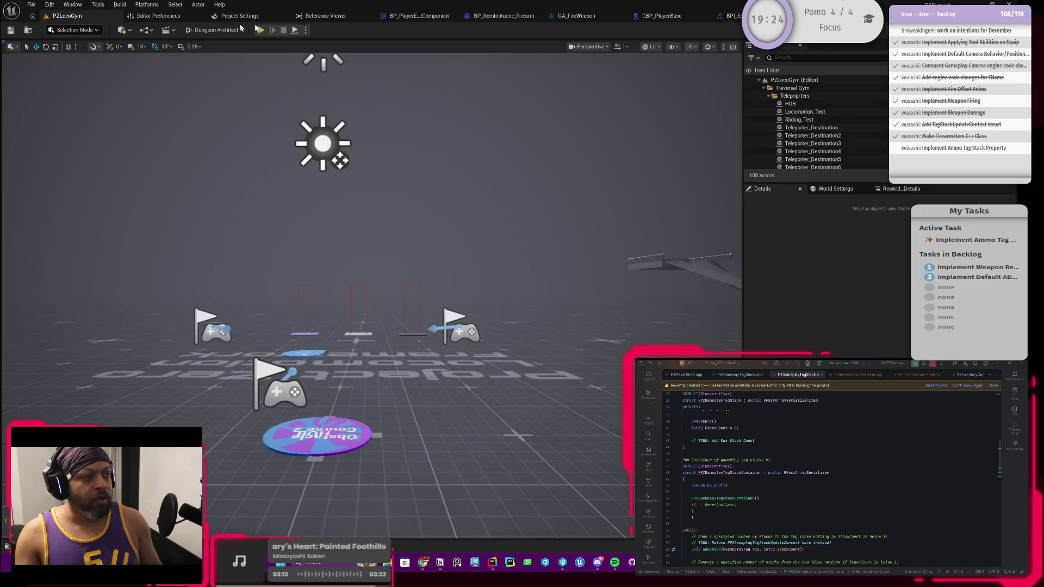
pyautogui.hotkey('ctrl', 'Tab')
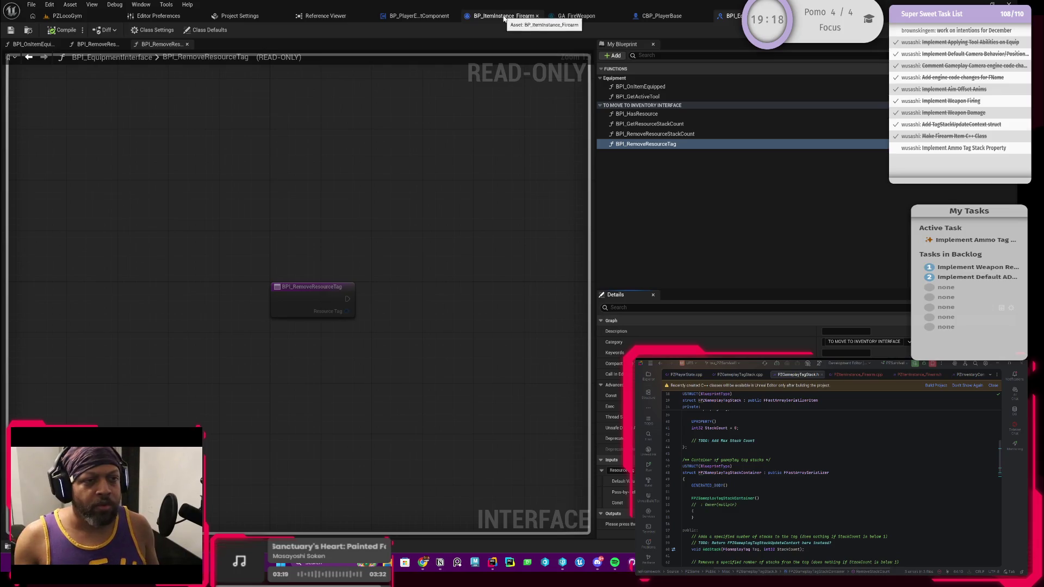
pyautogui.click(422, 18)
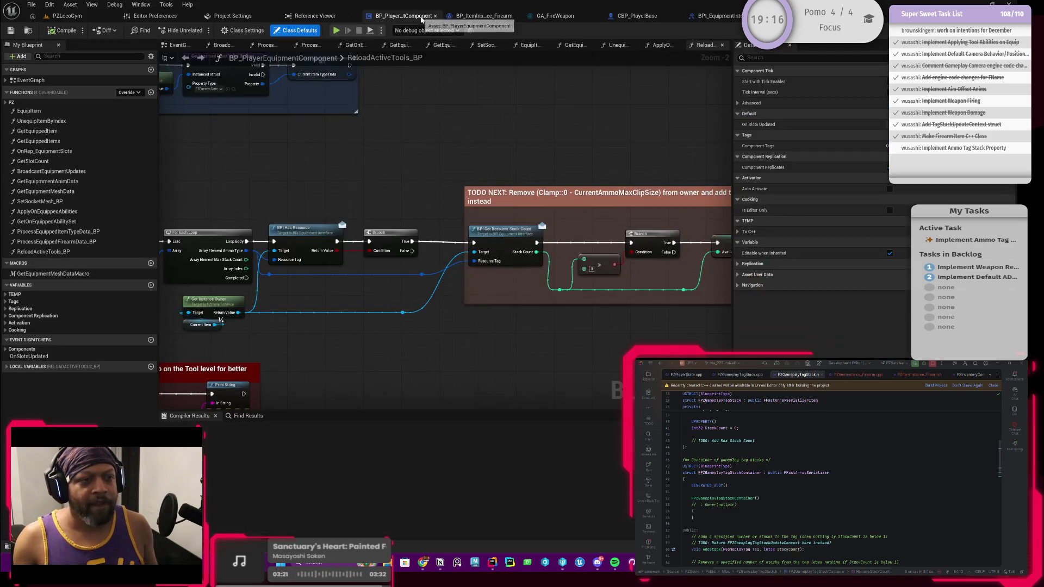
pyautogui.doubleClick(506, 229)
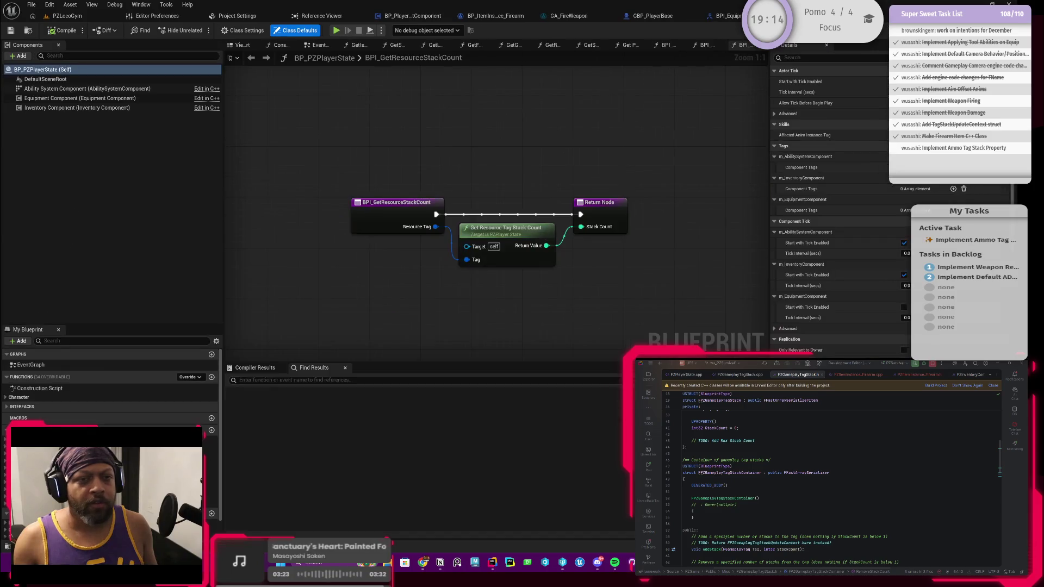
# Implement BPI_RemoveResourceStackCount from the Interfaces list as an event in the EventGraph.
pyautogui.click(12, 407)
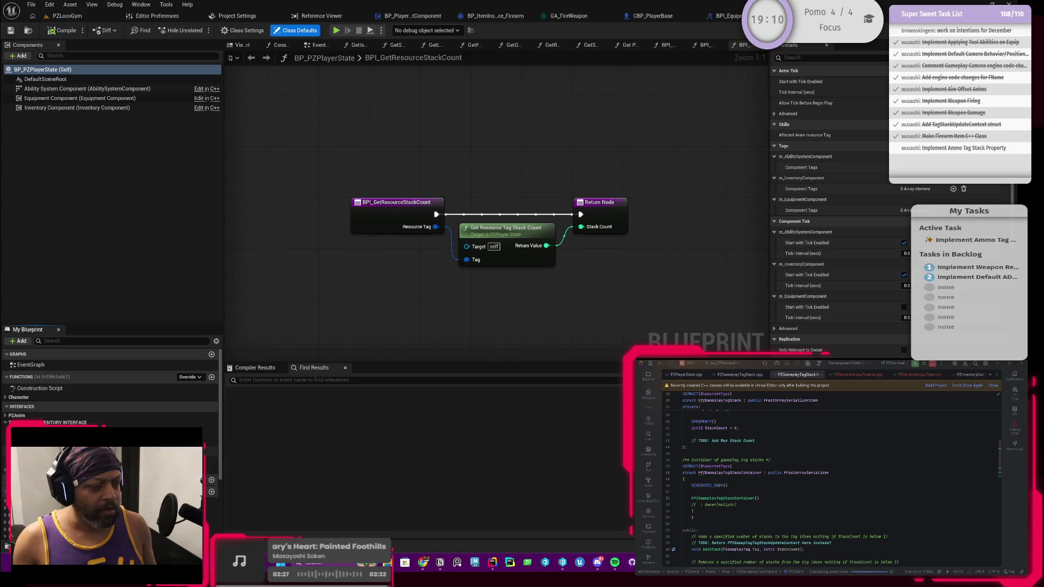
pyautogui.click(723, 15)
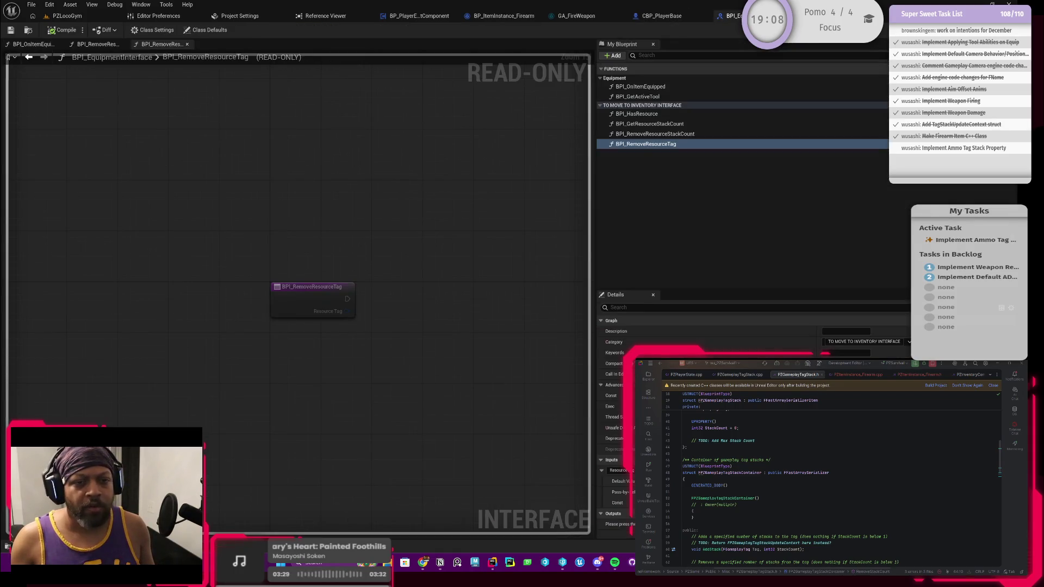
pyautogui.click(783, 16)
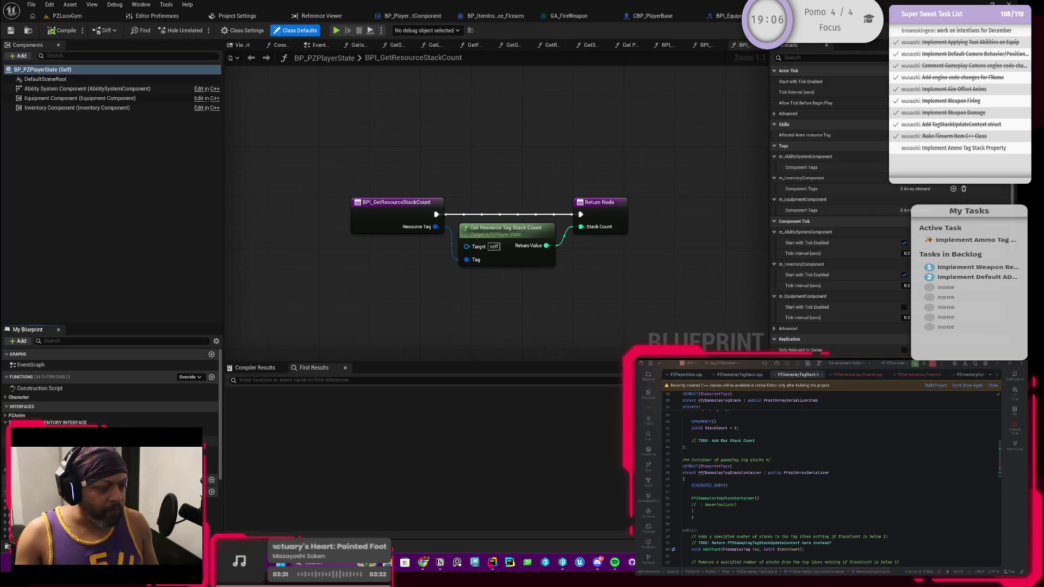
pyautogui.click(109, 441)
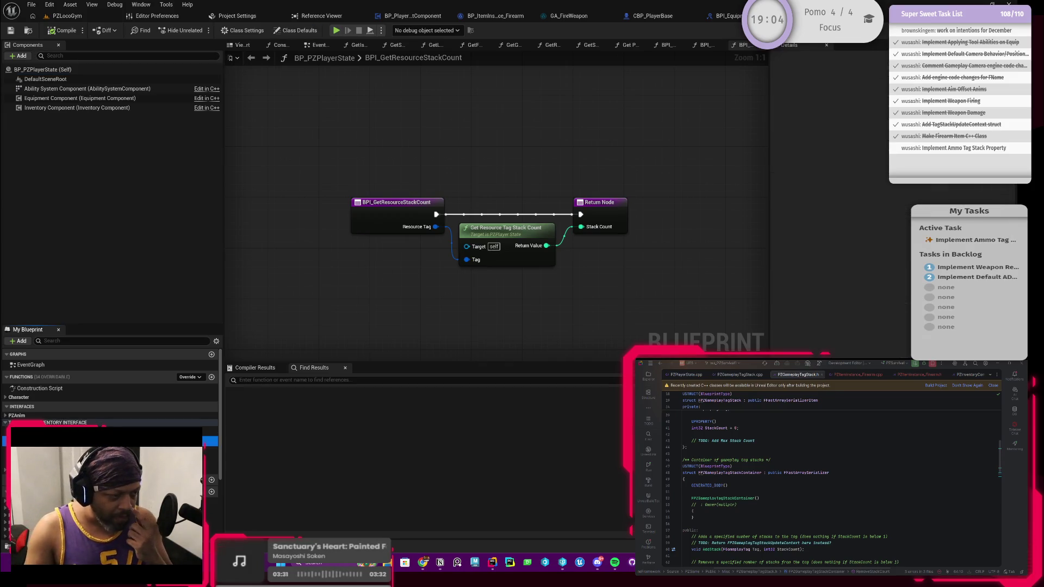
pyautogui.doubleClick(109, 441)
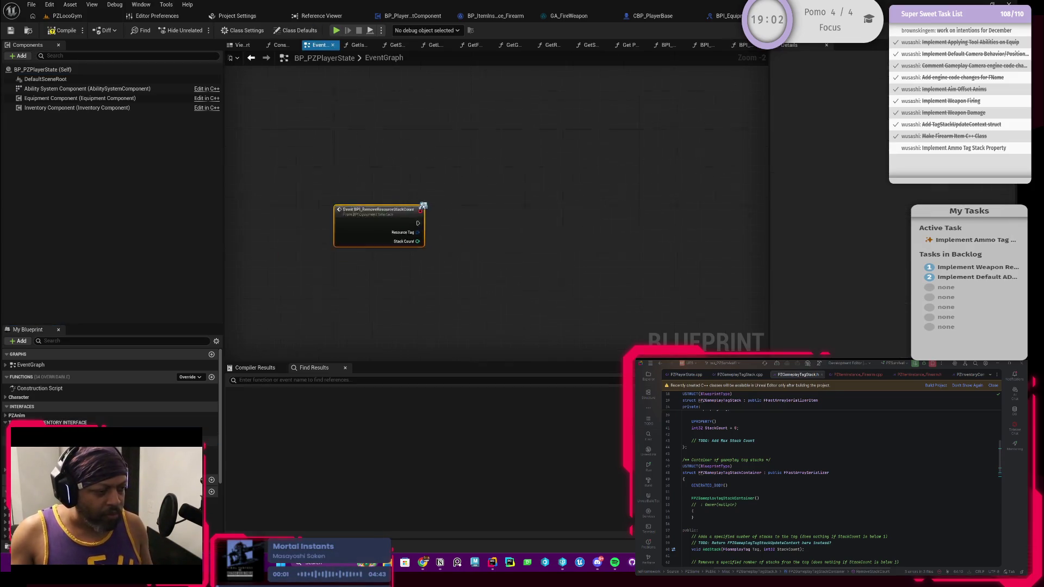
pyautogui.scroll(2, 381, 267)
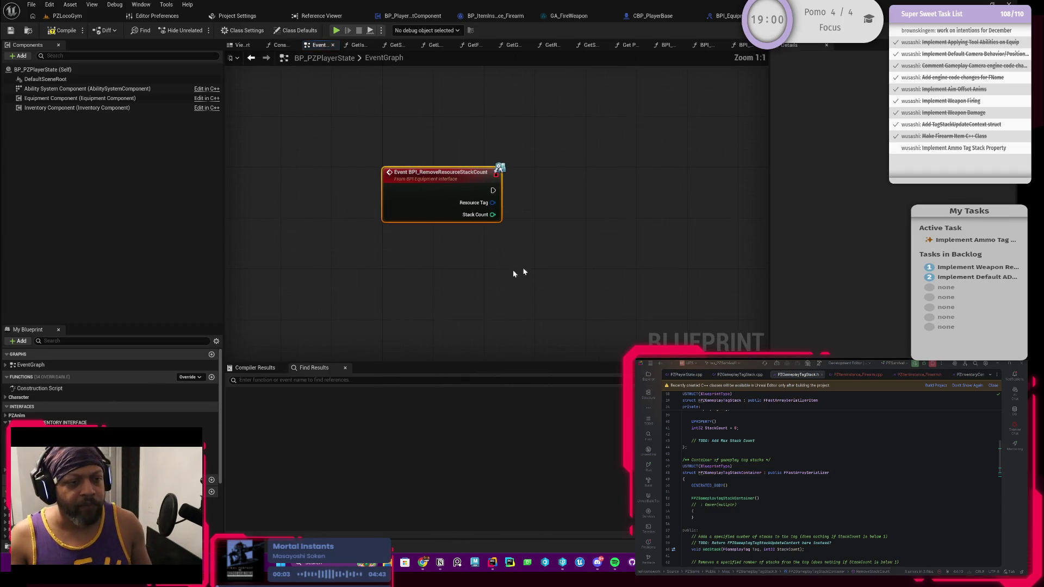
pyautogui.moveTo(492, 249); pyautogui.dragTo(473, 245)
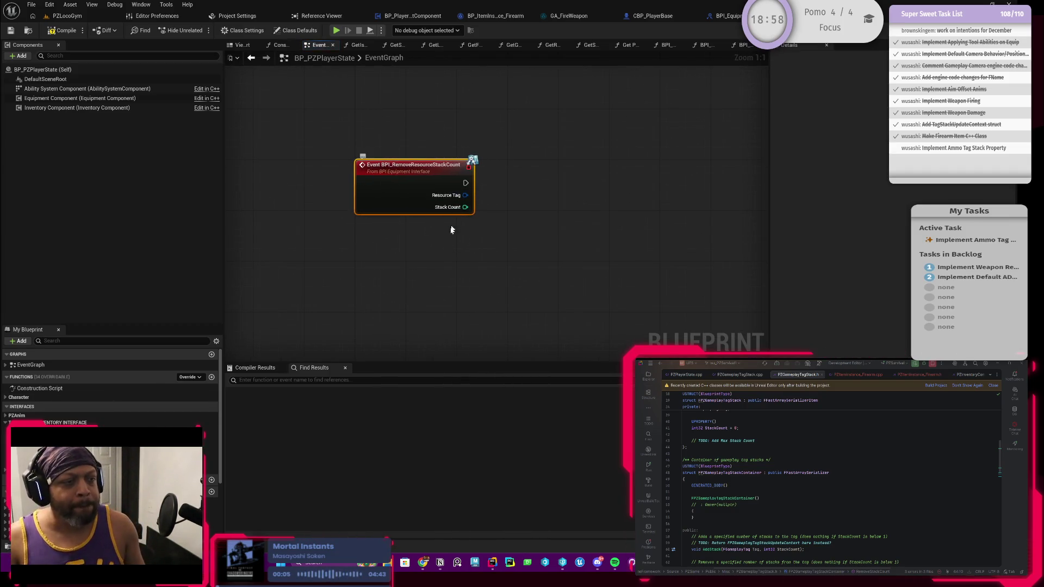
pyautogui.rightClick(495, 262)
pyautogui.write('rem')
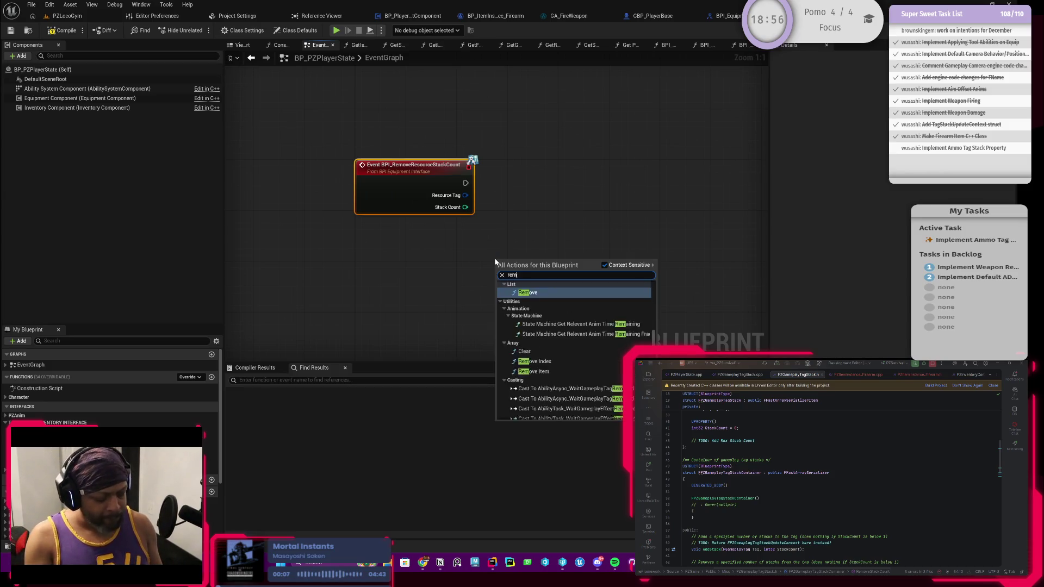
pyautogui.write('ovet')
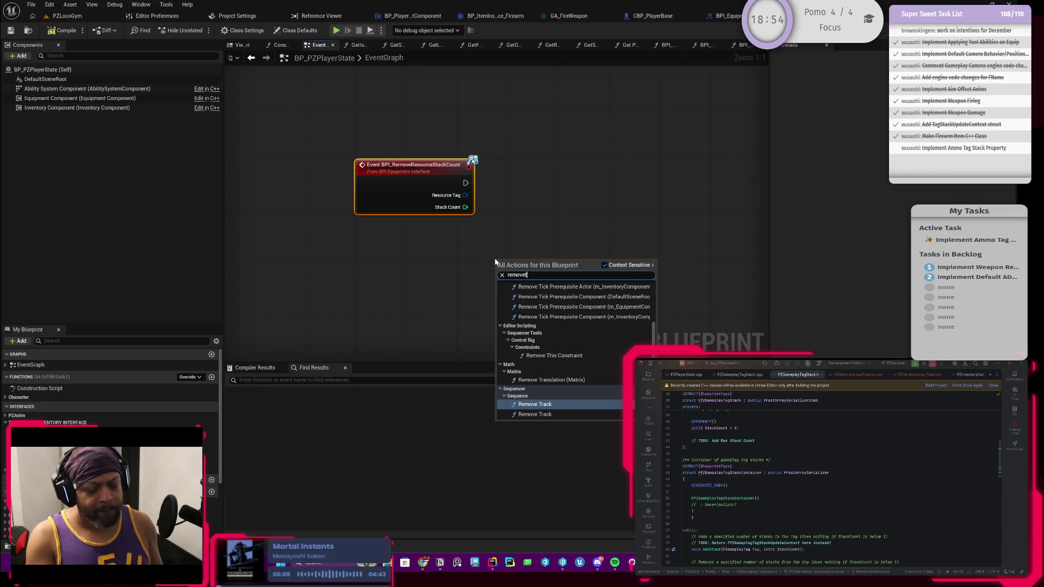
pyautogui.press('BackSpace')
pyautogui.write('r')
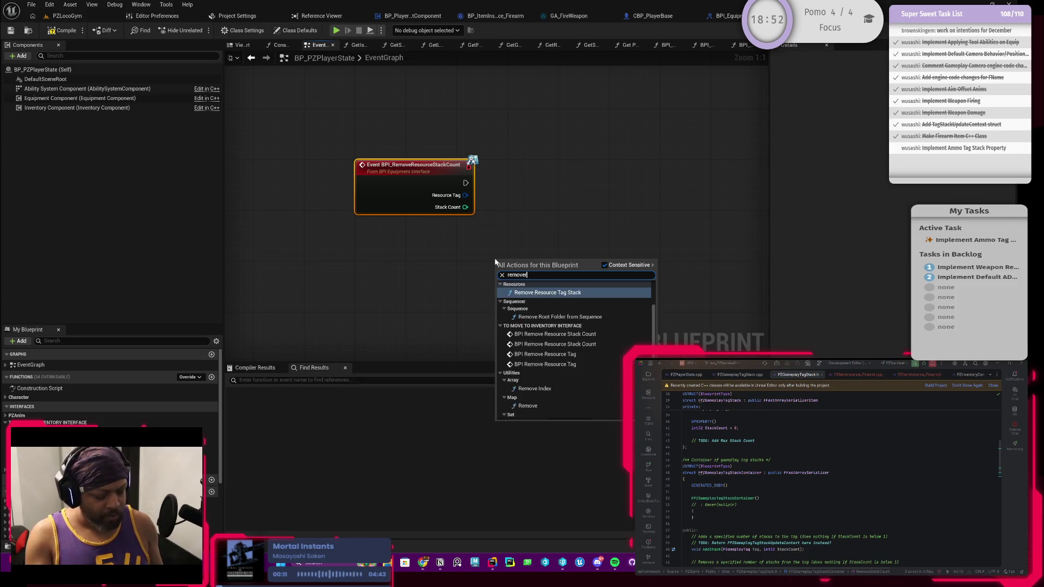
pyautogui.write('esour')
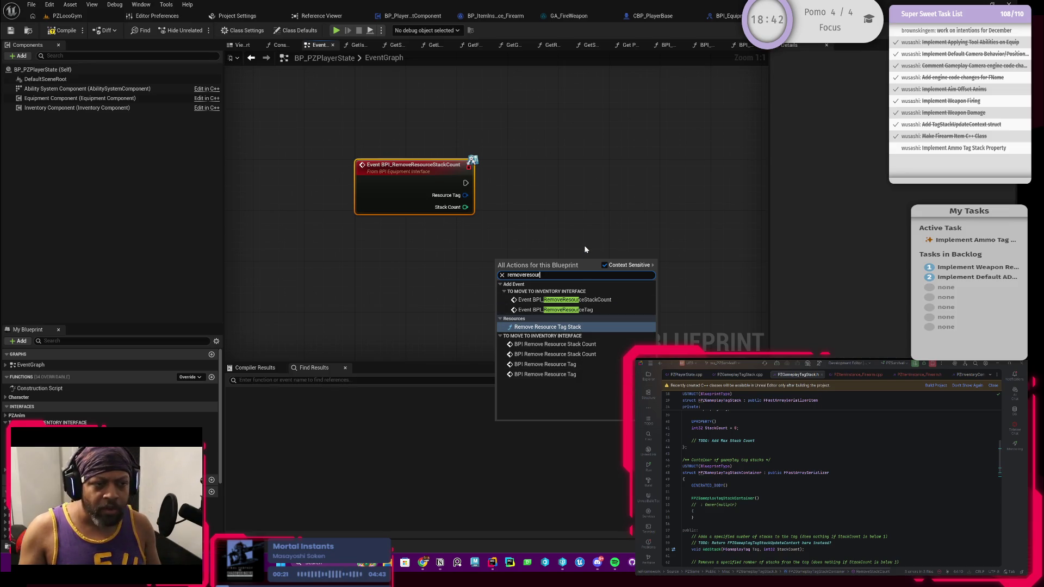
pyautogui.click(589, 221)
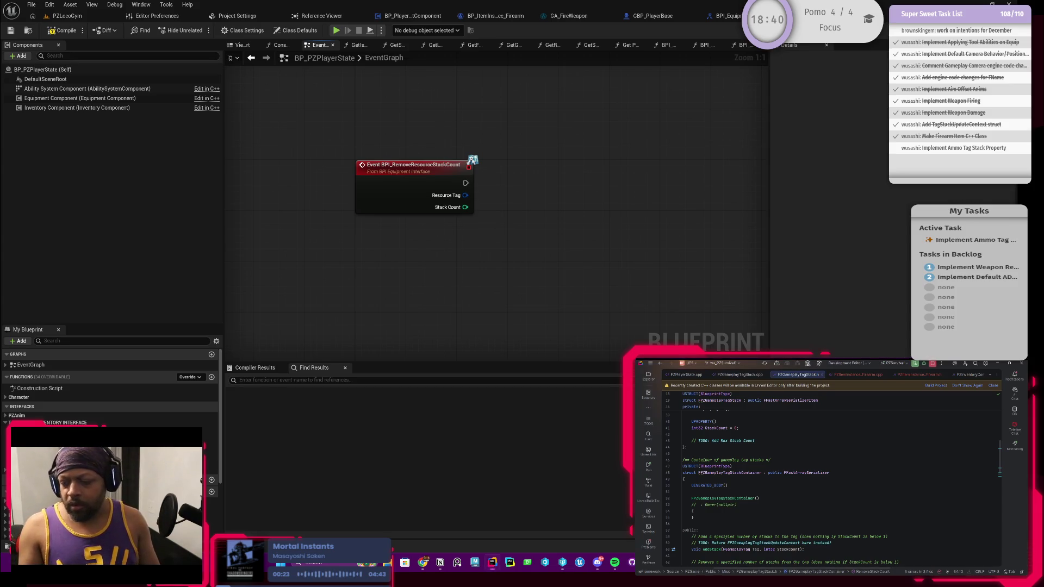
pyautogui.scroll(-9, 785, 528)
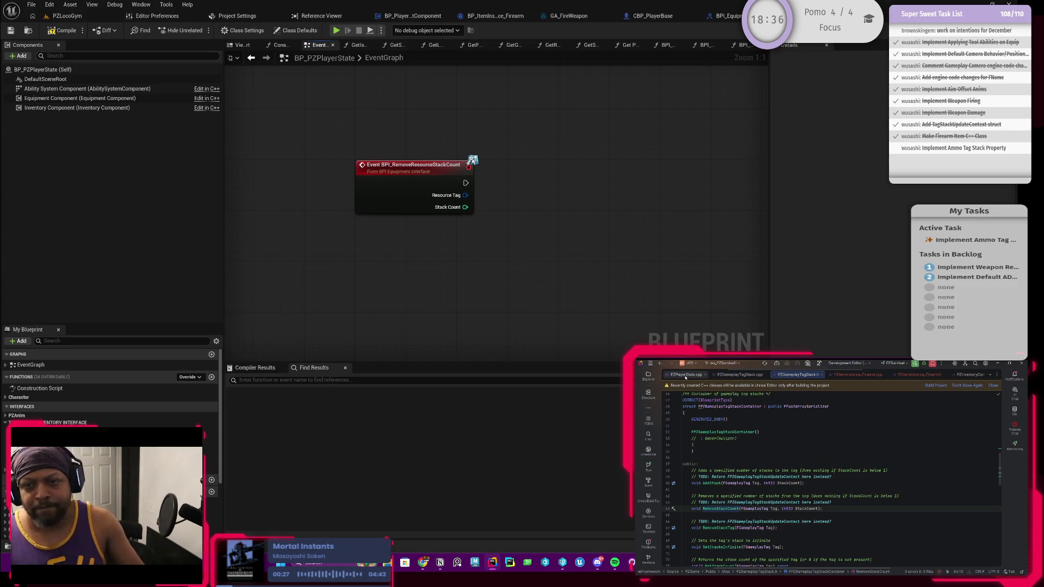
# Check the RemoveResourceTagStack declaration in PZPlayerState.cpp.
pyautogui.click(686, 375)
pyautogui.click(765, 472)
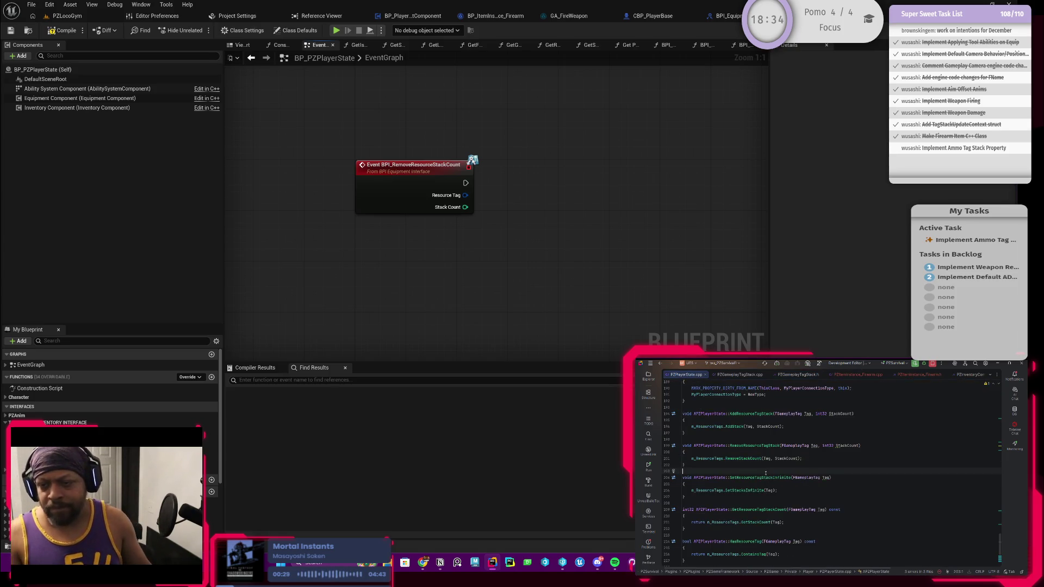
pyautogui.keyDown('ctrl'); pyautogui.click(745, 445); pyautogui.keyUp('ctrl')
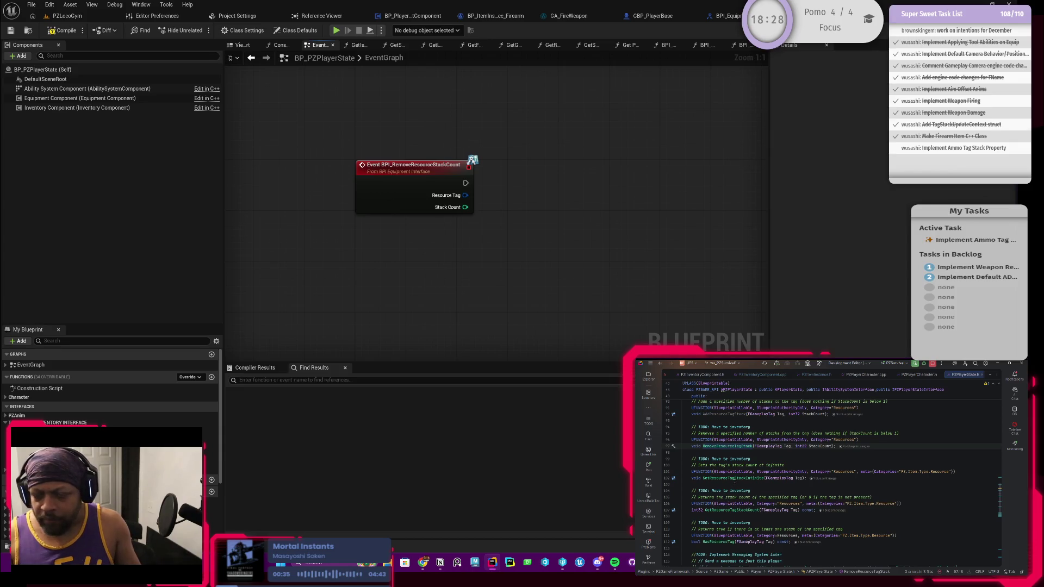
pyautogui.scroll(1, 736, 480)
pyautogui.scroll(1, 734, 483)
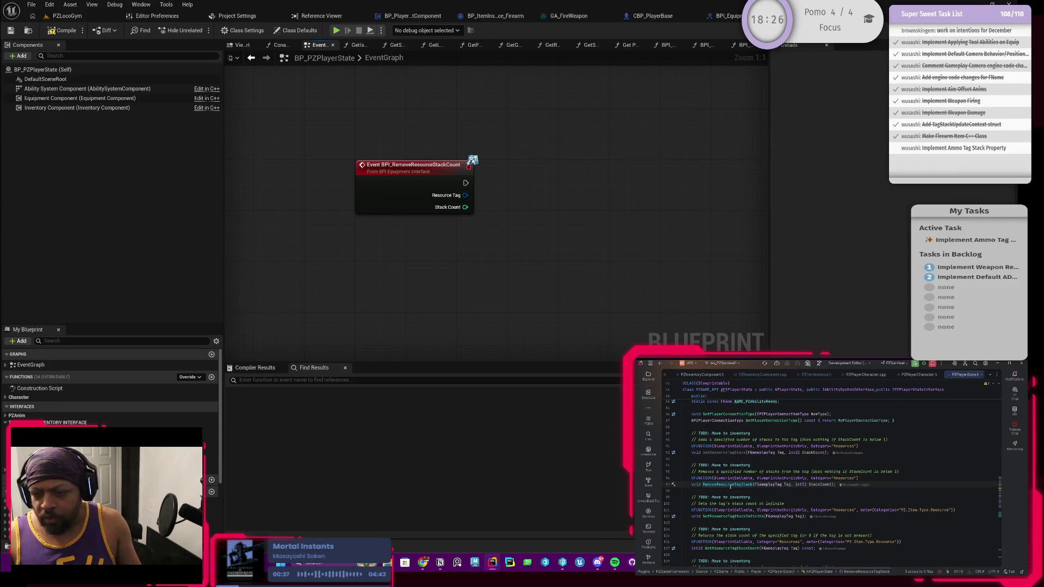
# Add a Remove Resource Tag Stack node to the EventGraph via a 'remove resource' search.
pyautogui.rightClick(566, 249)
pyautogui.write('remove resour')
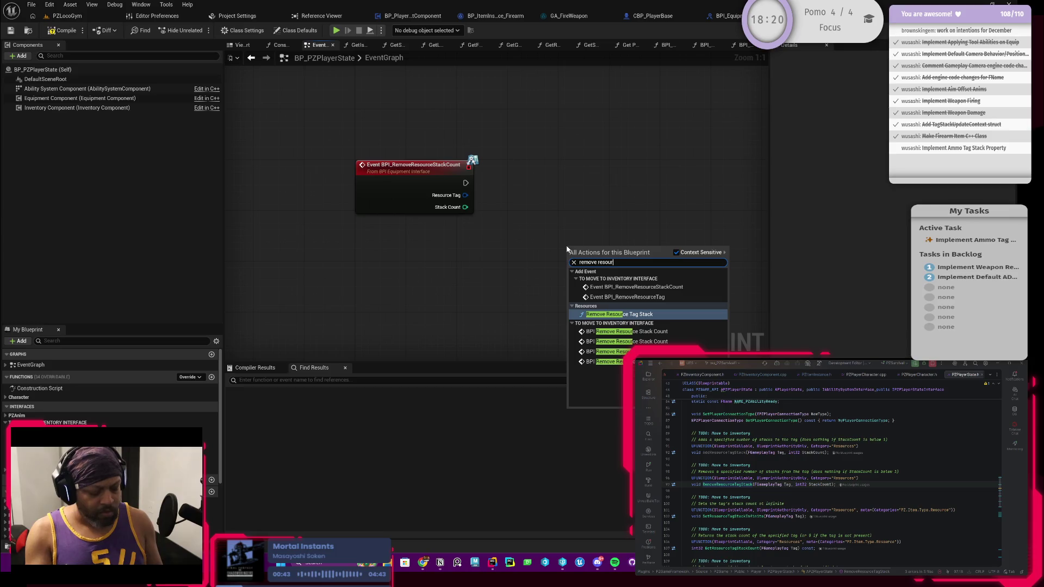
pyautogui.write('ce')
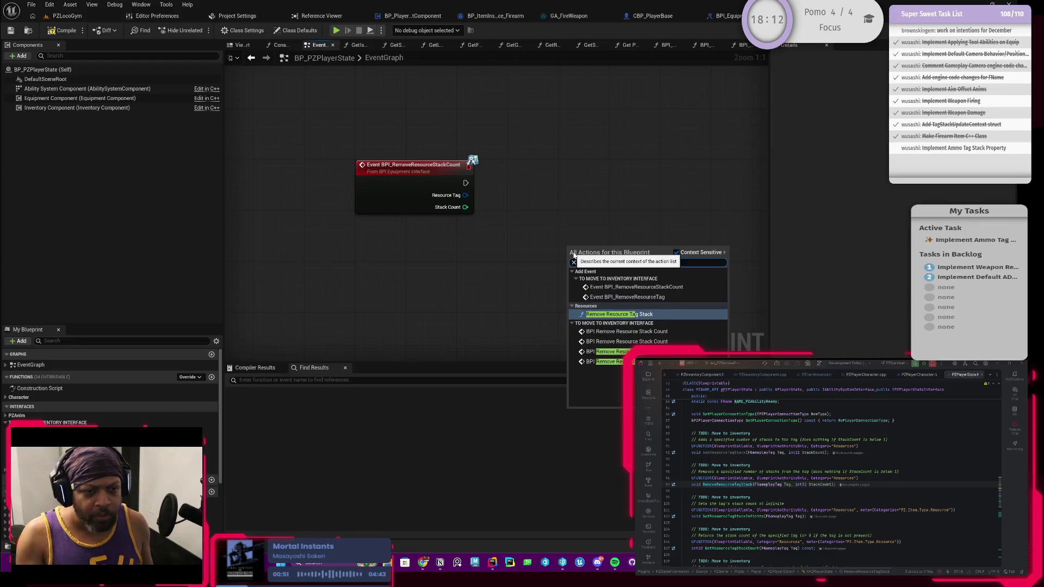
pyautogui.click(628, 315)
# Position the Remove Resource Tag Stack node and the event node near each other.
pyautogui.moveTo(619, 264); pyautogui.dragTo(595, 215)
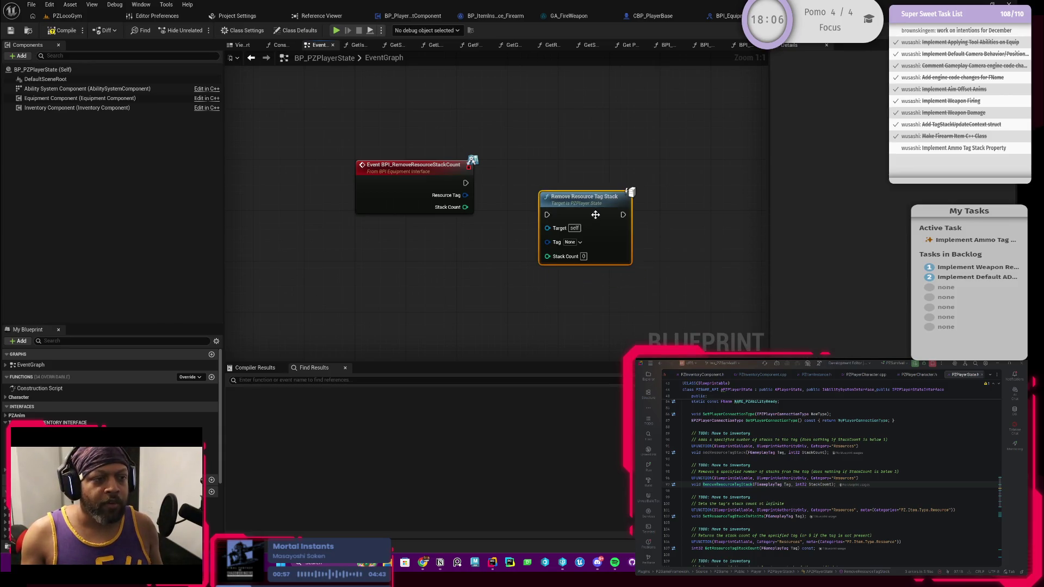
pyautogui.scroll(-1, 487, 256)
pyautogui.scroll(1, 491, 276)
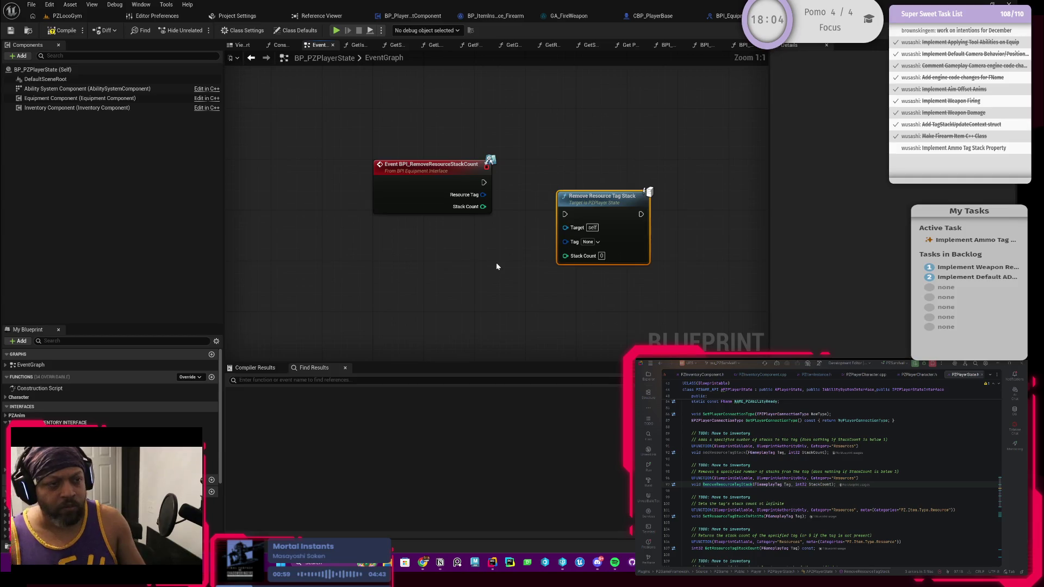
pyautogui.moveTo(584, 211); pyautogui.dragTo(590, 256)
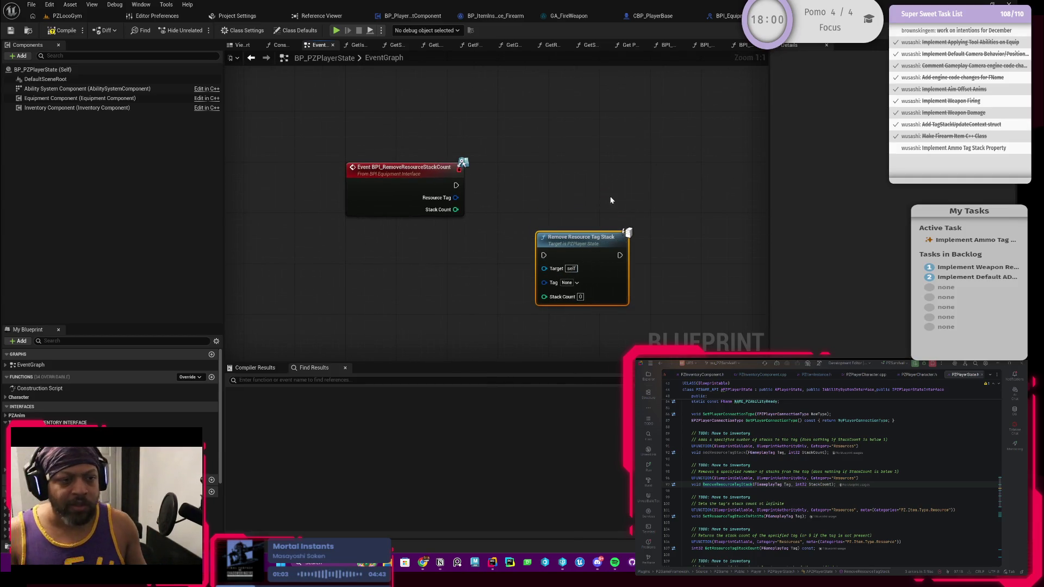
pyautogui.moveTo(600, 205)
pyautogui.mouseDown()
pyautogui.moveTo(581, 255)
pyautogui.moveTo(592, 251)
pyautogui.mouseUp()
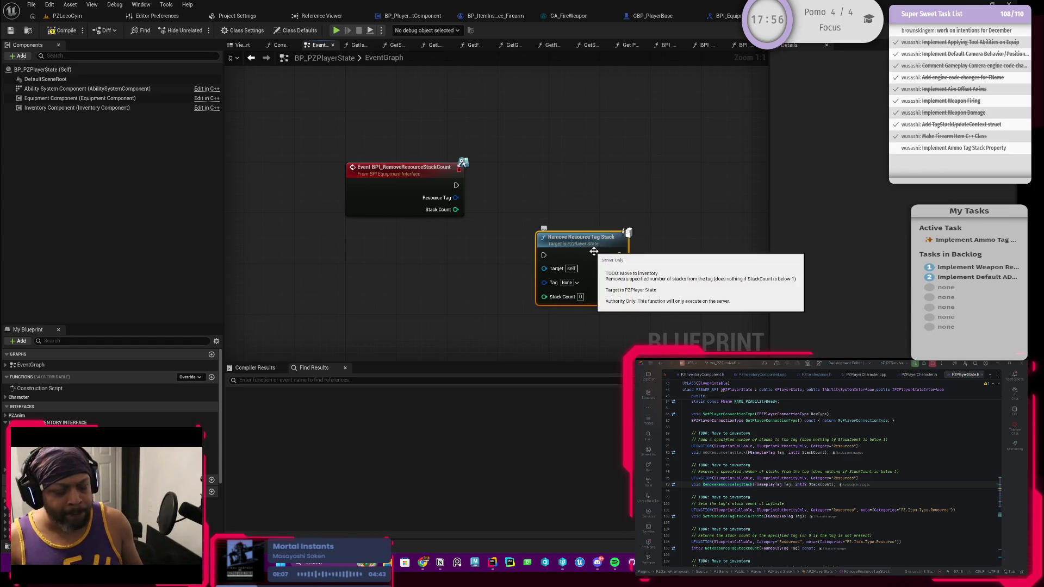
pyautogui.moveTo(583, 211); pyautogui.dragTo(583, 268)
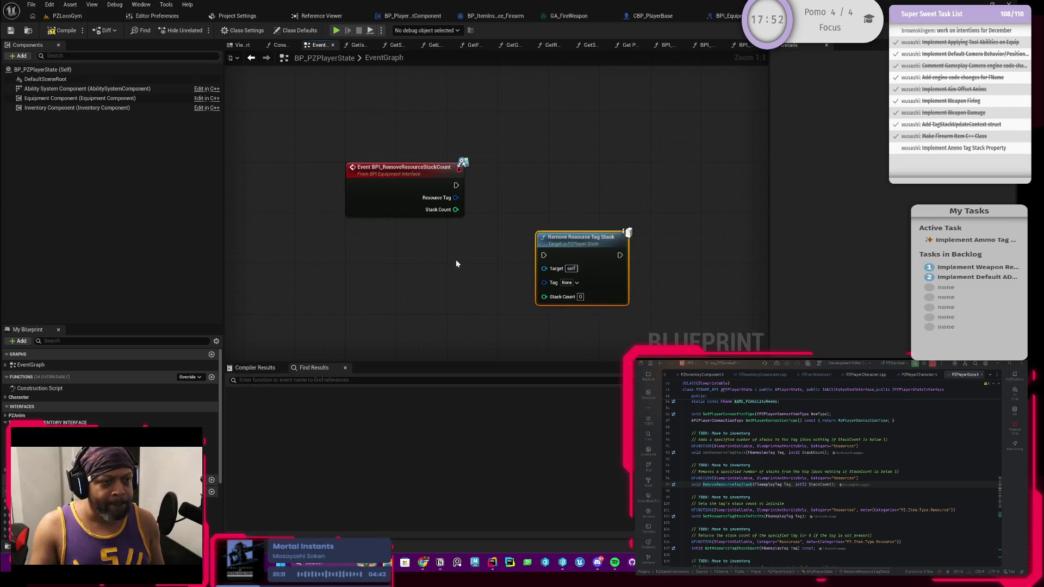
pyautogui.moveTo(456, 260); pyautogui.dragTo(432, 266)
pyautogui.moveTo(371, 212); pyautogui.dragTo(343, 257)
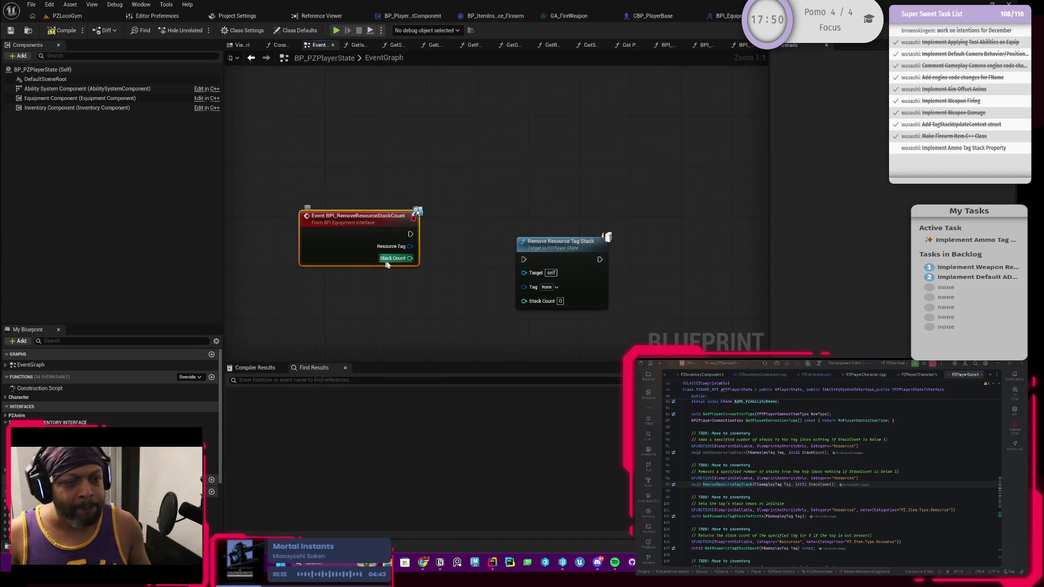
# Wire the event's exec, Resource Tag and Stack Count into Remove Resource Tag Stack, then select both nodes.
pyautogui.moveTo(410, 234); pyautogui.dragTo(524, 260)
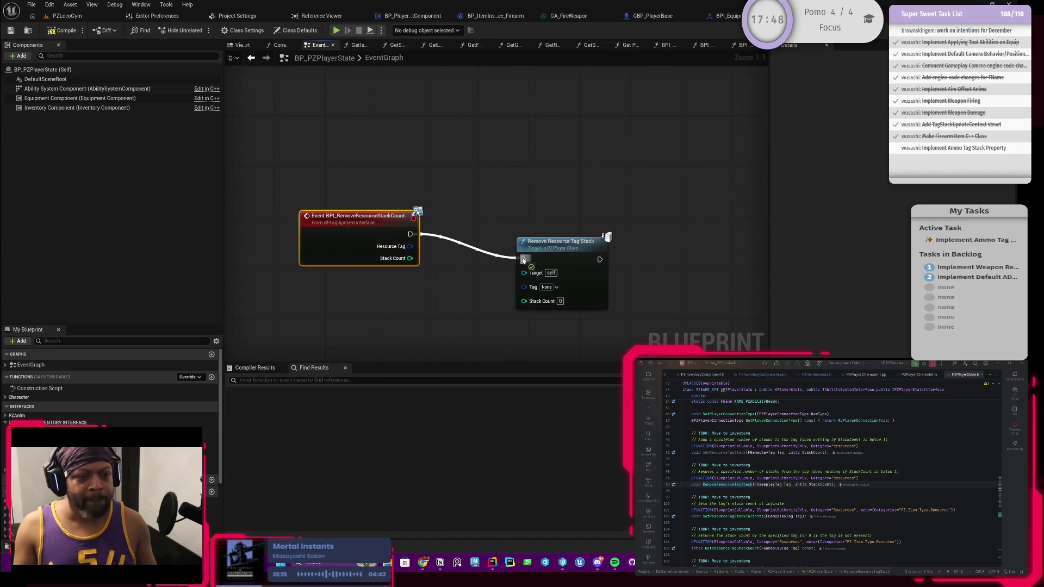
pyautogui.moveTo(410, 246); pyautogui.dragTo(523, 286)
pyautogui.moveTo(410, 258)
pyautogui.mouseDown()
pyautogui.moveTo(533, 296)
pyautogui.moveTo(524, 298)
pyautogui.mouseUp()
pyautogui.moveTo(596, 275); pyautogui.dragTo(511, 246)
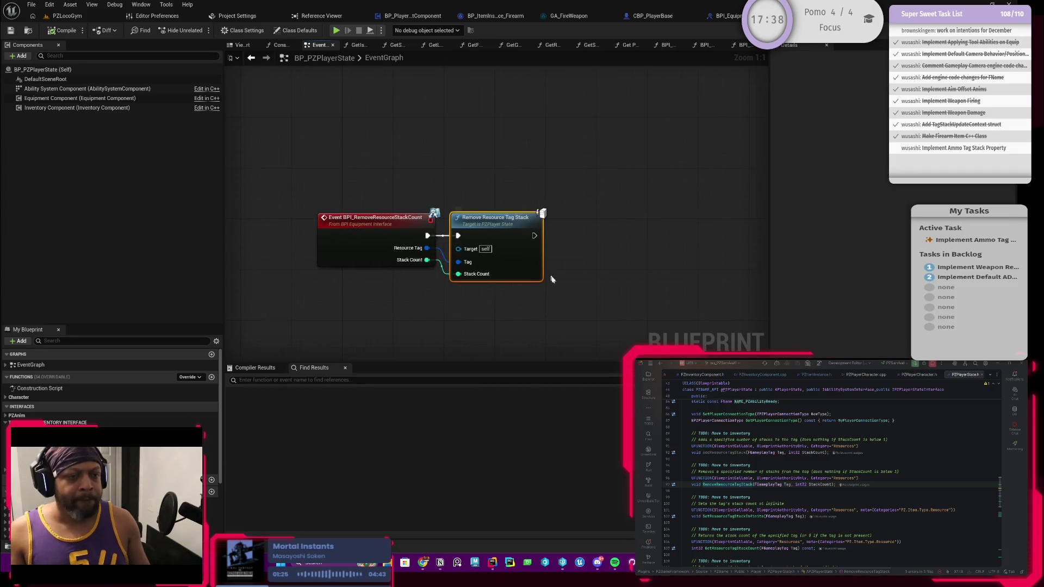
pyautogui.moveTo(608, 174); pyautogui.dragTo(310, 310)
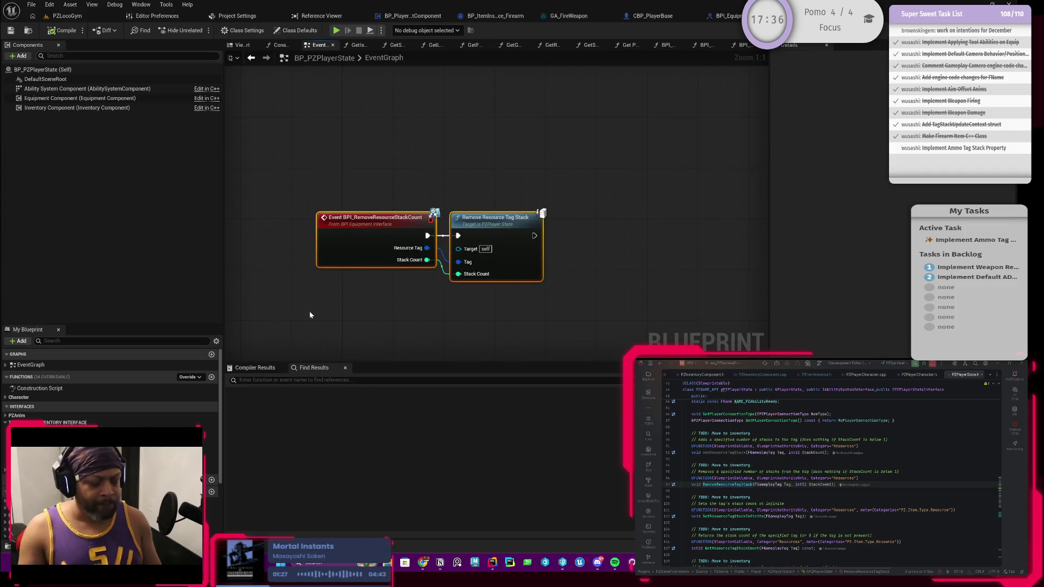
pyautogui.write('c')
pyautogui.write('TODO:')
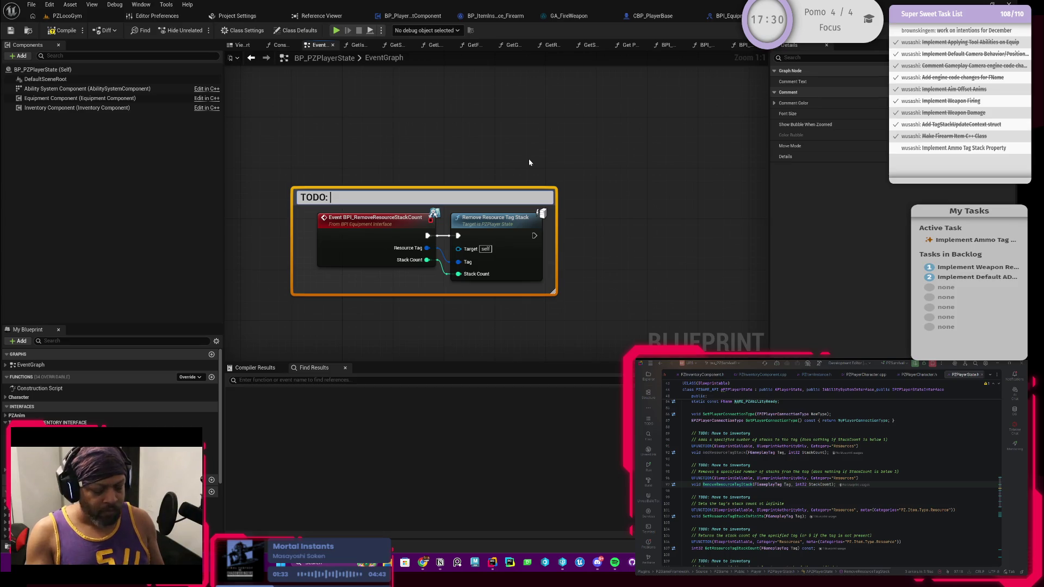
pyautogui.write(' andle')
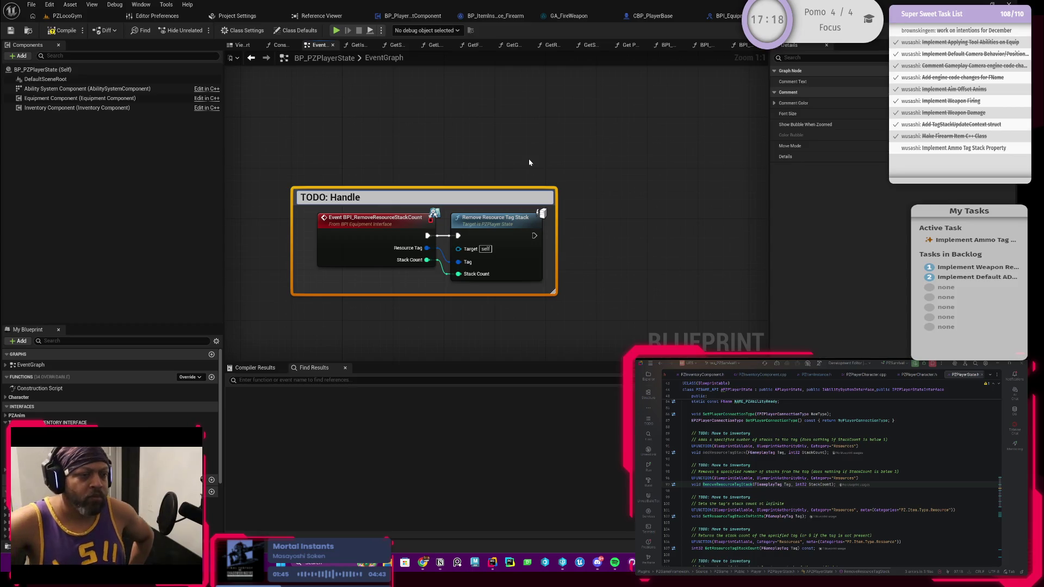
pyautogui.click(529, 162)
pyautogui.click(458, 198)
pyautogui.press('Delete')
# Delete the Remove Resource Tag Stack node and save the blueprint.
pyautogui.moveTo(334, 170); pyautogui.dragTo(599, 324)
pyautogui.click(516, 223)
pyautogui.press('Delete')
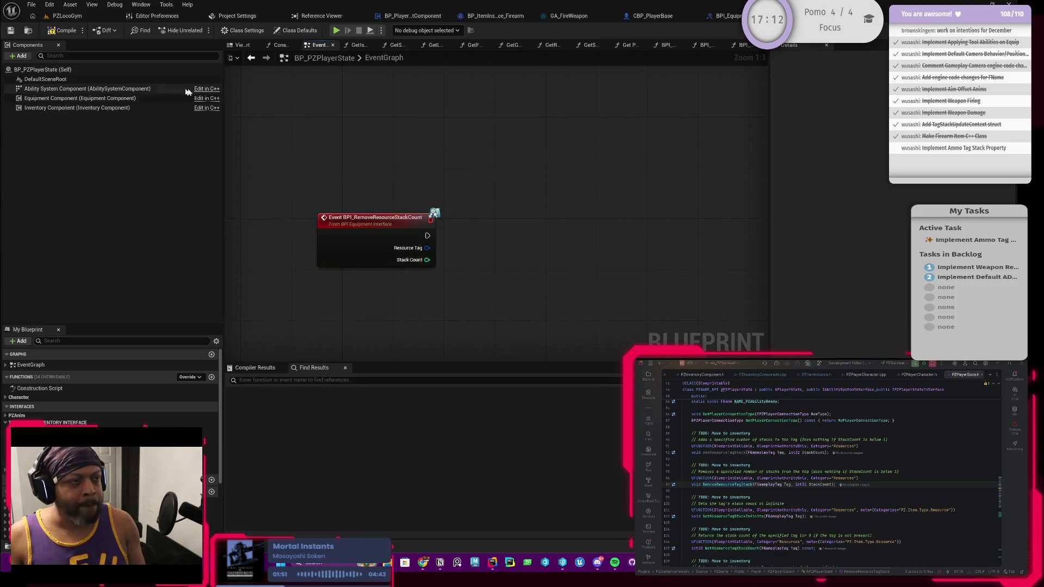
pyautogui.click(10, 30)
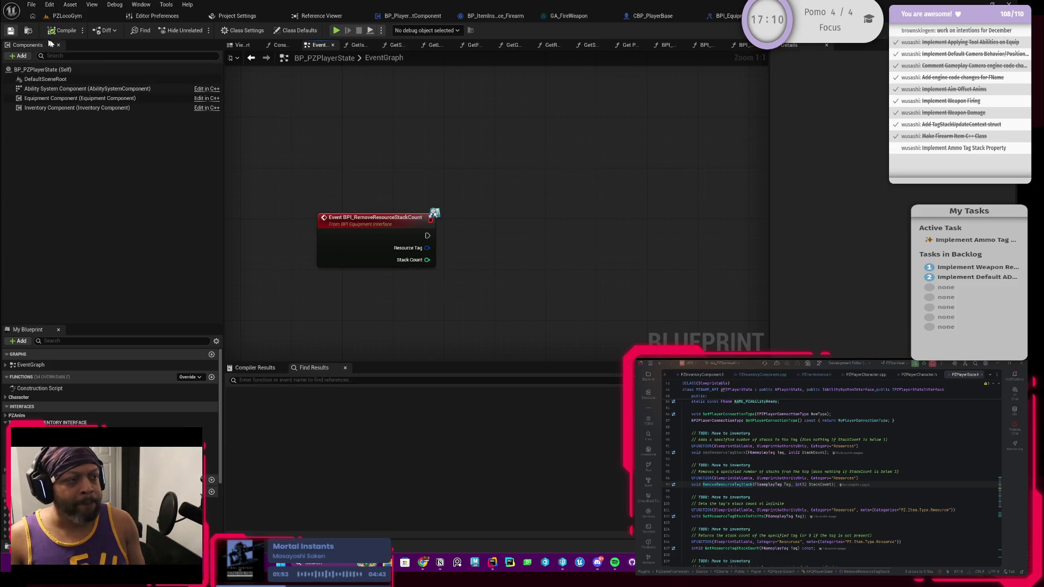
# Delete the BPI_RemoveResourceStackCount event node and switch to the BPI_EquipmentInterface graph.
pyautogui.moveTo(466, 189); pyautogui.dragTo(380, 270)
pyautogui.press('Delete')
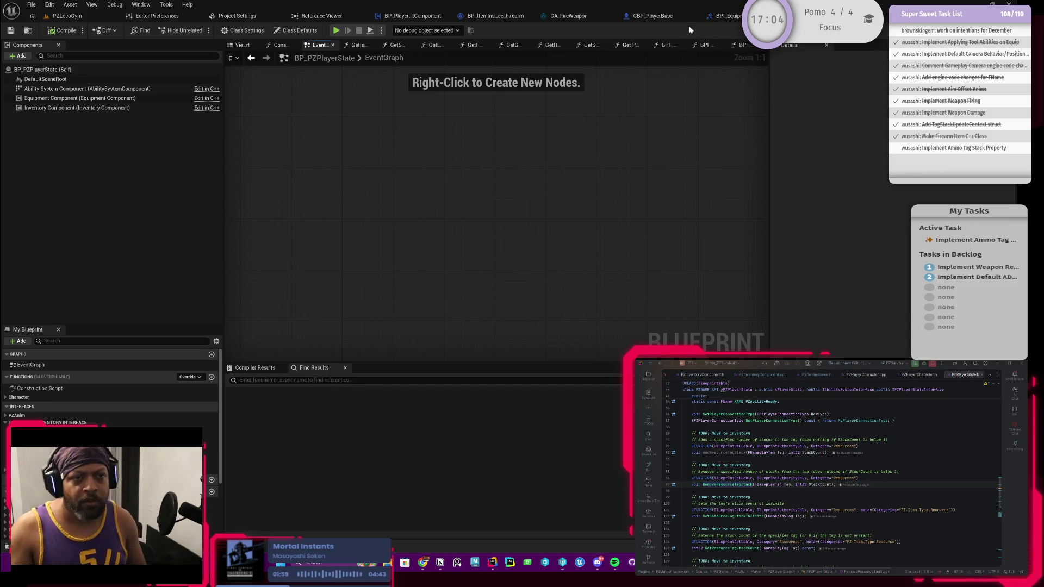
pyautogui.click(729, 16)
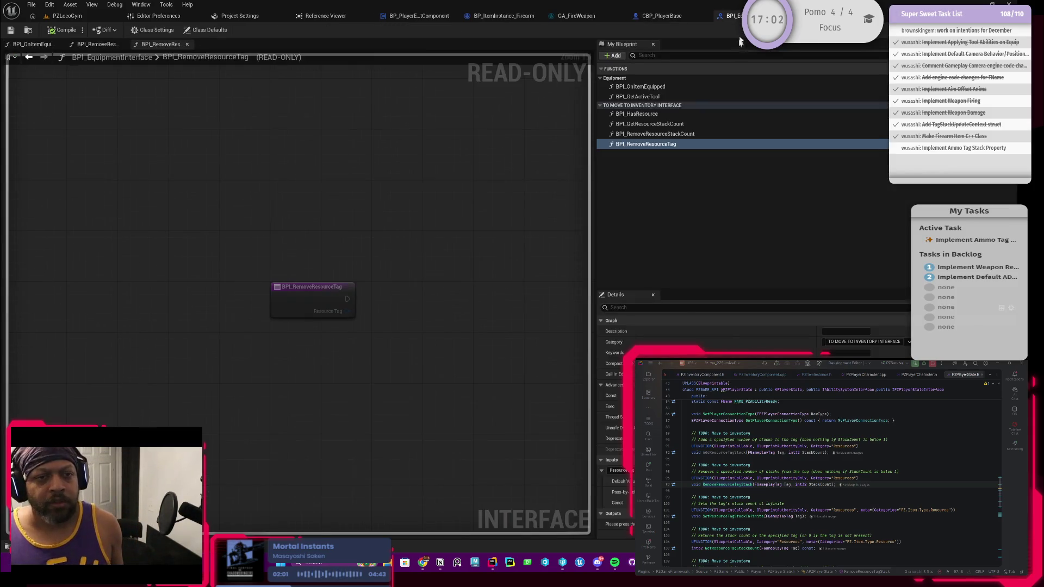
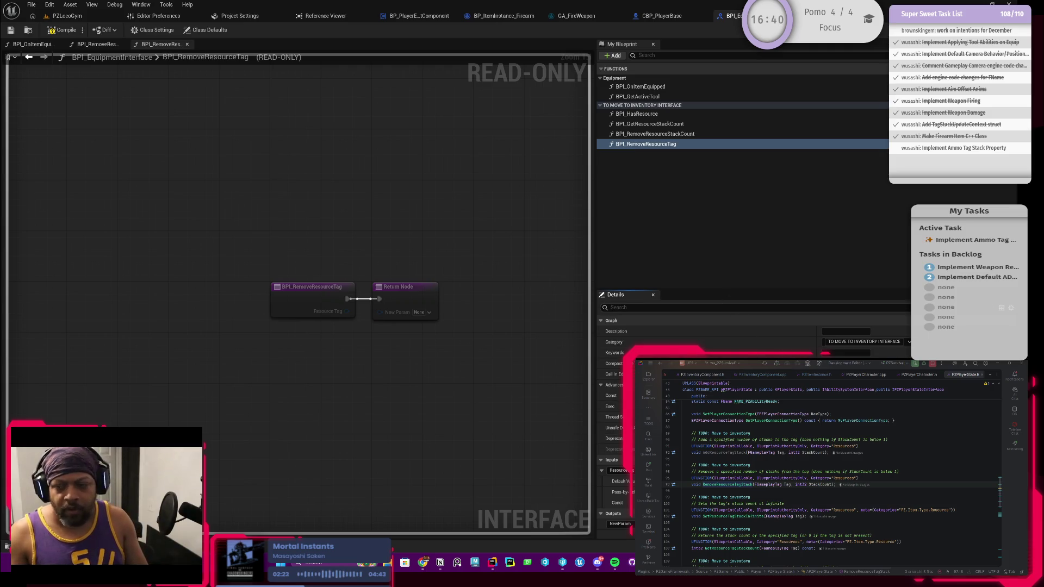
# Rename BPI_RemoveResourceTag's NewParam output to UpdateContext and save BPI_EquipmentInterface.
pyautogui.scroll(-3, 739, 505)
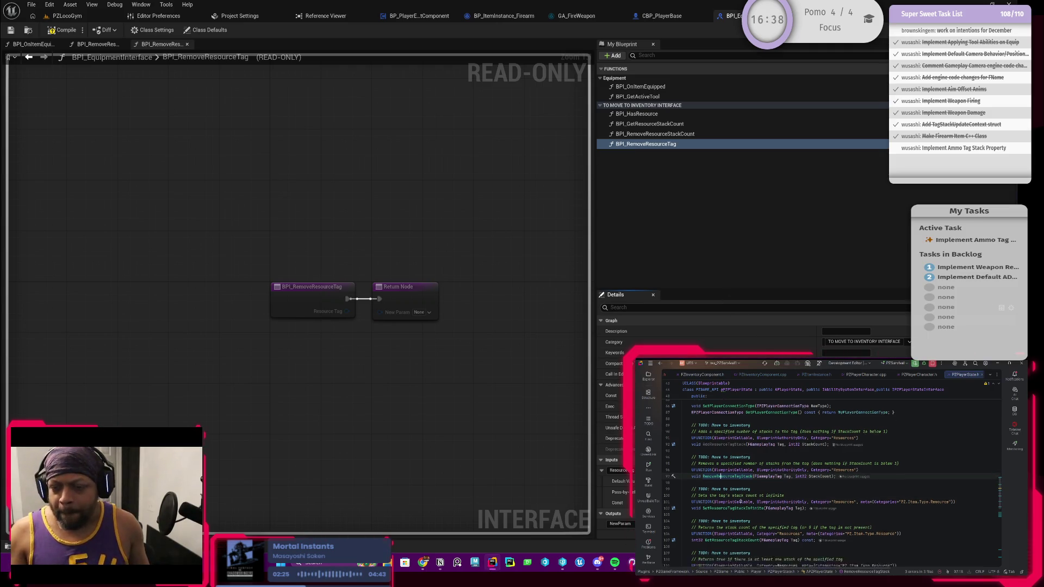
pyautogui.scroll(-10, 740, 504)
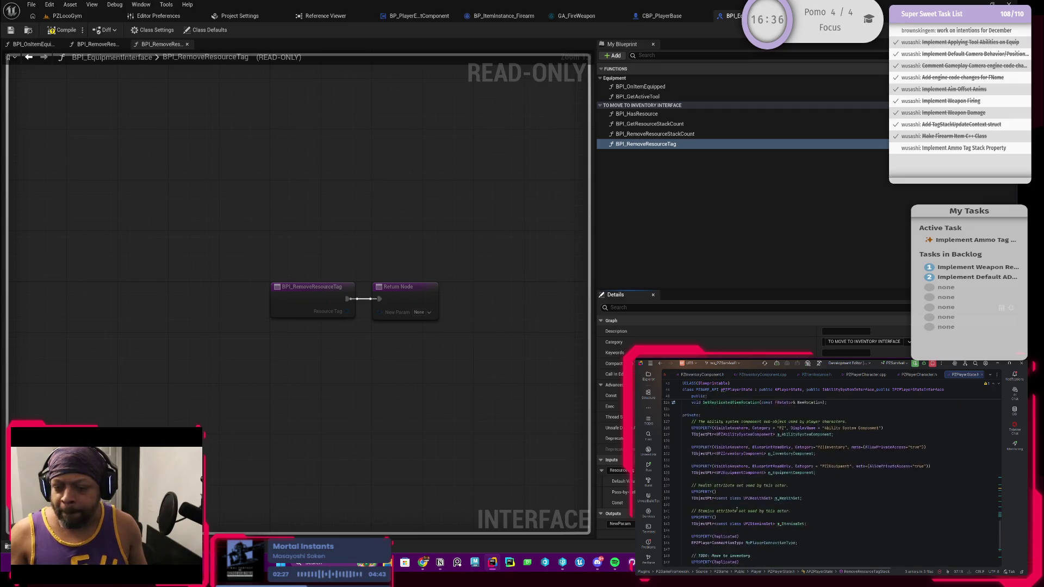
pyautogui.scroll(11, 738, 505)
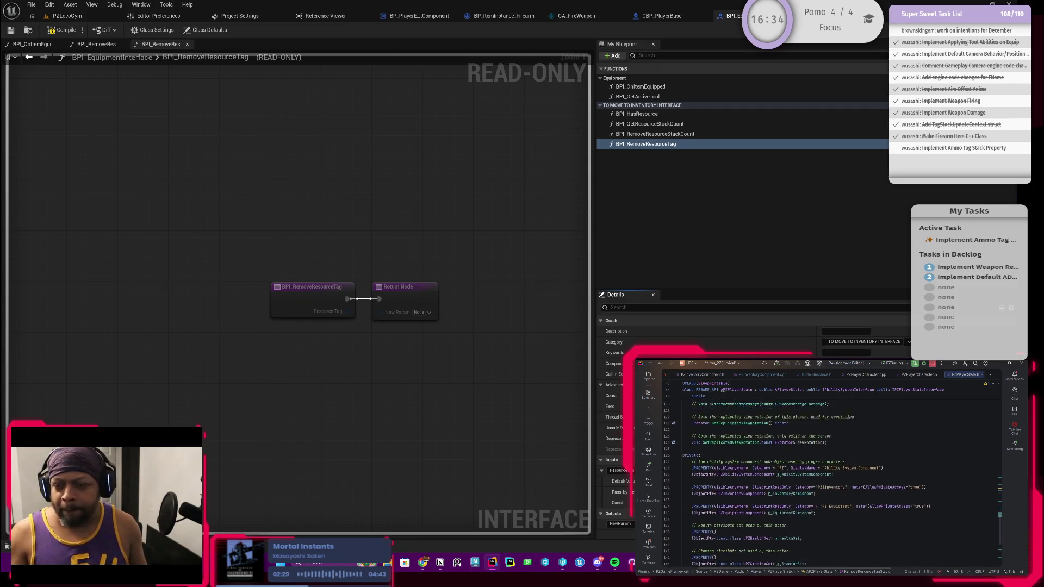
pyautogui.scroll(10, 736, 510)
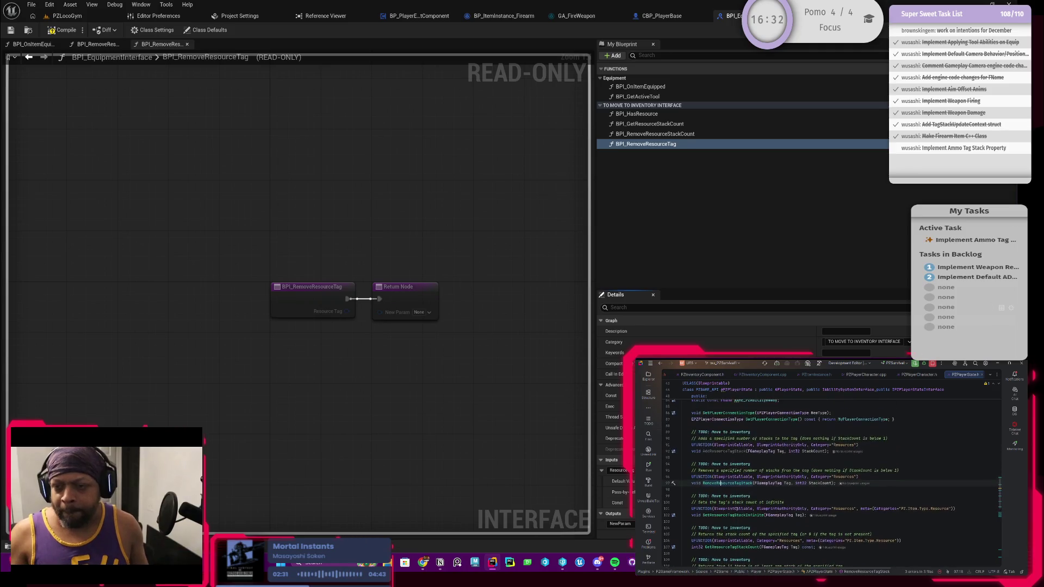
pyautogui.scroll(20, 737, 510)
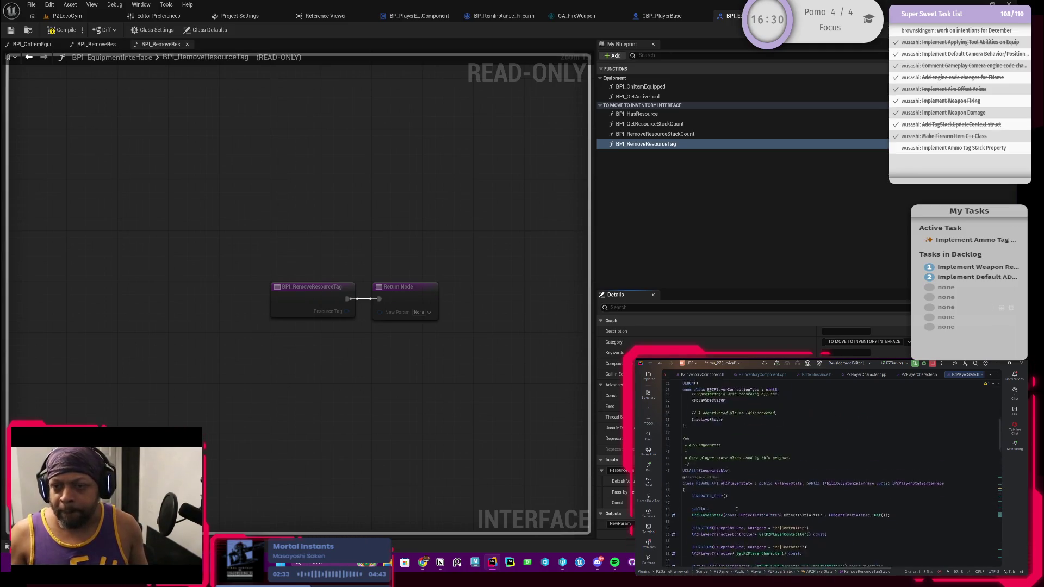
pyautogui.scroll(2, 736, 509)
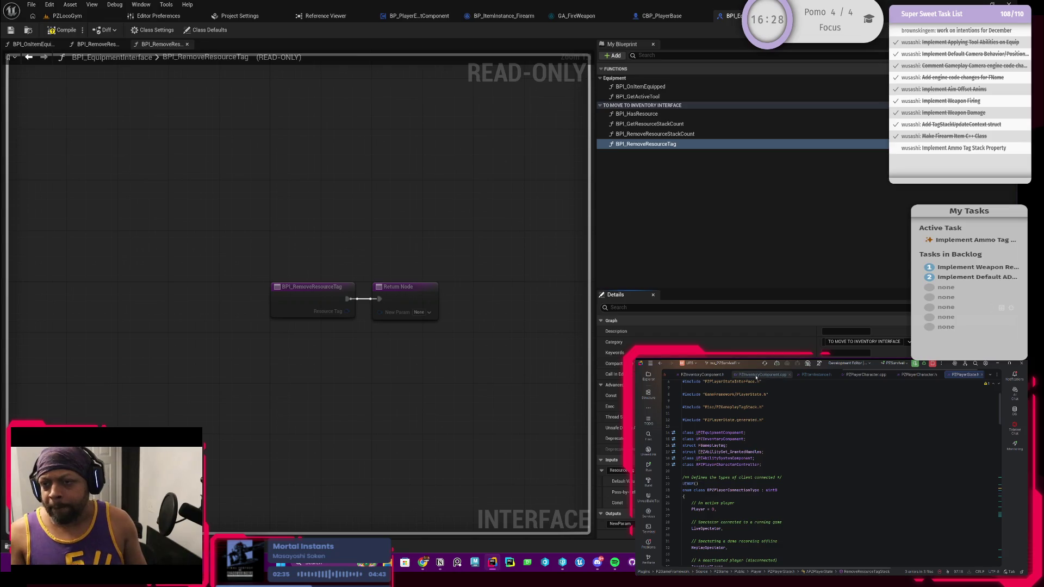
pyautogui.scroll(2, 714, 388)
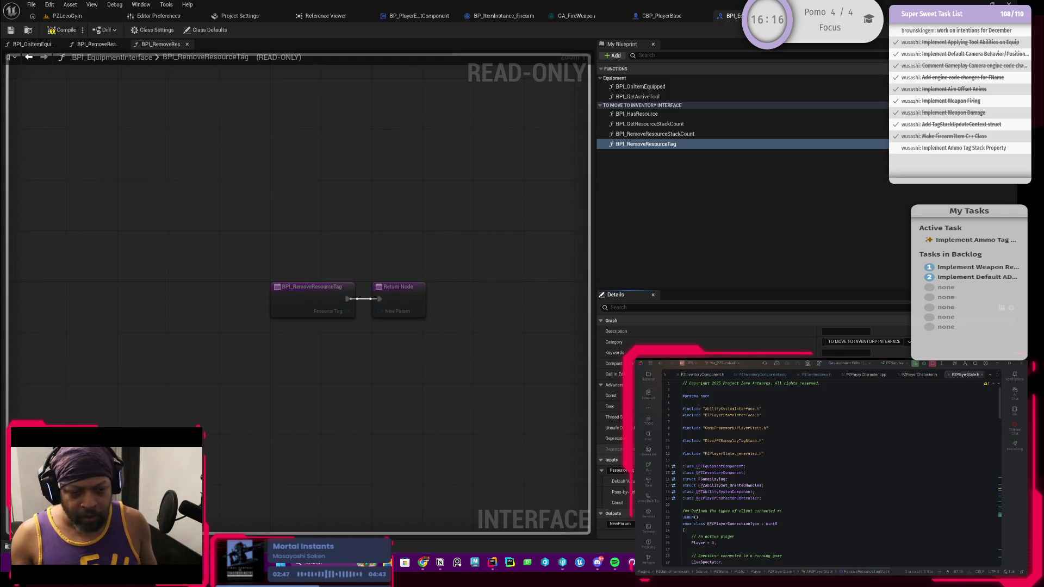
pyautogui.click(633, 523)
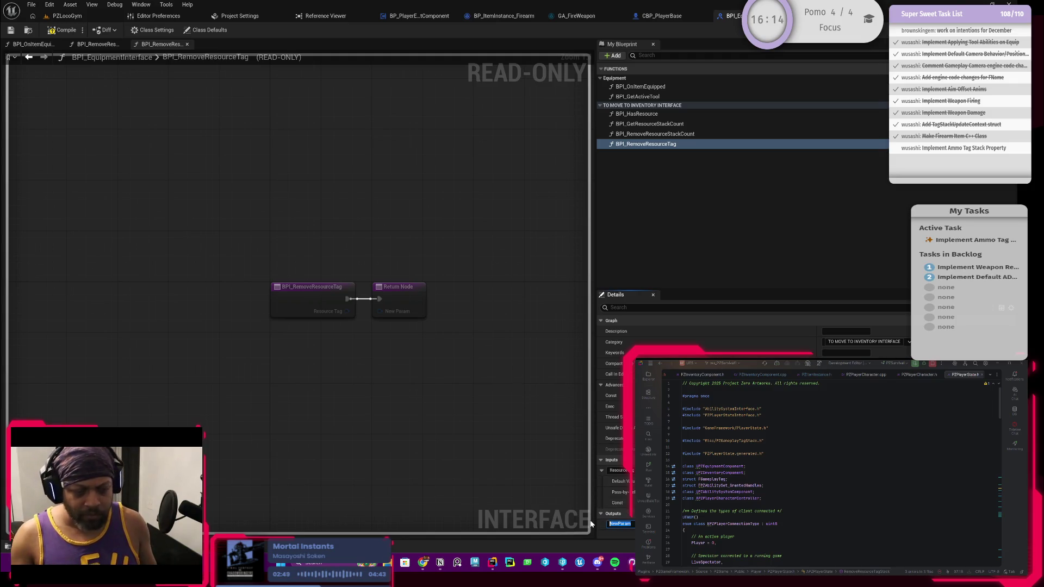
pyautogui.write('Update')
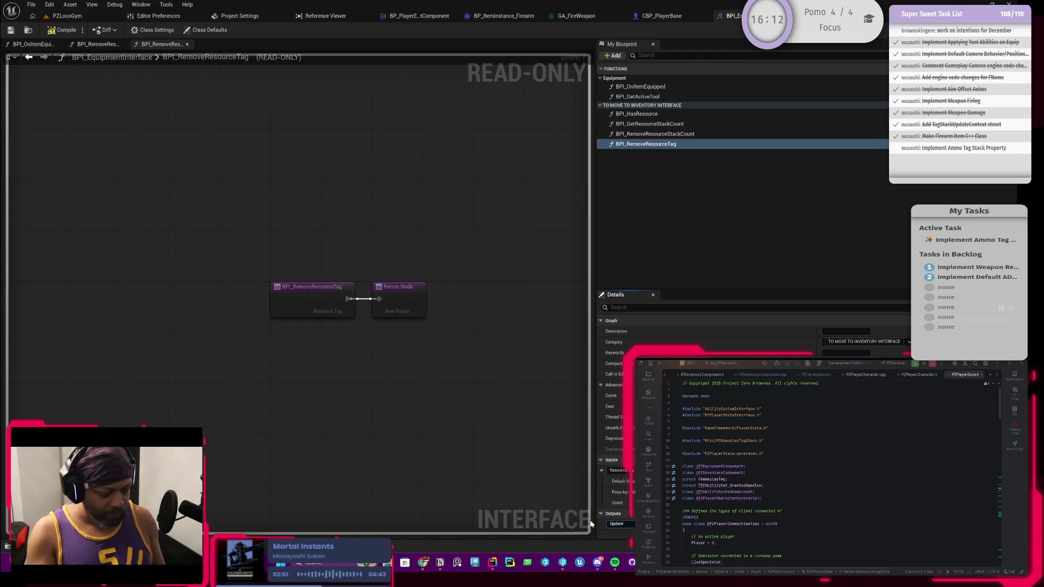
pyautogui.write('Conte')
pyautogui.press('Return')
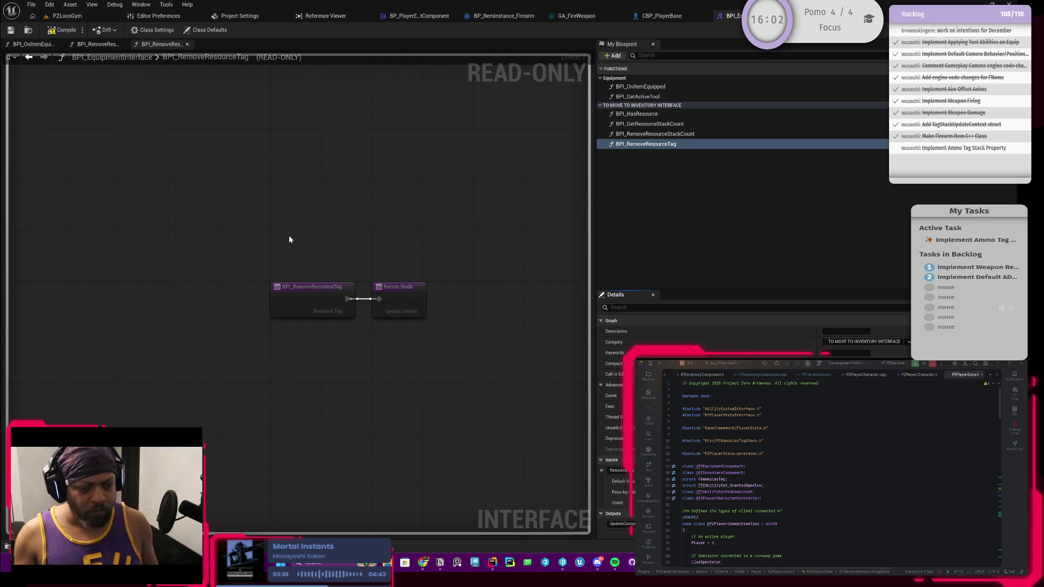
pyautogui.click(11, 32)
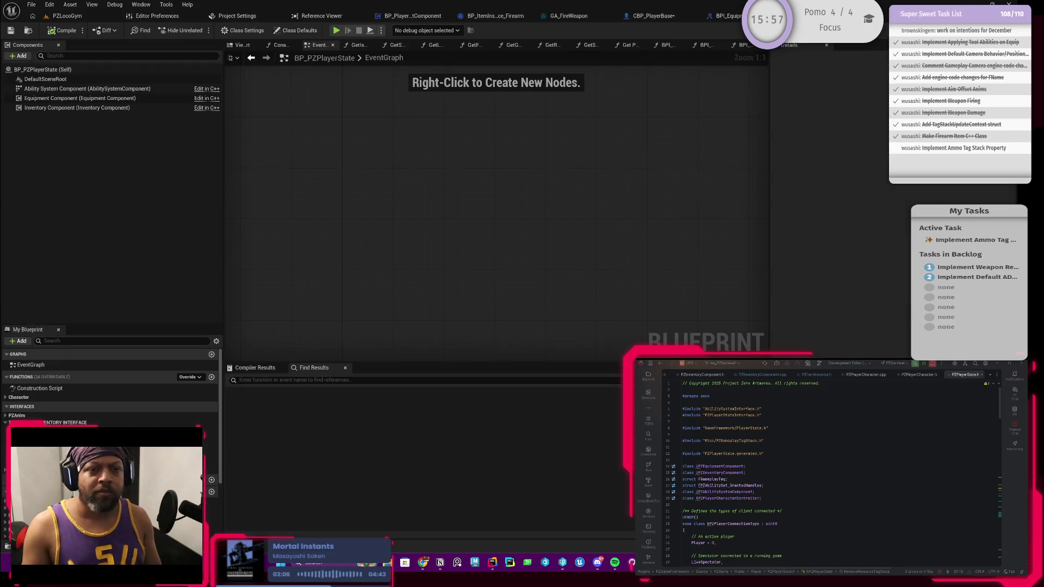
pyautogui.click(794, 16)
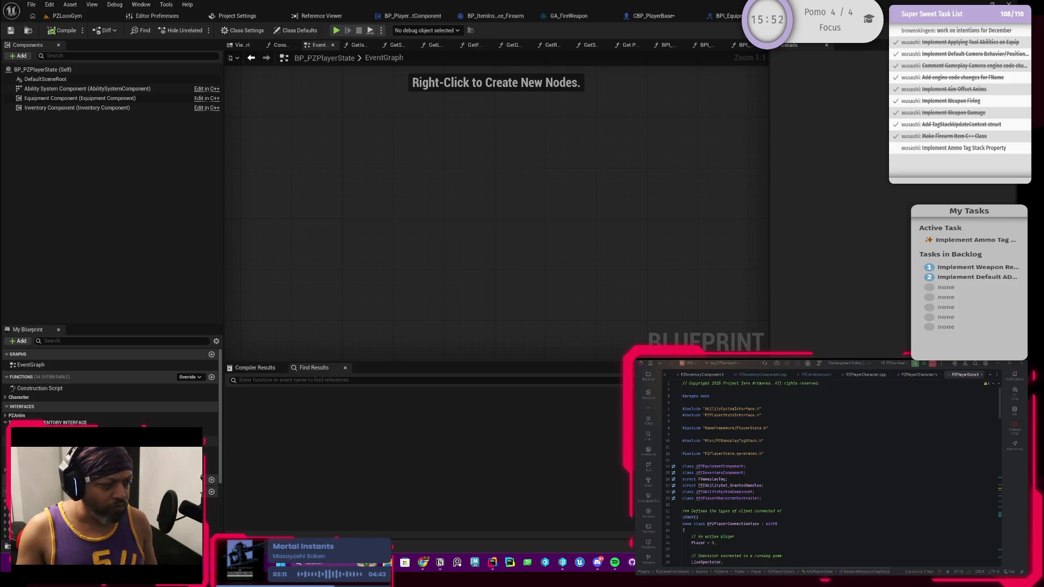
# Implement the BPI_RemoveResourceStackCount event in BP_PZPlayerState and compile the blueprint.
pyautogui.doubleClick(81, 441)
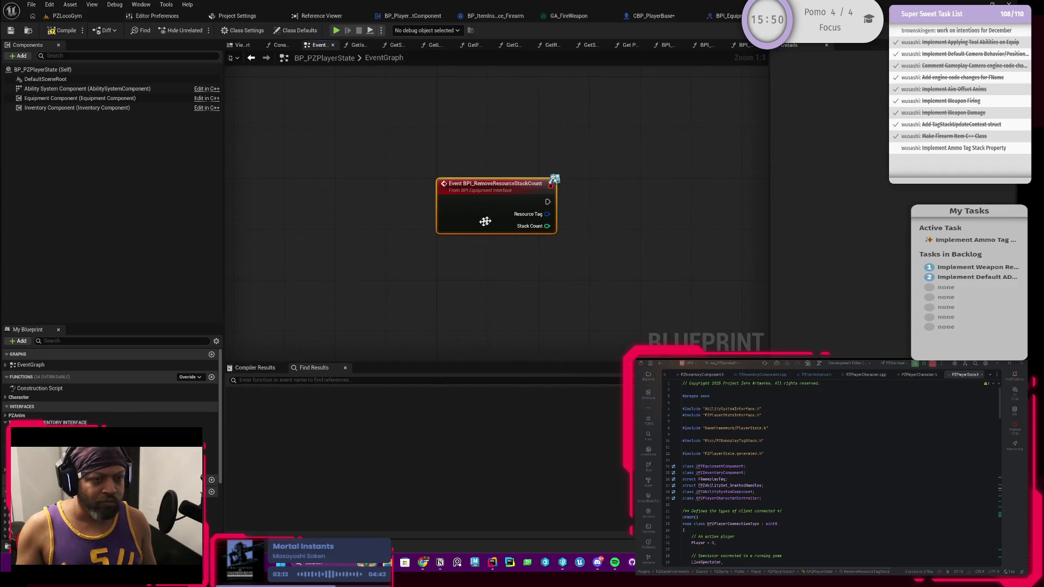
pyautogui.click(62, 31)
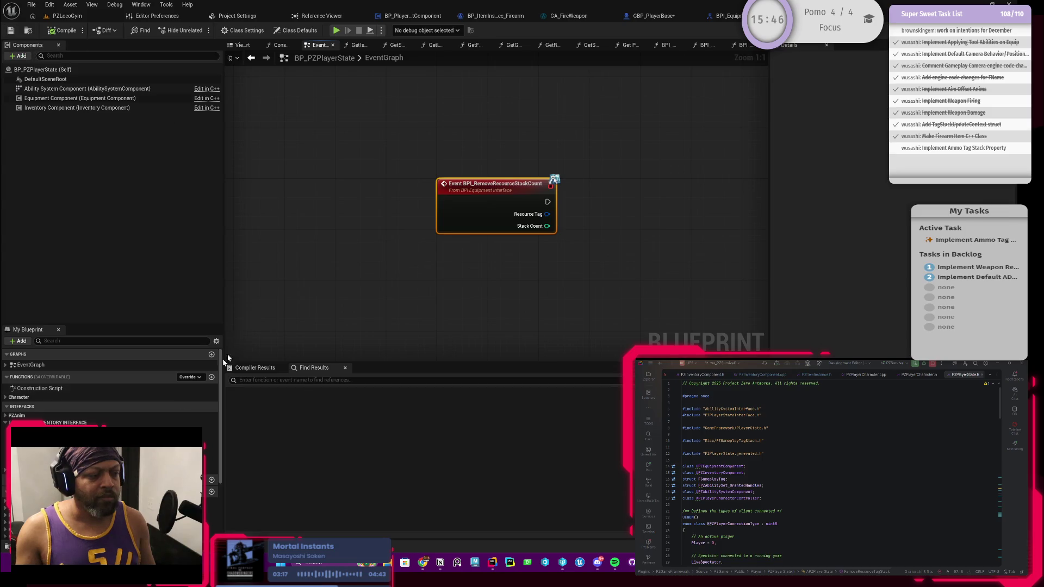
pyautogui.click(82, 441)
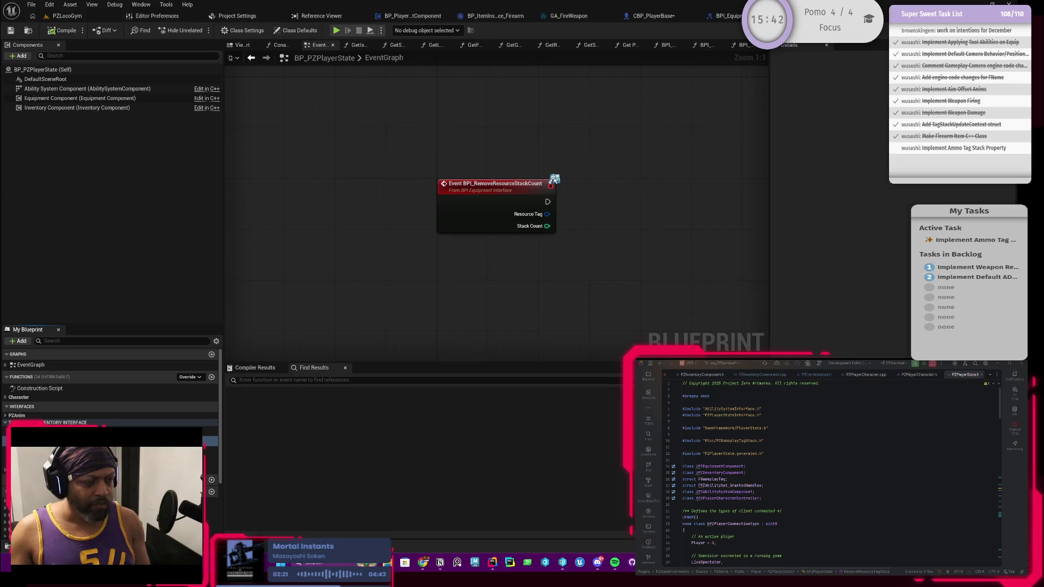
# Go to BPI_EquipmentInterface's BPI_RemoveResourceTag definition and select its return node.
pyautogui.click(214, 530)
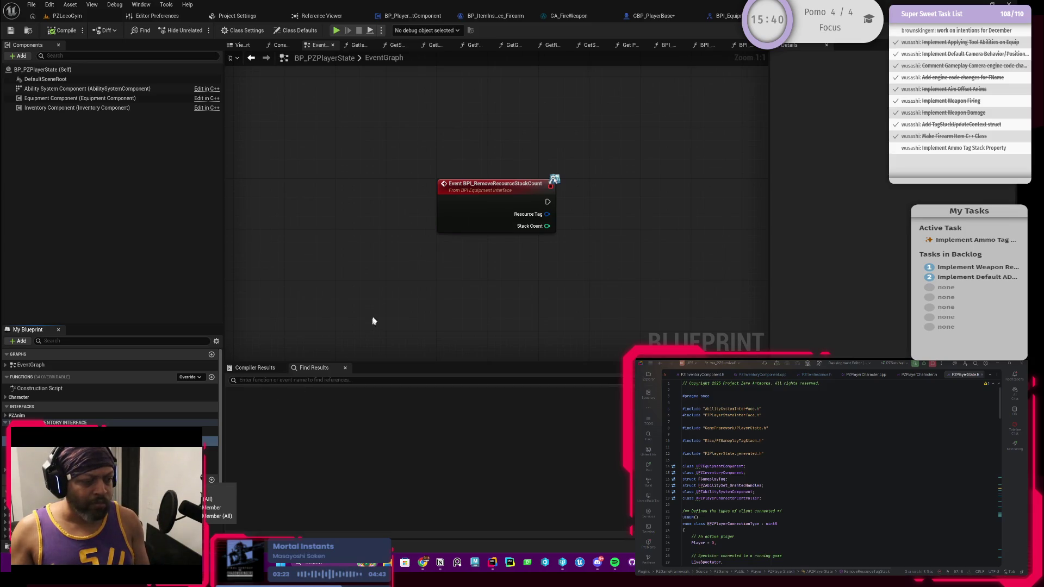
pyautogui.doubleClick(463, 222)
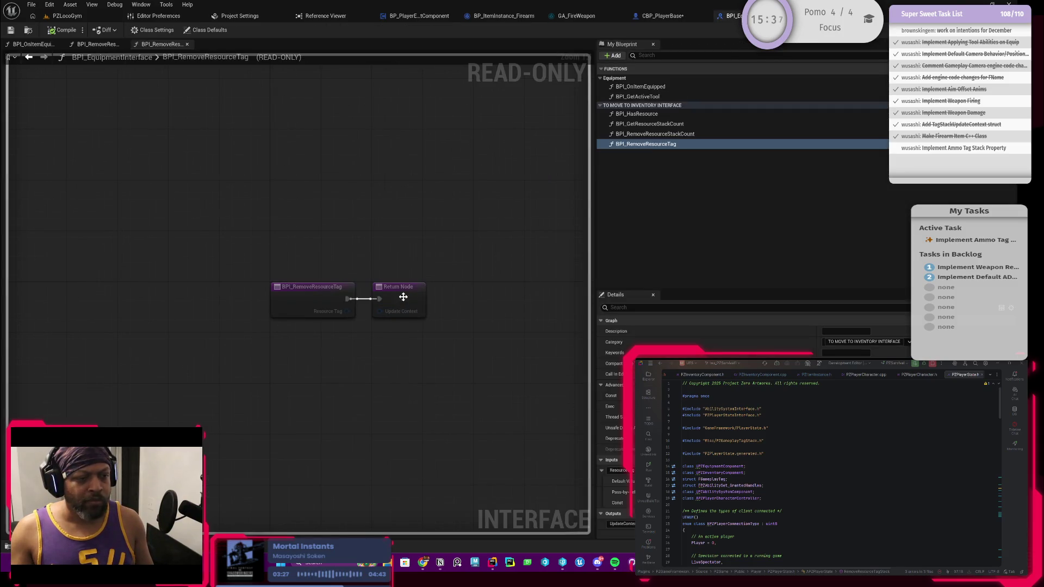
pyautogui.click(402, 297)
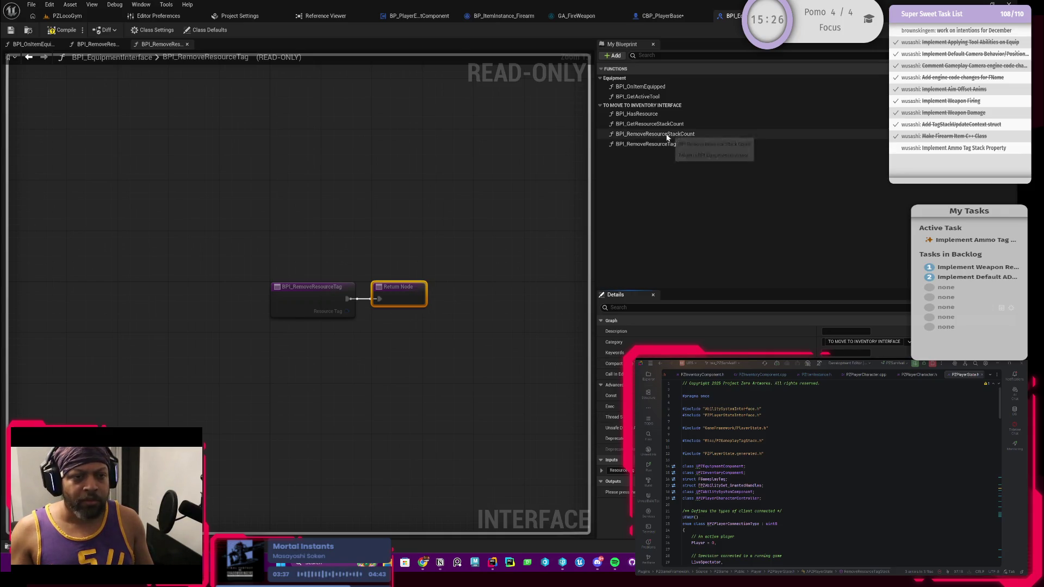
# Add an UpdateContext output to BPI_RemoveResourceStackCount in the equipment interface.
pyautogui.doubleClick(667, 135)
pyautogui.click(303, 280)
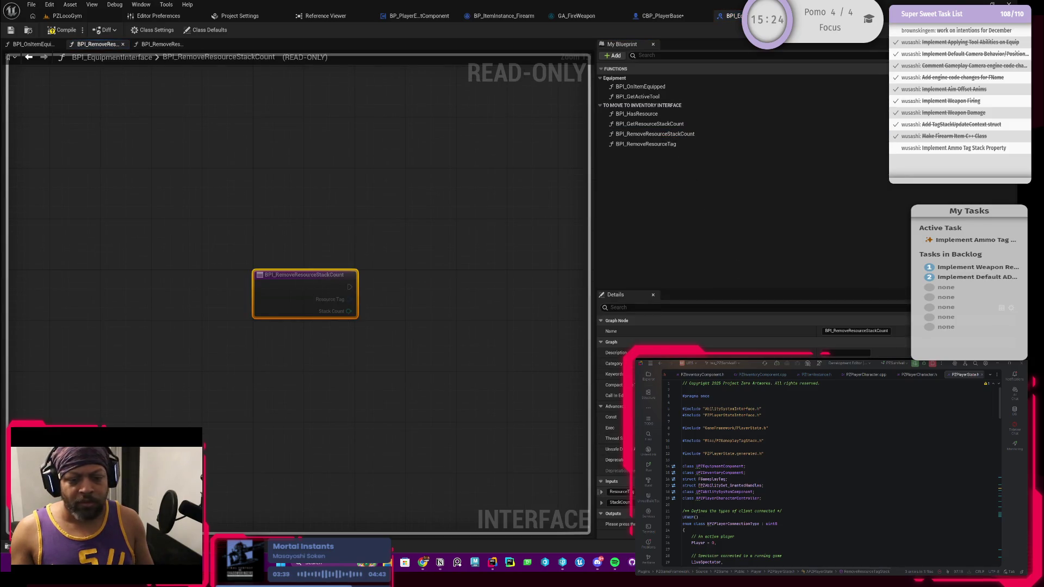
pyautogui.click(618, 524)
pyautogui.write('Up')
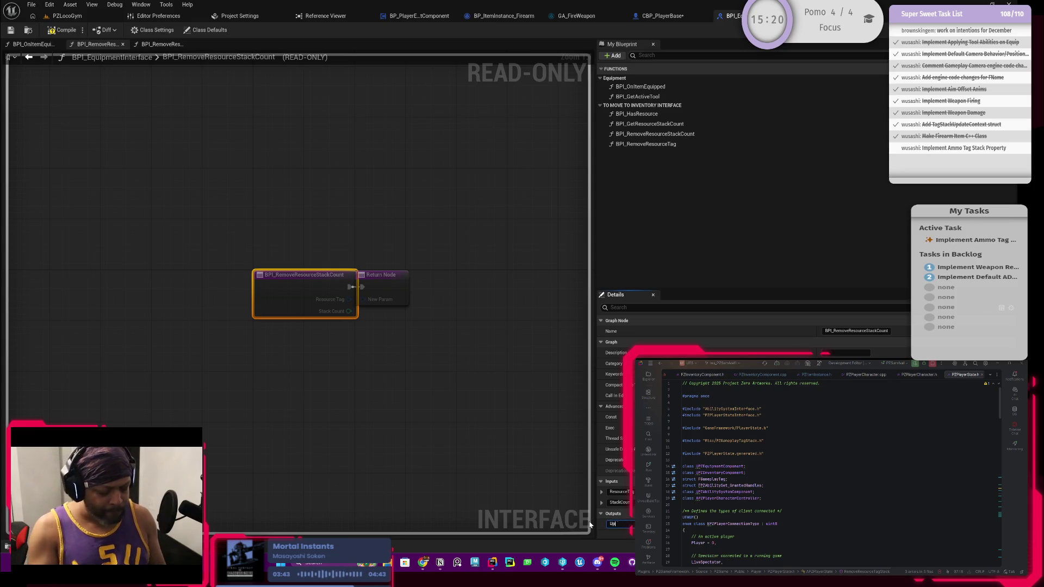
pyautogui.write('eContext')
pyautogui.press('Return')
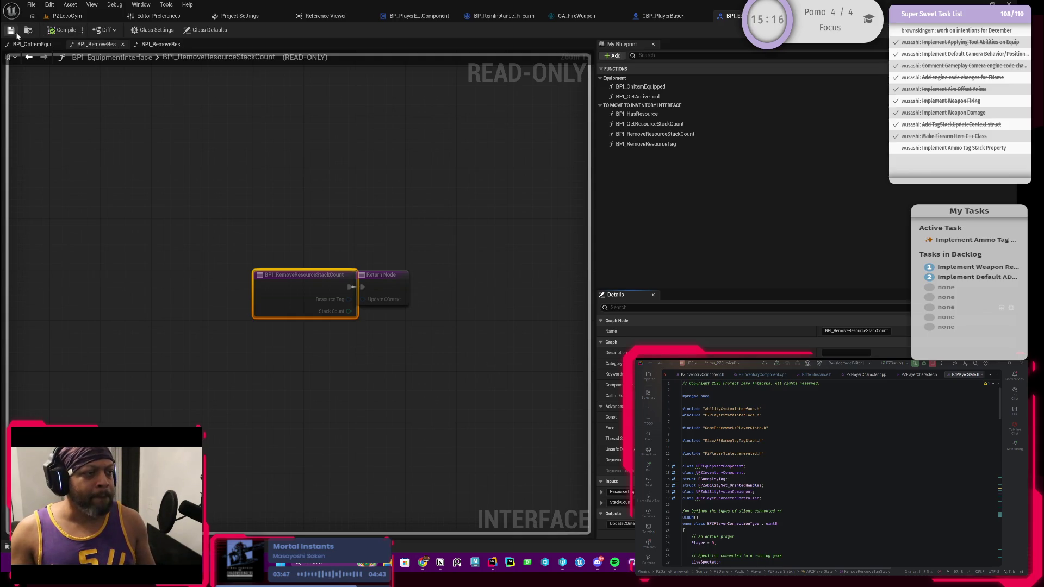
# Delete the outdated interface event node from BP_PZPlayerState's event graph.
pyautogui.click(773, 16)
pyautogui.click(455, 220)
pyautogui.press('Delete')
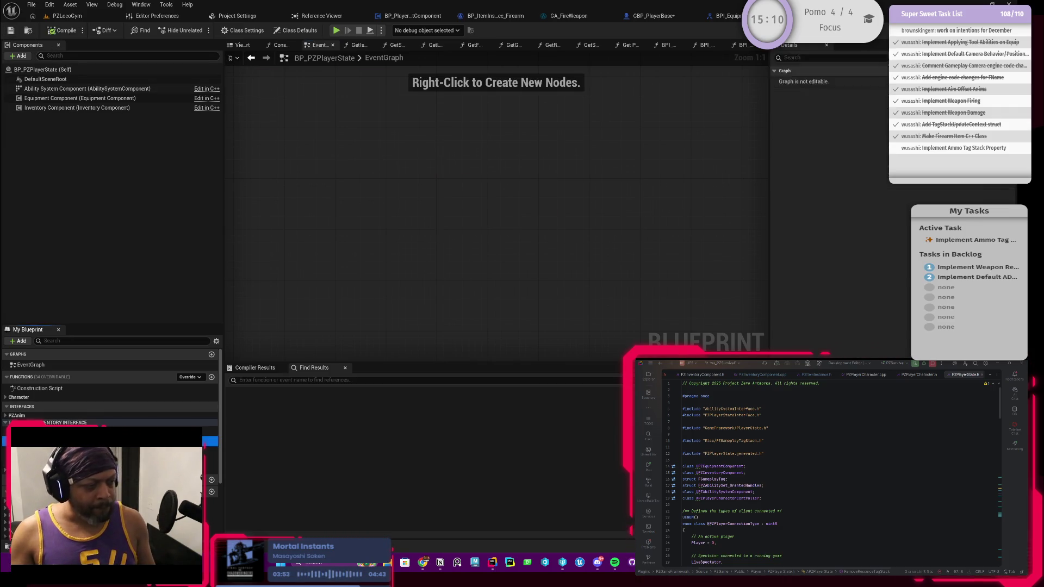
# Insert a Remove Resource Tag Stack call using Resource Tag between the function entry and Return Node.
pyautogui.click(743, 44)
pyautogui.moveTo(458, 227)
pyautogui.mouseDown()
pyautogui.moveTo(325, 226)
pyautogui.moveTo(428, 227)
pyautogui.moveTo(333, 201)
pyautogui.mouseUp()
pyautogui.click(437, 255)
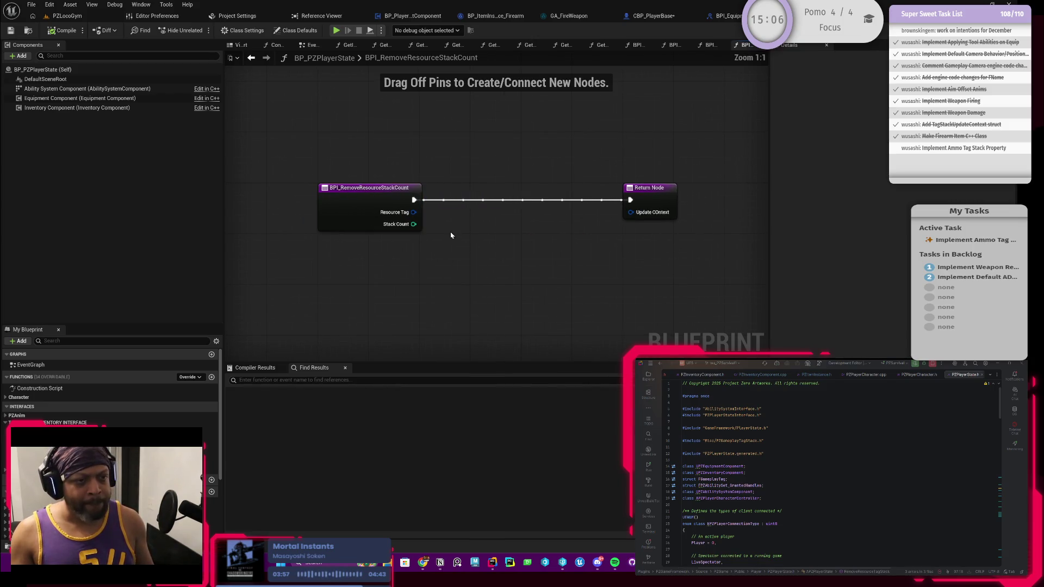
pyautogui.moveTo(413, 200)
pyautogui.mouseDown()
pyautogui.moveTo(418, 192)
pyautogui.moveTo(421, 220)
pyautogui.moveTo(456, 242)
pyautogui.mouseUp()
pyautogui.write('remove')
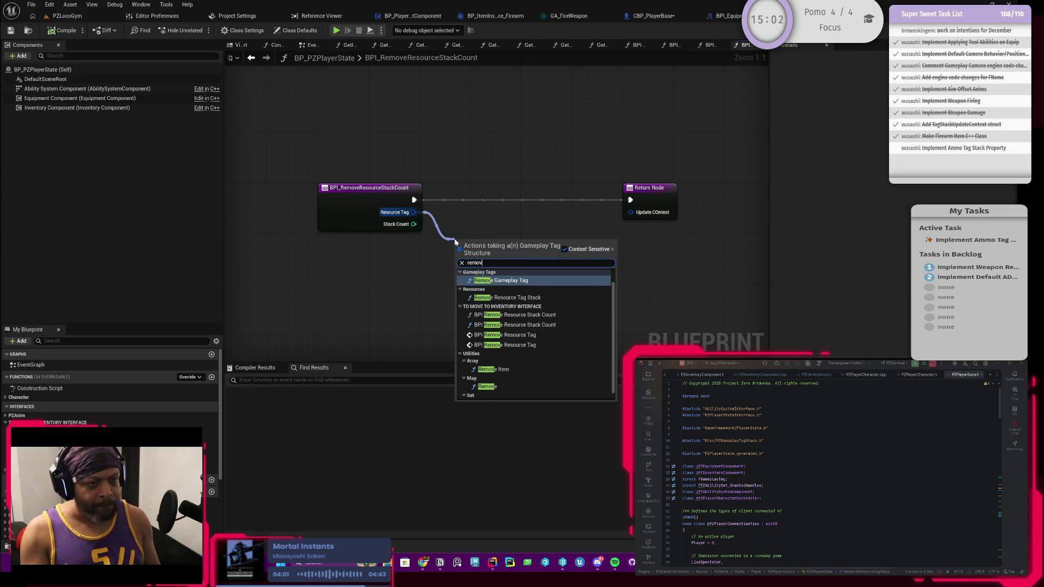
pyautogui.click(506, 298)
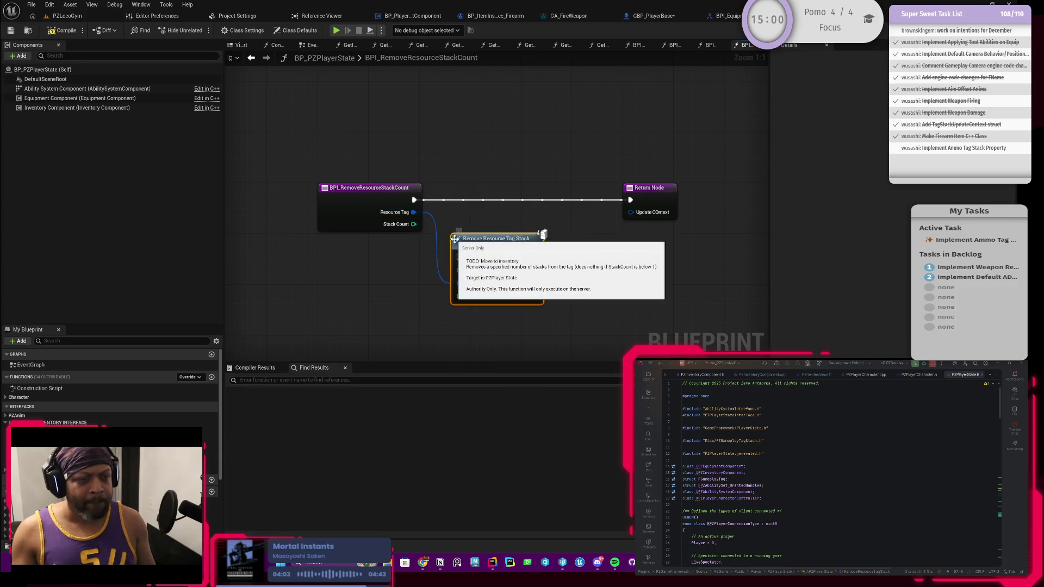
pyautogui.moveTo(413, 201)
pyautogui.mouseDown()
pyautogui.moveTo(459, 256)
pyautogui.moveTo(481, 210)
pyautogui.moveTo(630, 200)
pyautogui.mouseUp()
pyautogui.moveTo(590, 164); pyautogui.dragTo(345, 281)
# Write a TODO comment saying Remove Resource Tag Stack should return an Update Context.
pyautogui.write('c')
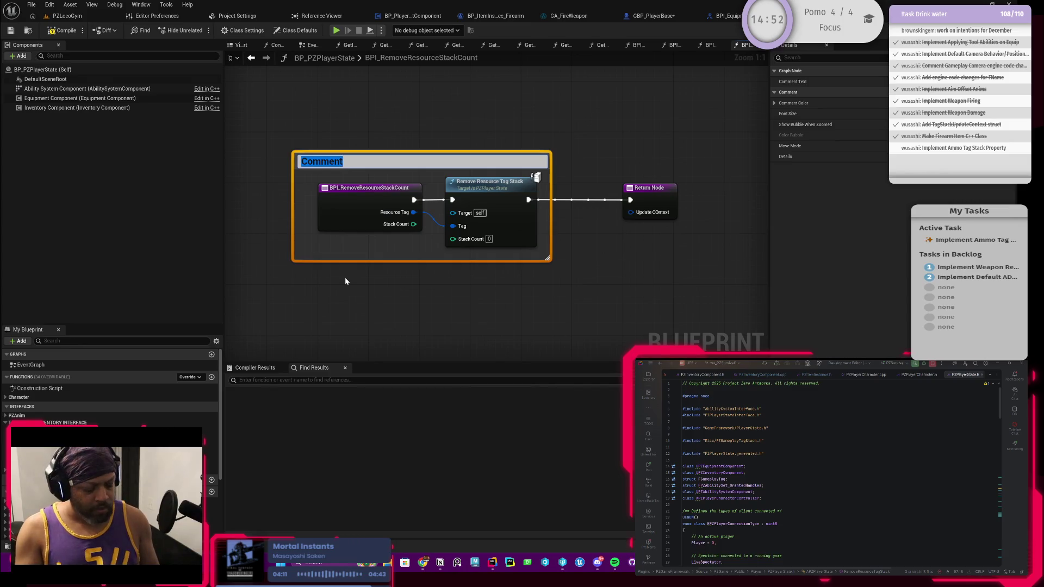
pyautogui.write('TODO: ')
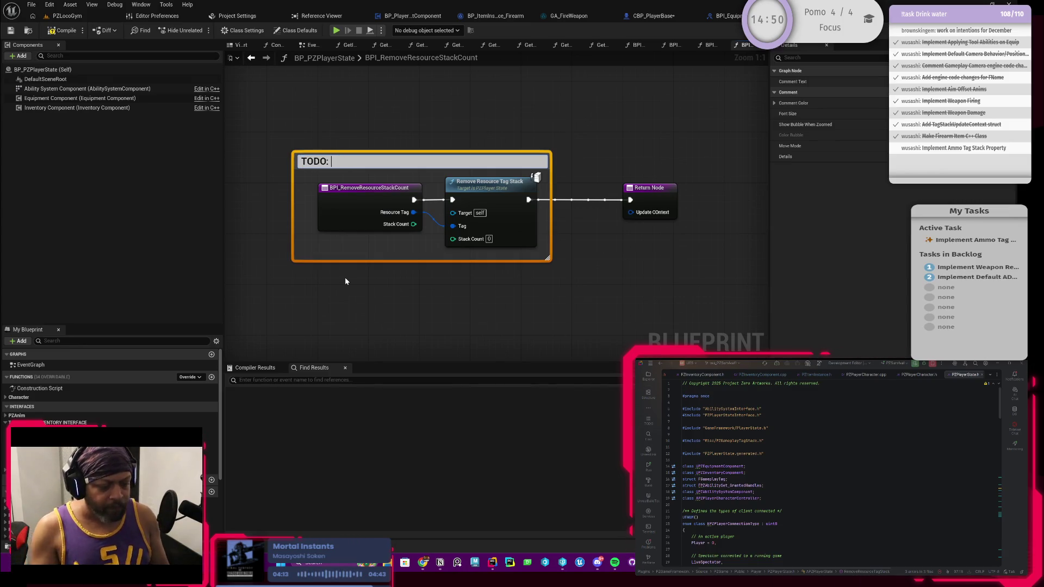
pyautogui.write('Eventually')
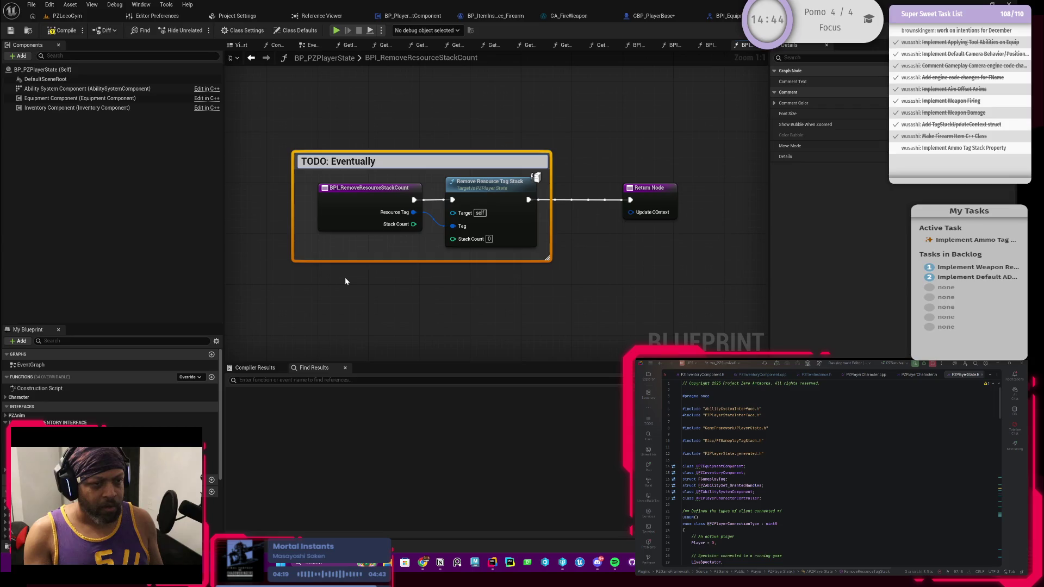
pyautogui.write(' Remove')
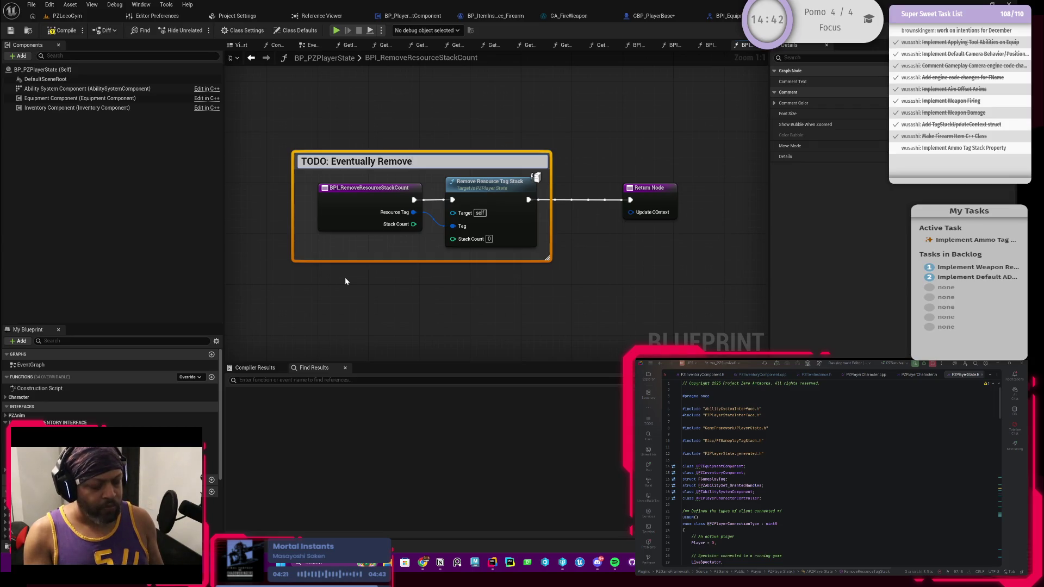
pyautogui.write('Reso')
pyautogui.write('uceTagStack will return')
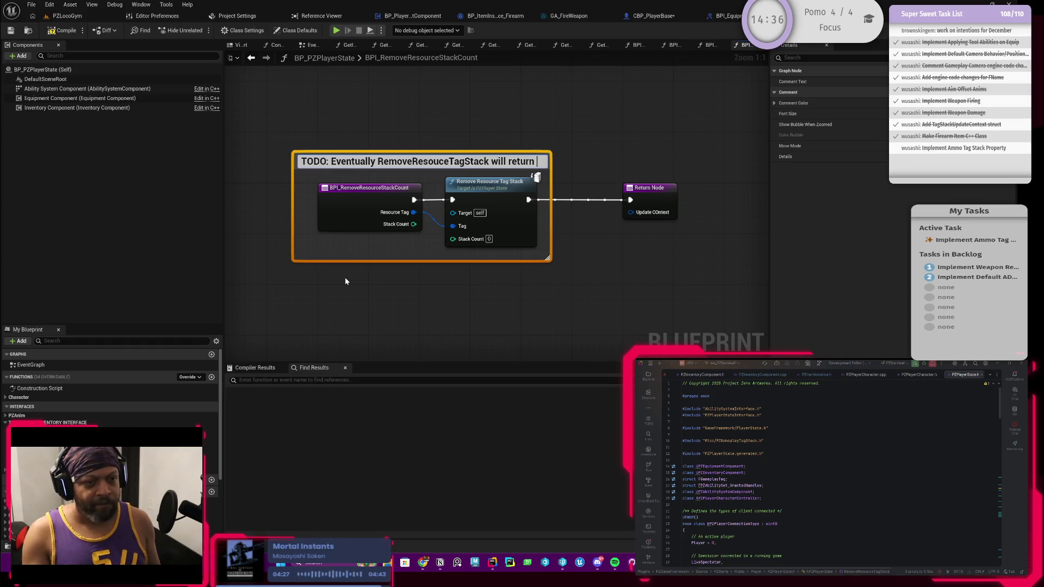
pyautogui.write(' an ')
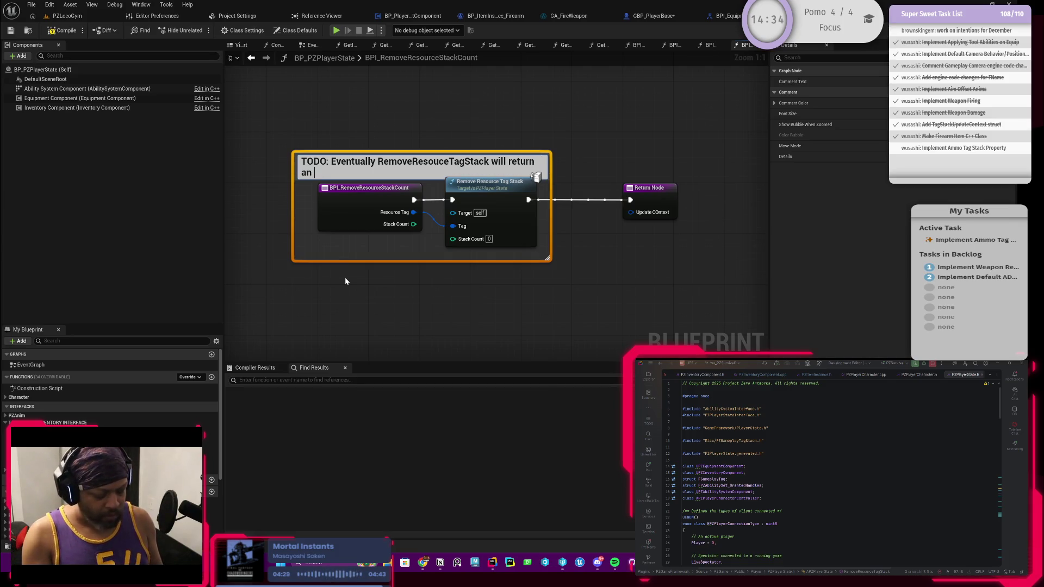
pyautogui.write('Update COntext')
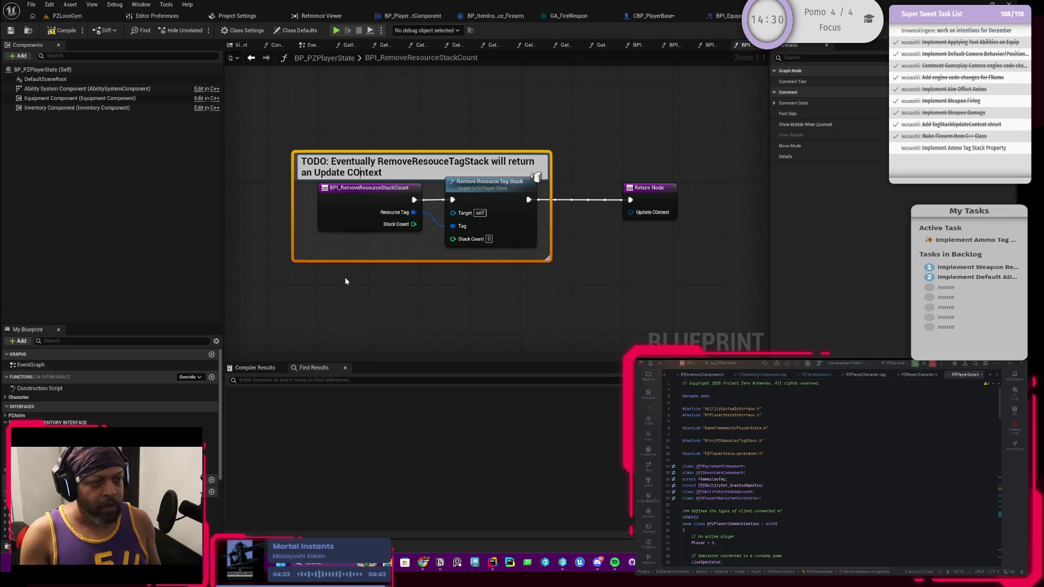
pyautogui.press('Left')
pyautogui.press('Left')
pyautogui.press('Left')
pyautogui.press('BackSpace')
pyautogui.write('o')
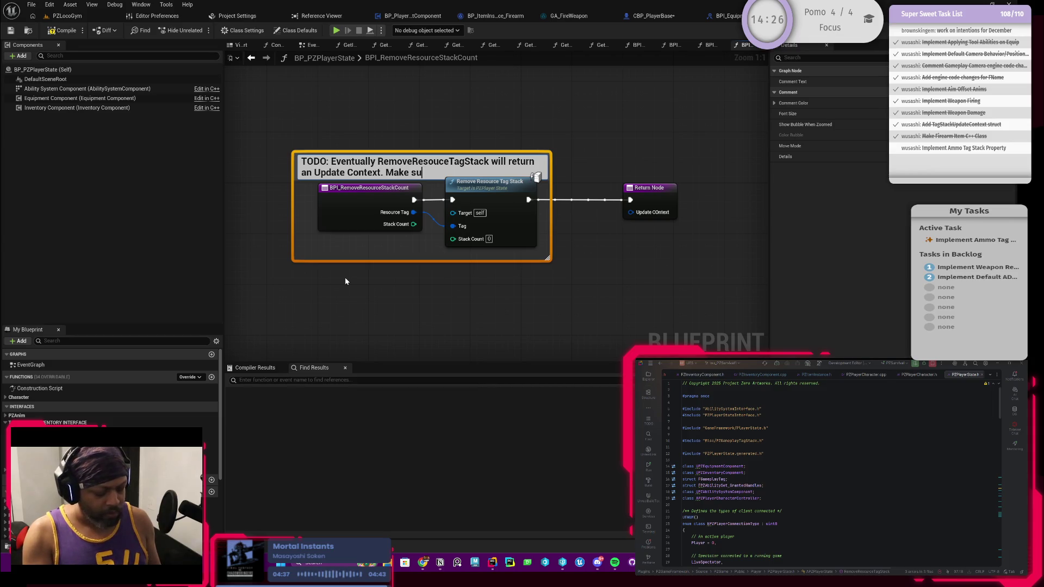
pyautogui.write(' return ')
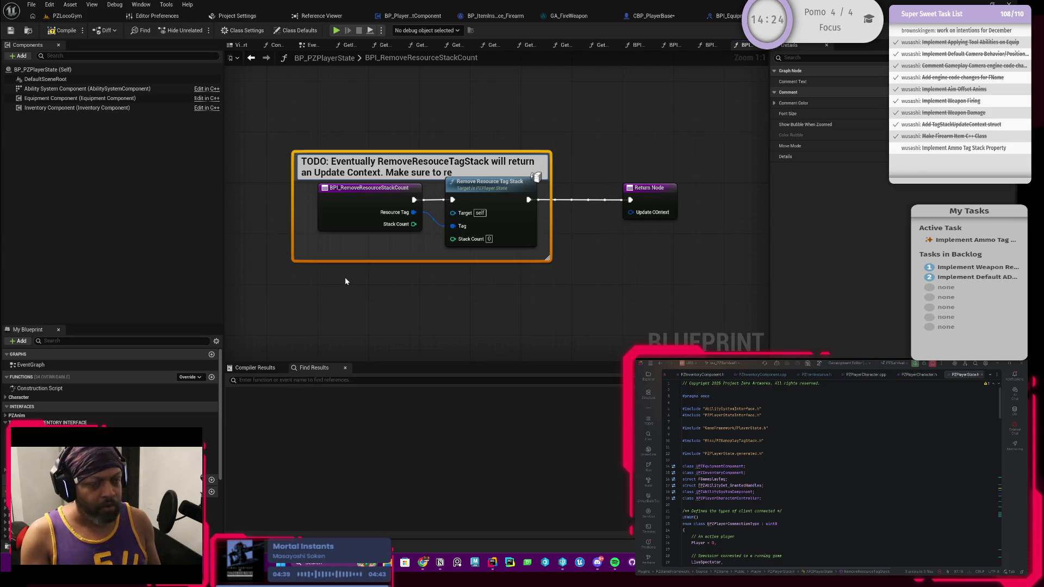
pyautogui.write('that value here')
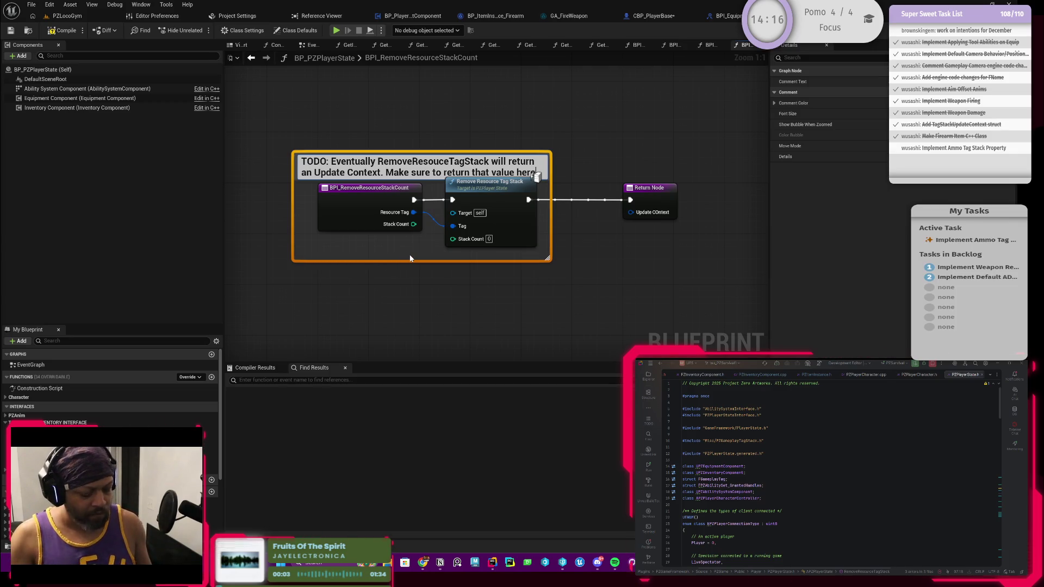
pyautogui.click(461, 153)
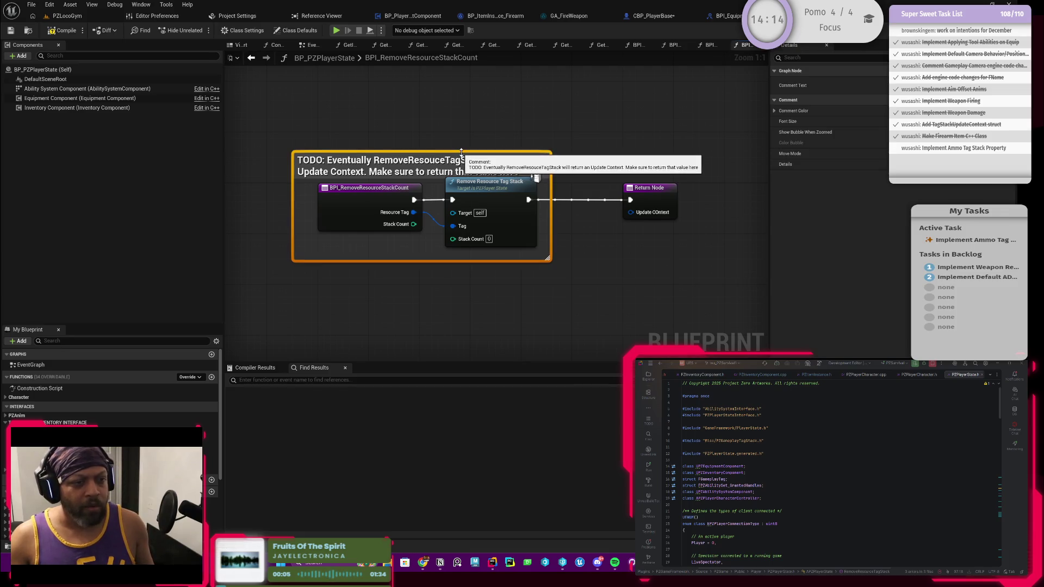
# Enlarge the comment box to fit its title and colour it reddish-brown.
pyautogui.moveTo(461, 152); pyautogui.dragTo(463, 132)
pyautogui.click(838, 110)
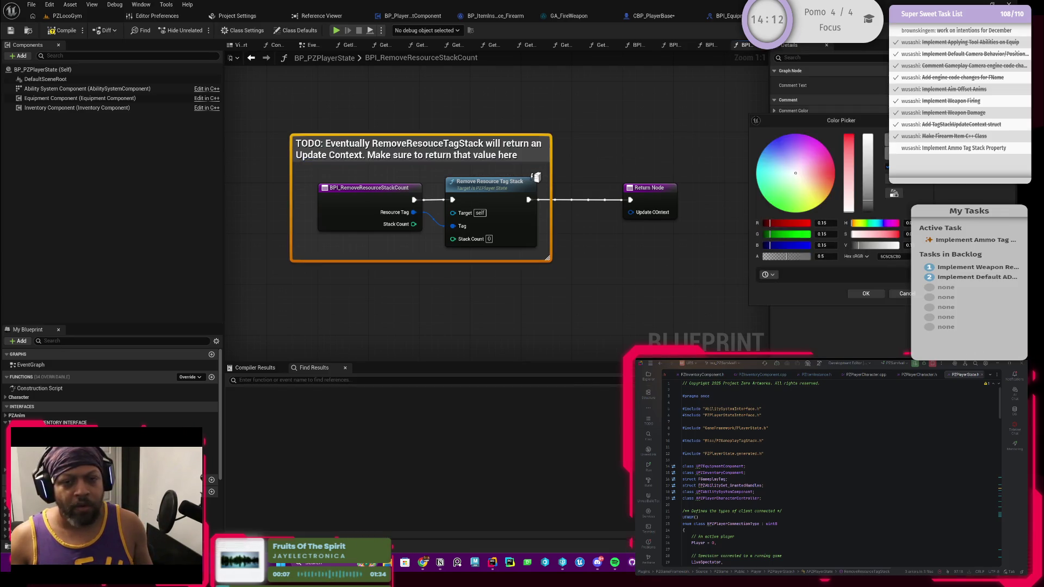
pyautogui.click(768, 275)
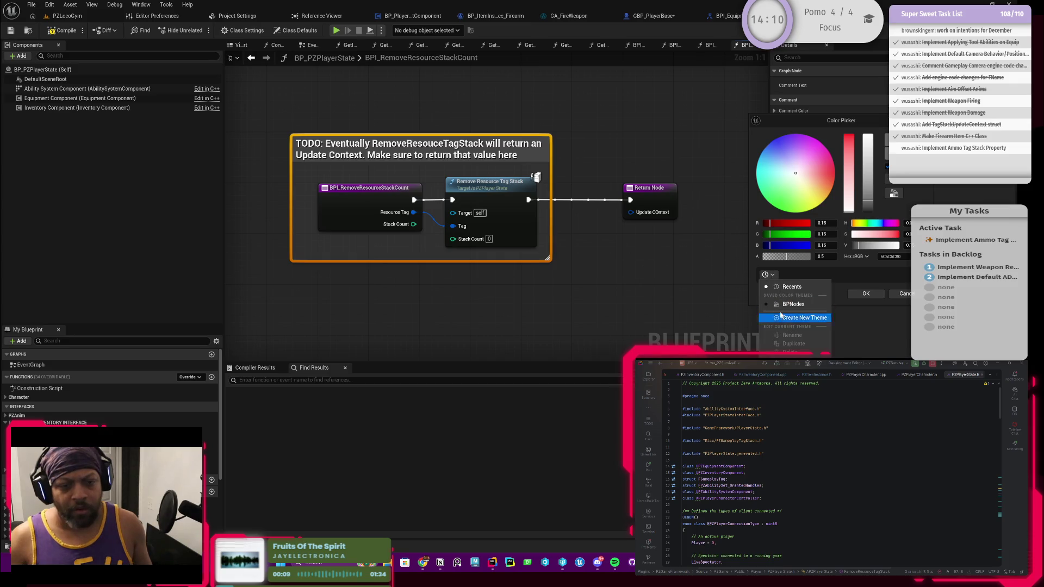
pyautogui.click(836, 274)
pyautogui.click(866, 294)
pyautogui.click(663, 172)
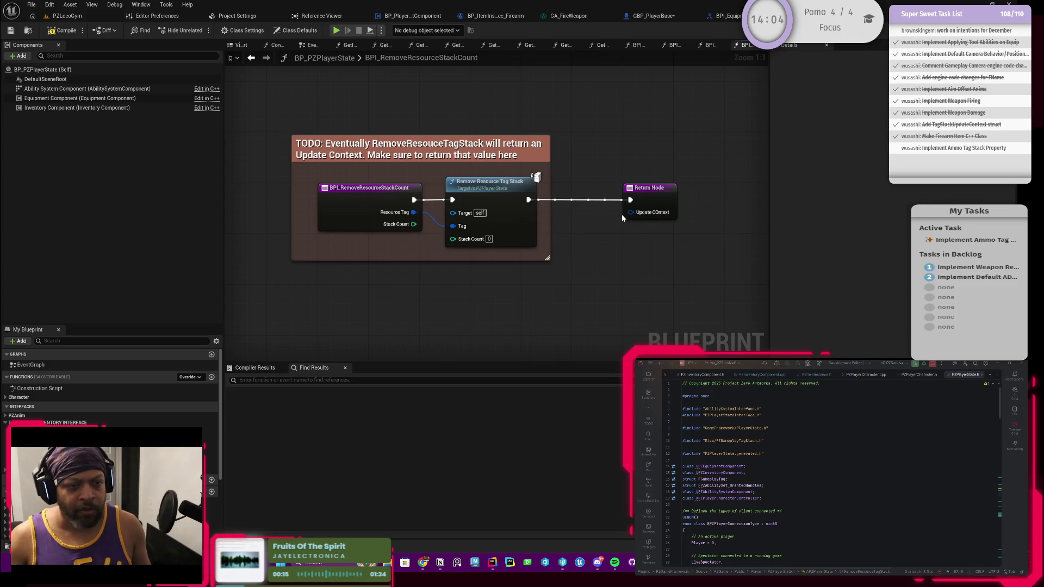
pyautogui.doubleClick(660, 194)
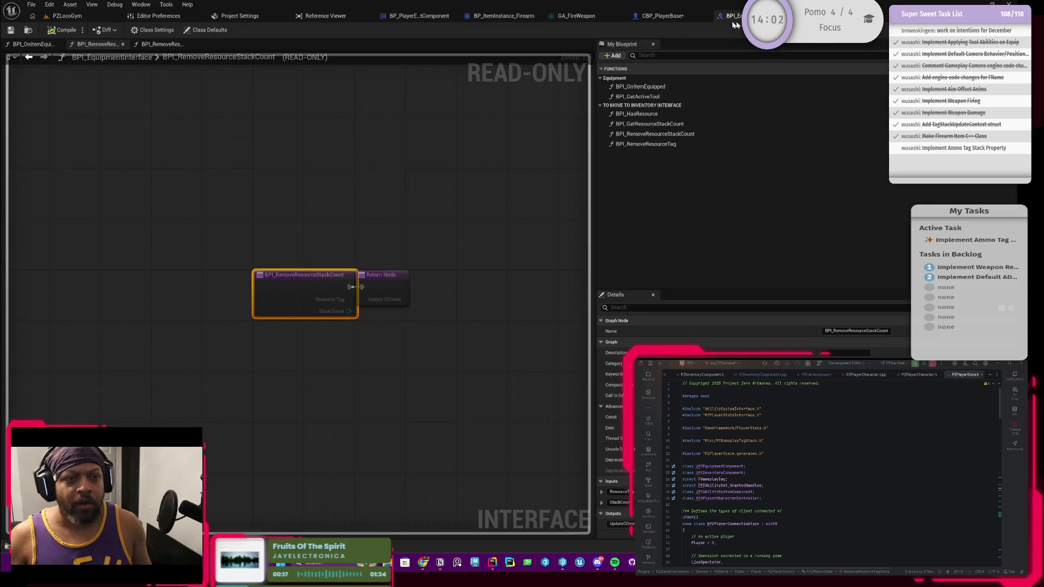
# Confirm the UpdateContext output name and compile BPI_EquipmentInterface.
pyautogui.click(626, 524)
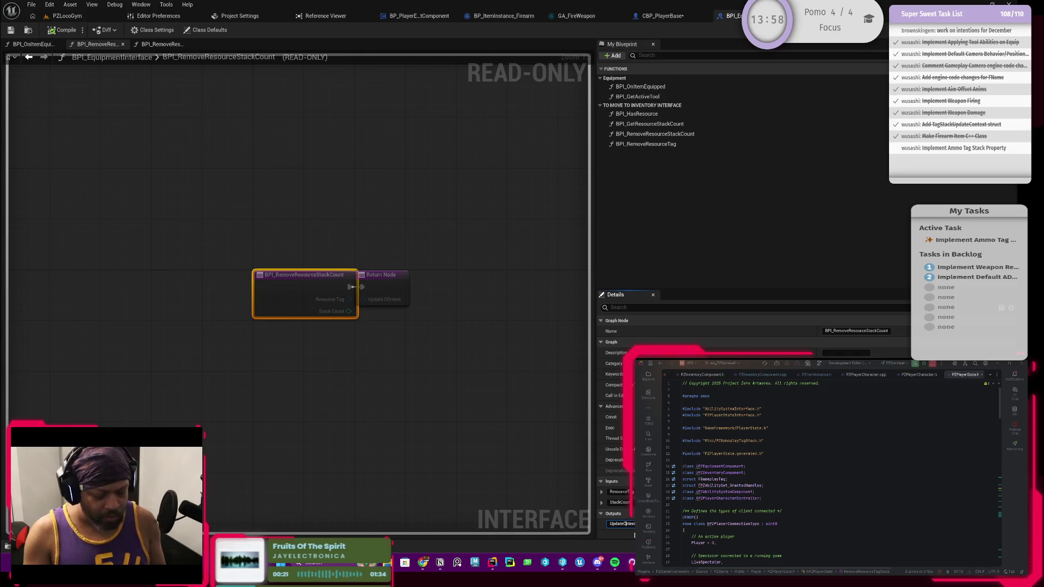
pyautogui.press('Return')
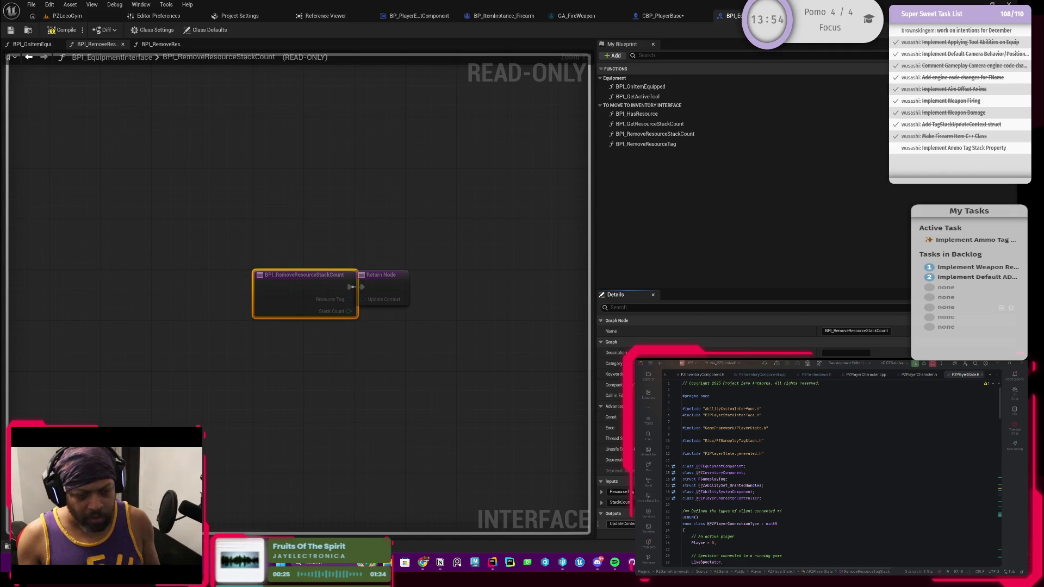
pyautogui.click(64, 31)
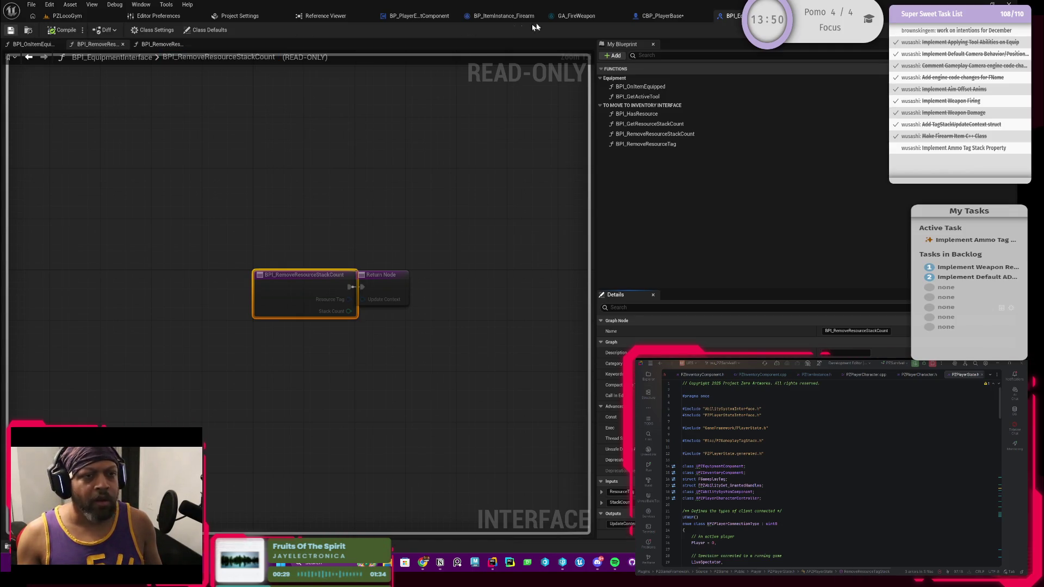
# In BP_PZPlayerState, connect Stack Count to Remove Resource Tag Stack's Stack Count pin.
pyautogui.click(756, 16)
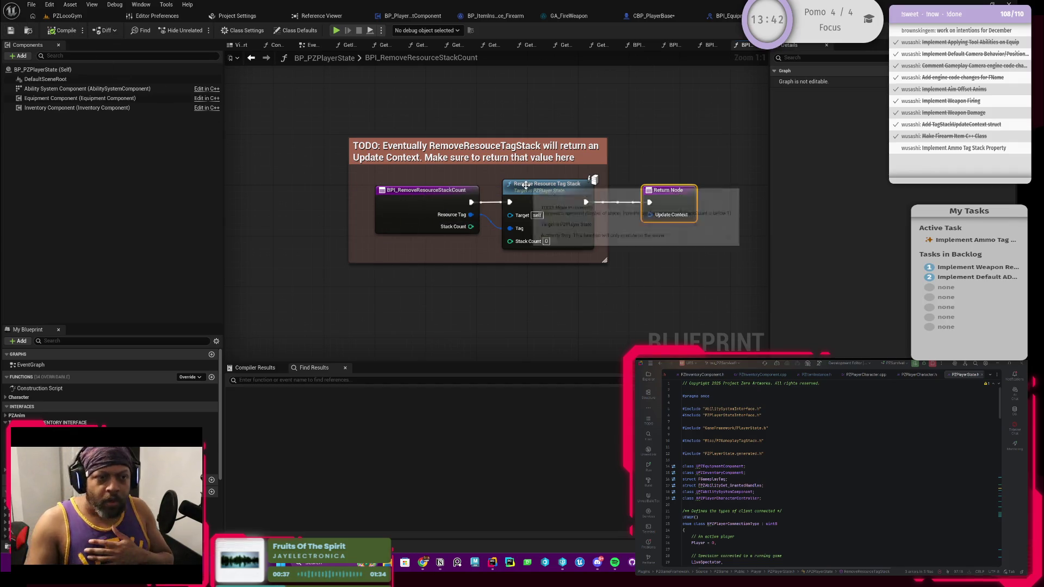
pyautogui.moveTo(471, 226); pyautogui.dragTo(510, 243)
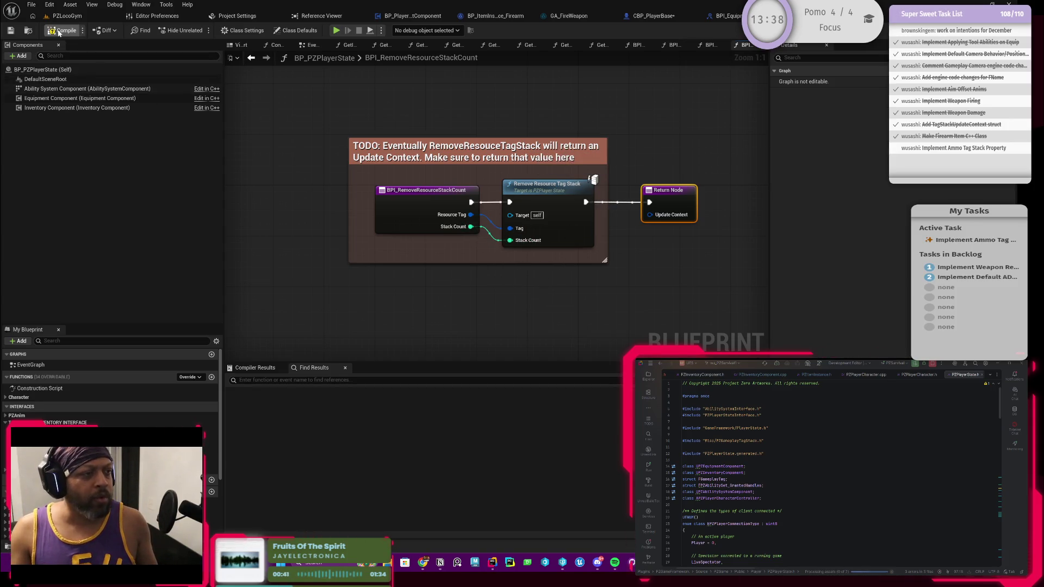
pyautogui.moveTo(536, 292); pyautogui.dragTo(498, 279)
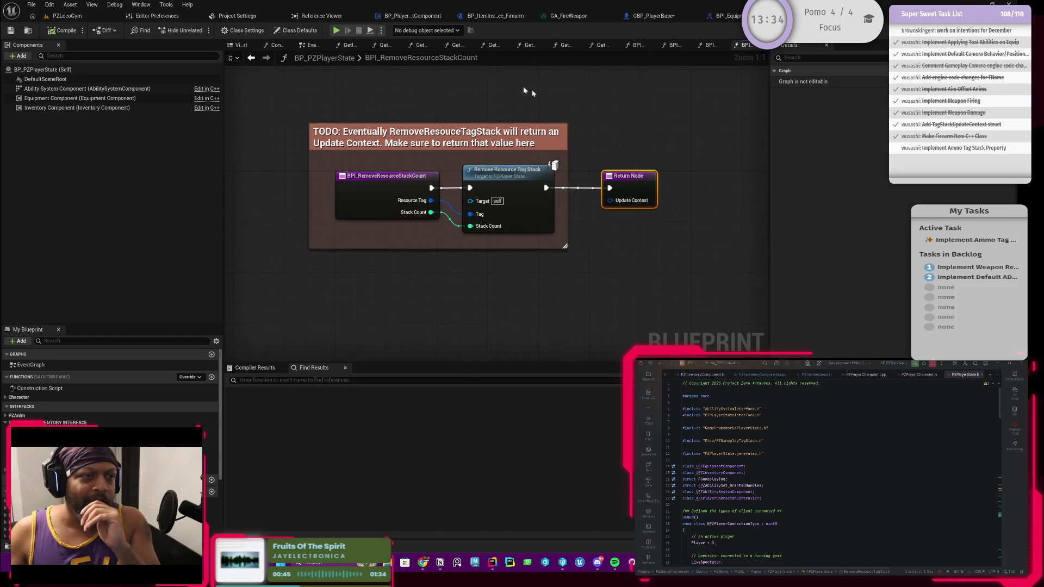
pyautogui.click(657, 18)
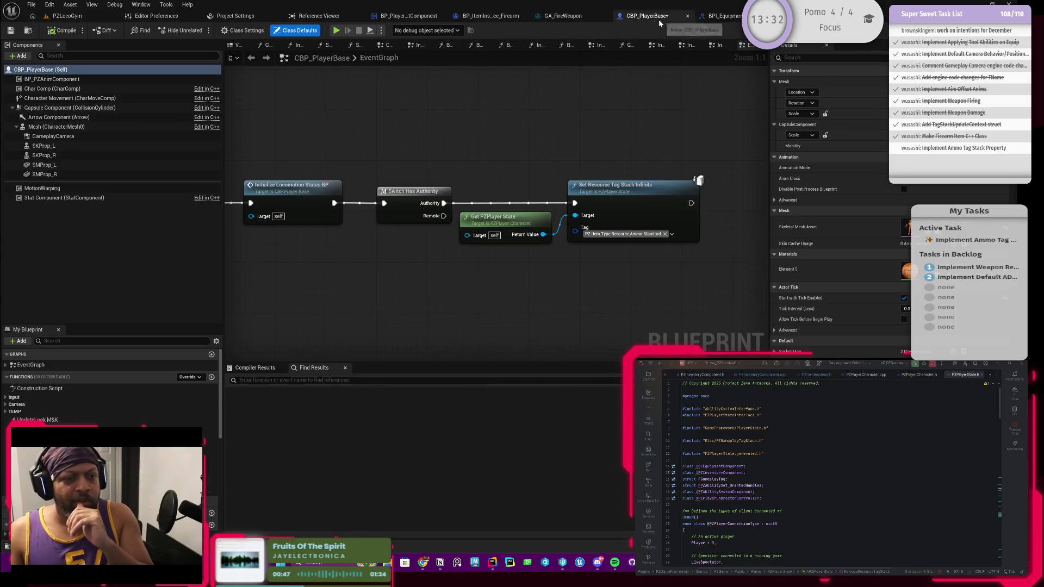
# Add an Add Resource Tag Stack node from the player state getter, above the infinite-stack node.
pyautogui.click(642, 211)
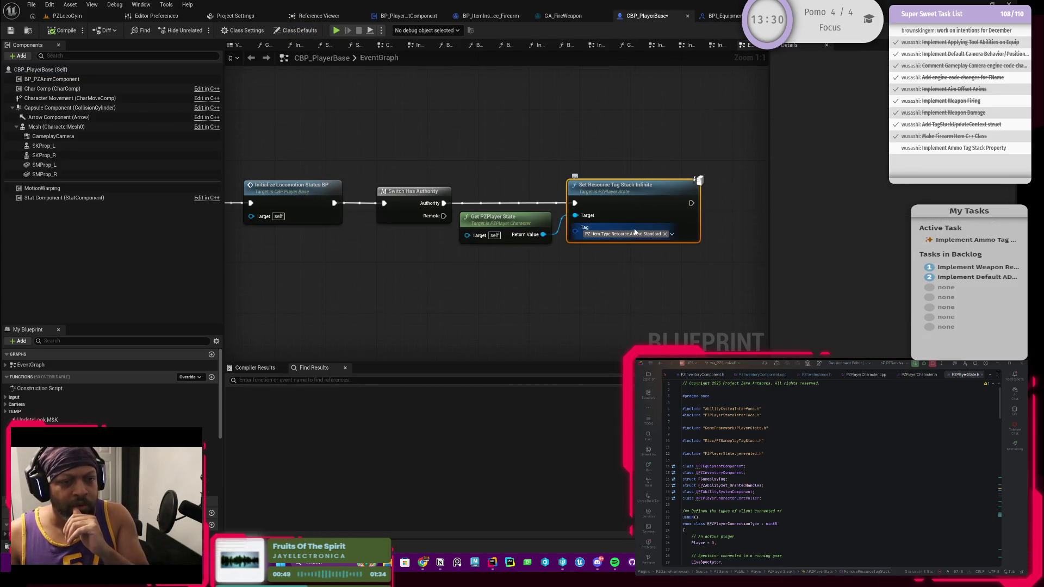
pyautogui.moveTo(544, 236); pyautogui.dragTo(563, 172)
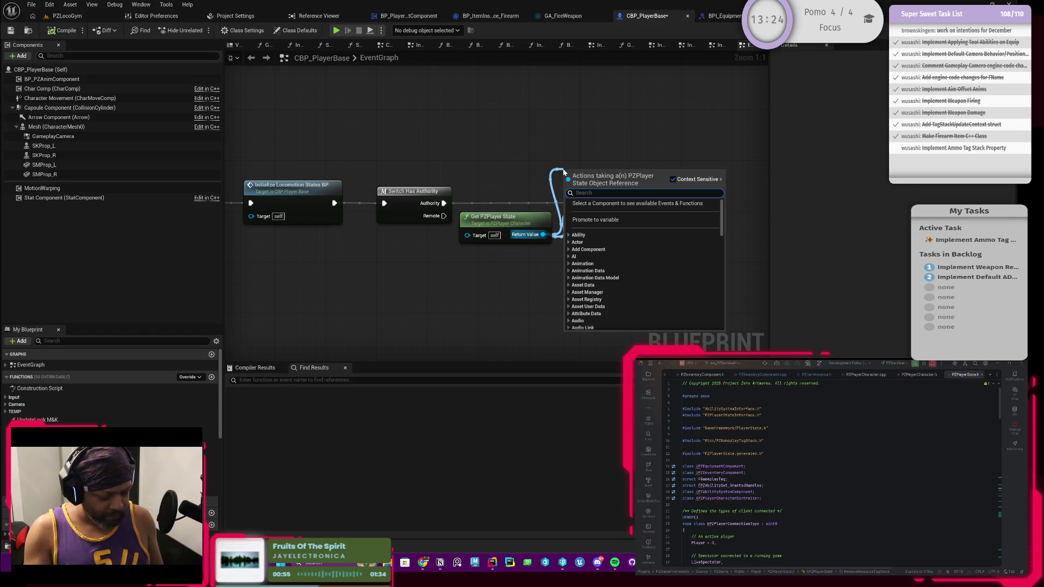
pyautogui.write('set')
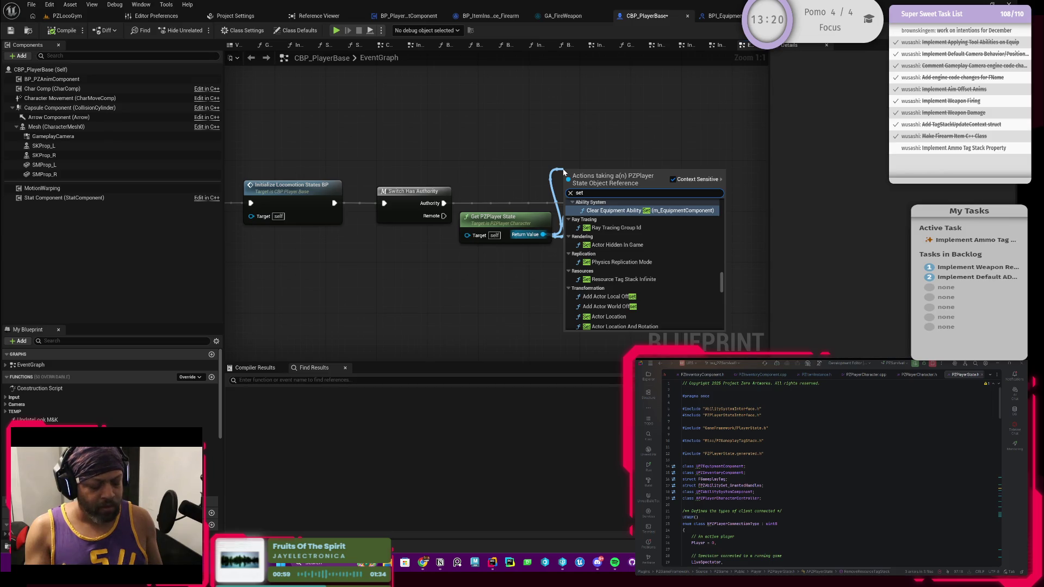
pyautogui.click(624, 279)
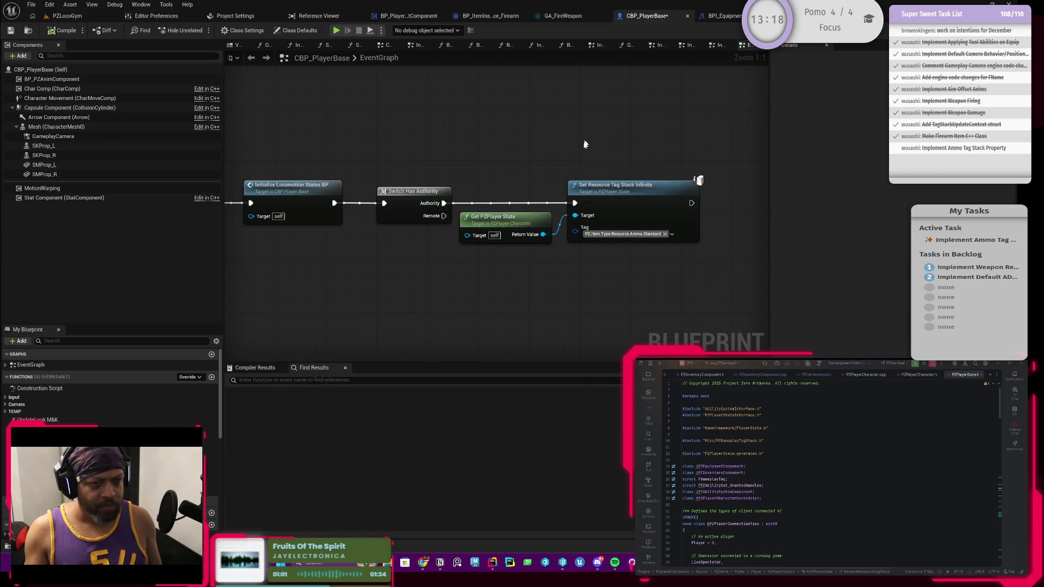
pyautogui.moveTo(542, 234); pyautogui.dragTo(564, 157)
pyautogui.write('s')
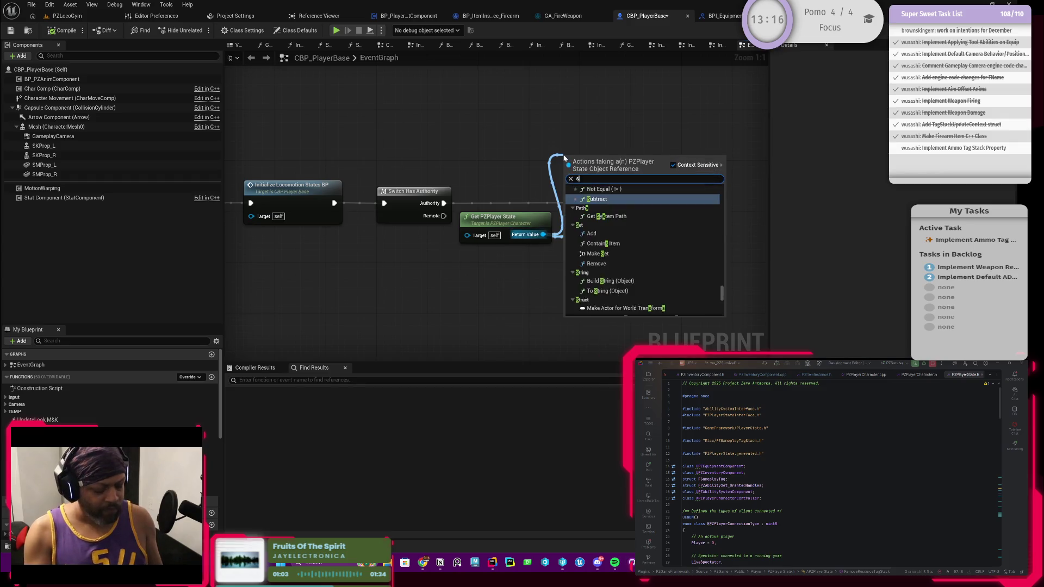
pyautogui.write('et reso')
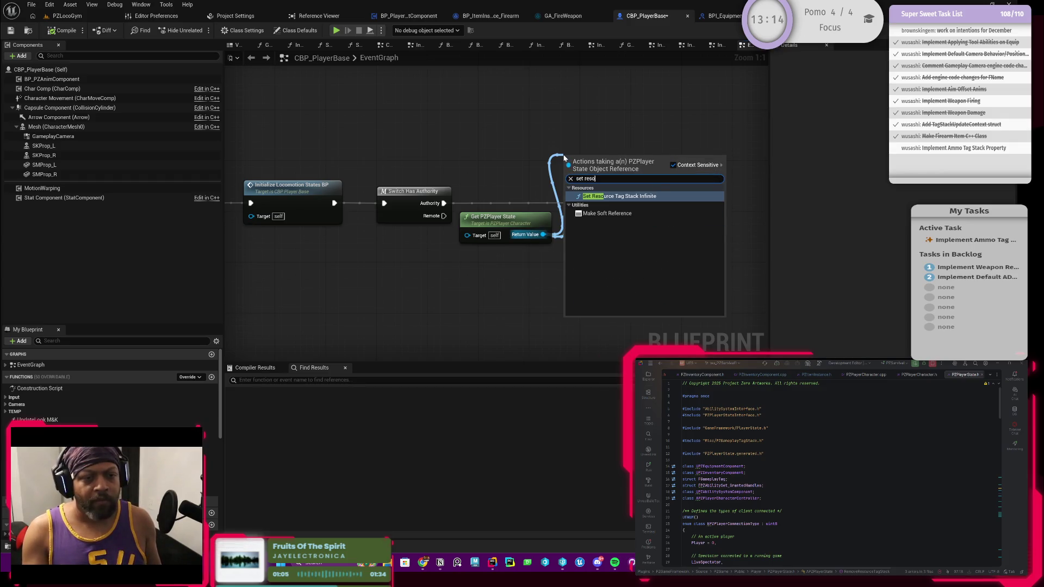
pyautogui.press('BackSpace')
pyautogui.press('BackSpace')
pyautogui.press('BackSpace')
pyautogui.write('addres')
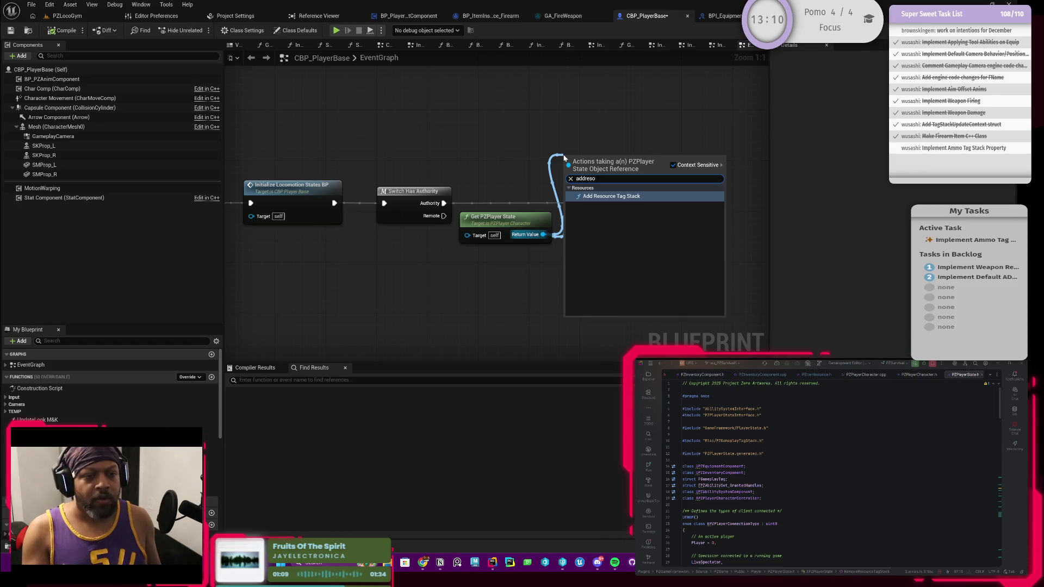
pyautogui.press('Return')
pyautogui.moveTo(599, 163); pyautogui.dragTo(617, 127)
pyautogui.moveTo(622, 210)
pyautogui.mouseDown()
pyautogui.moveTo(637, 259)
pyautogui.moveTo(634, 248)
pyautogui.mouseUp()
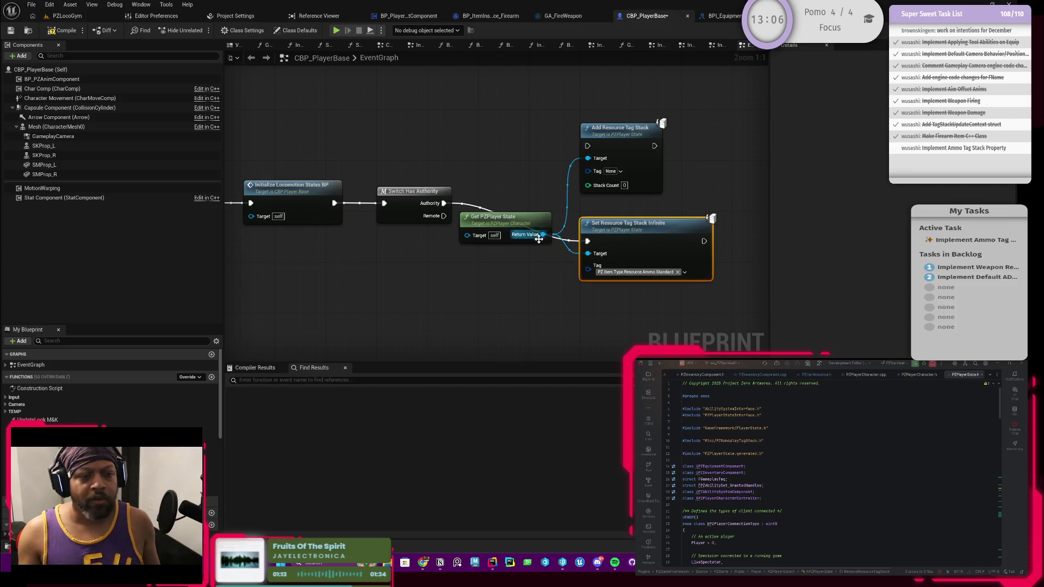
pyautogui.moveTo(539, 240); pyautogui.dragTo(538, 265)
# Give Add Resource Tag Stack the PZ.Item.Type.Resource.Ammo.Standard tag and stack count 30.
pyautogui.rightClick(659, 274)
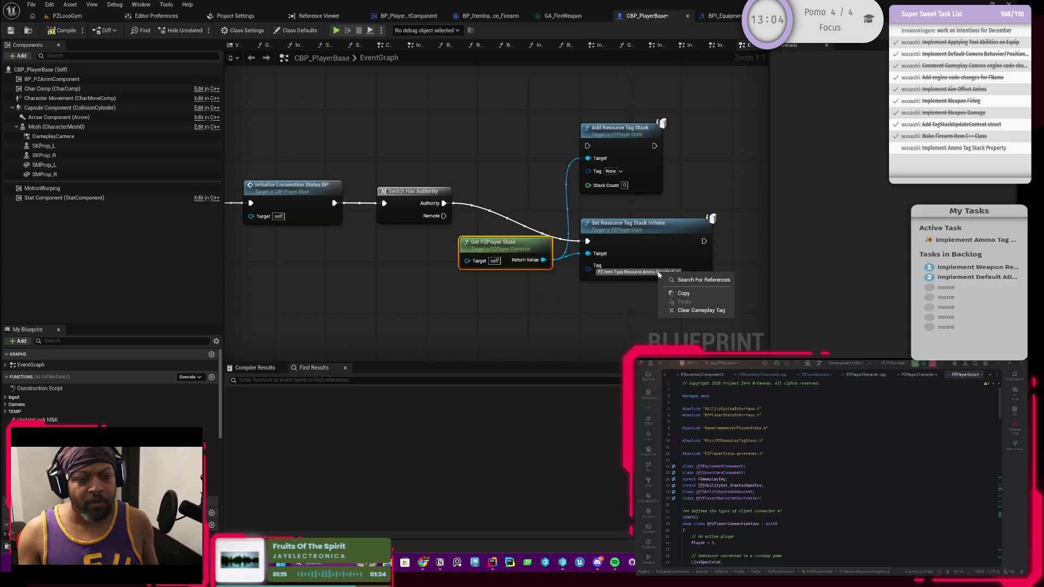
pyautogui.click(683, 293)
pyautogui.rightClick(611, 172)
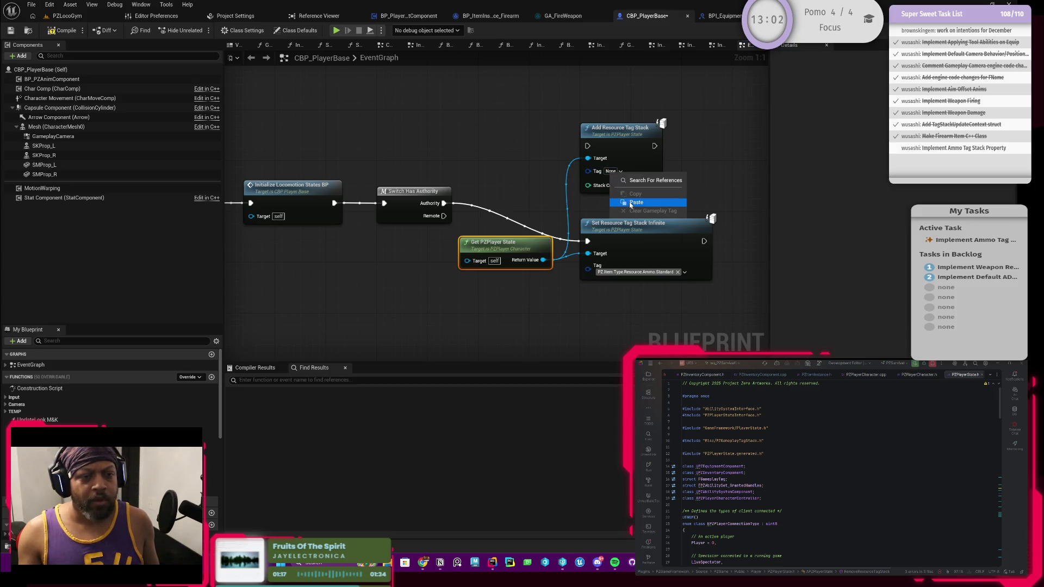
pyautogui.click(631, 202)
pyautogui.click(638, 140)
pyautogui.click(624, 191)
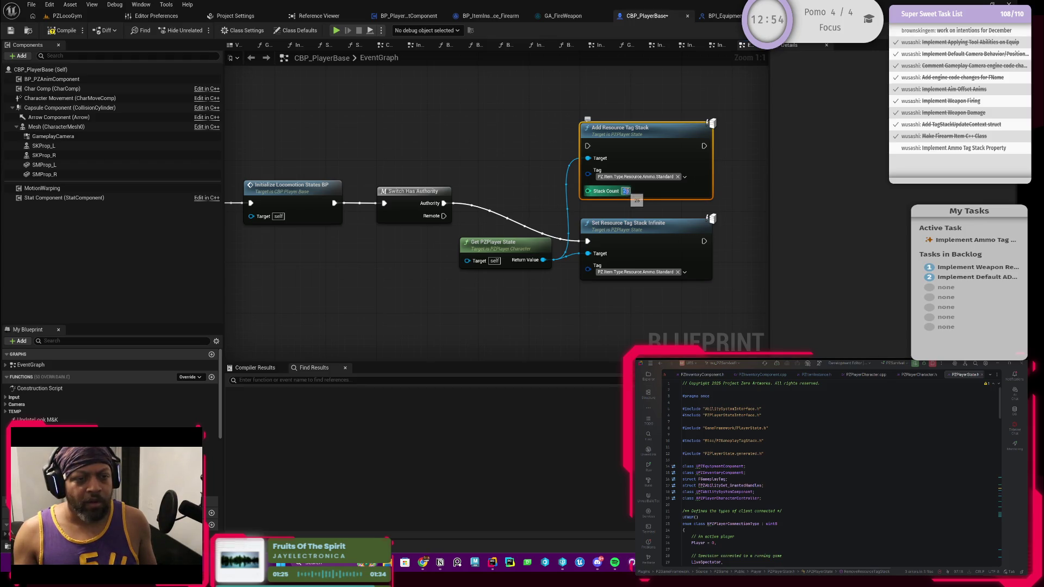
pyautogui.write('30')
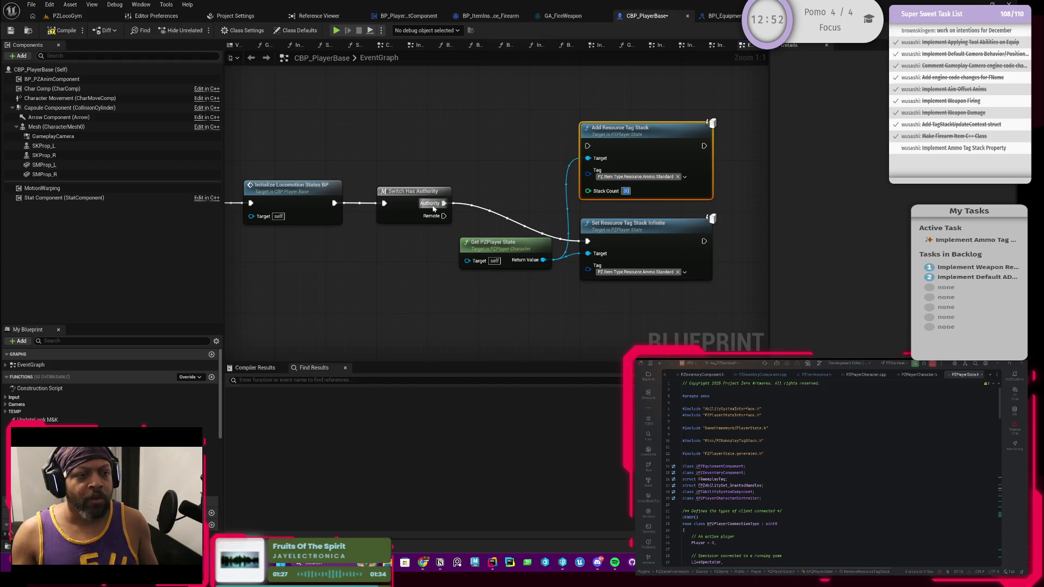
pyautogui.moveTo(444, 203)
pyautogui.mouseDown()
pyautogui.moveTo(598, 145)
pyautogui.moveTo(589, 146)
pyautogui.moveTo(626, 165)
pyautogui.mouseUp()
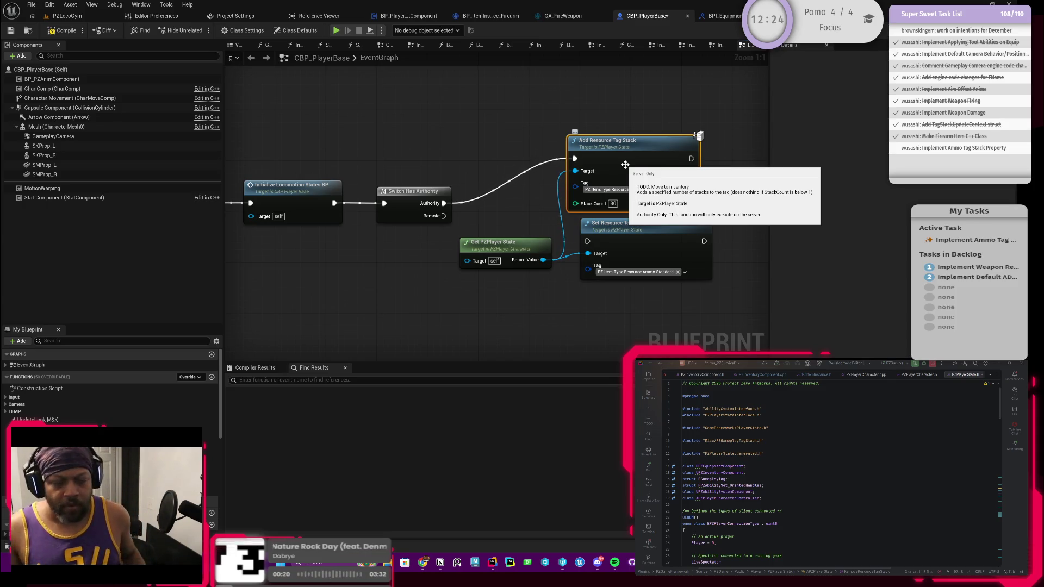
# Line up Add Resource Tag Stack, Get PZPlayer State and the infinite-stack node neatly.
pyautogui.moveTo(617, 233); pyautogui.dragTo(611, 304)
pyautogui.moveTo(615, 151); pyautogui.dragTo(609, 195)
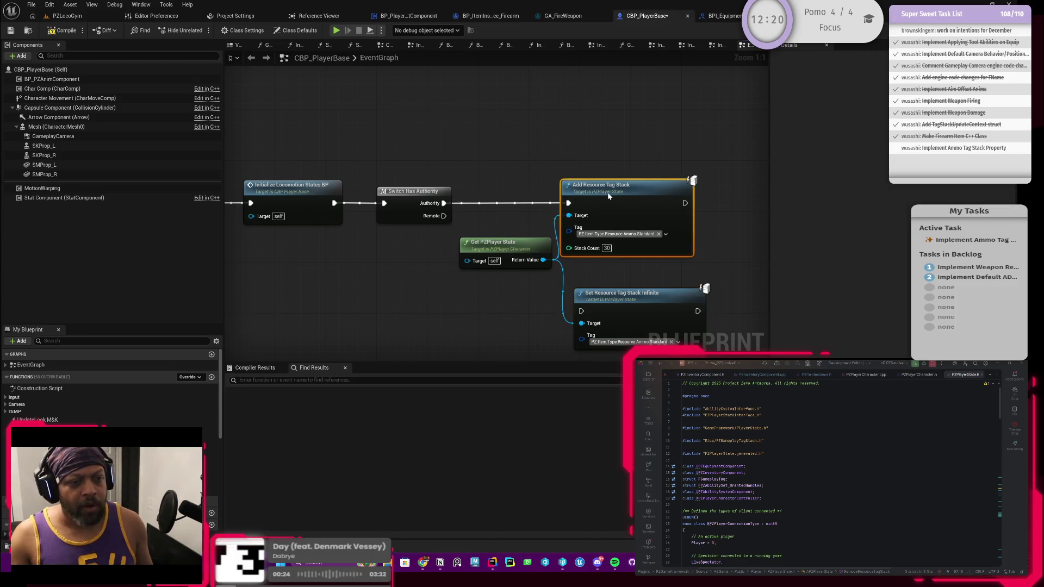
pyautogui.moveTo(524, 244); pyautogui.dragTo(523, 225)
pyautogui.moveTo(518, 171); pyautogui.dragTo(598, 228)
pyautogui.moveTo(635, 196); pyautogui.dragTo(641, 196)
pyautogui.click(484, 158)
pyautogui.moveTo(517, 227); pyautogui.dragTo(510, 227)
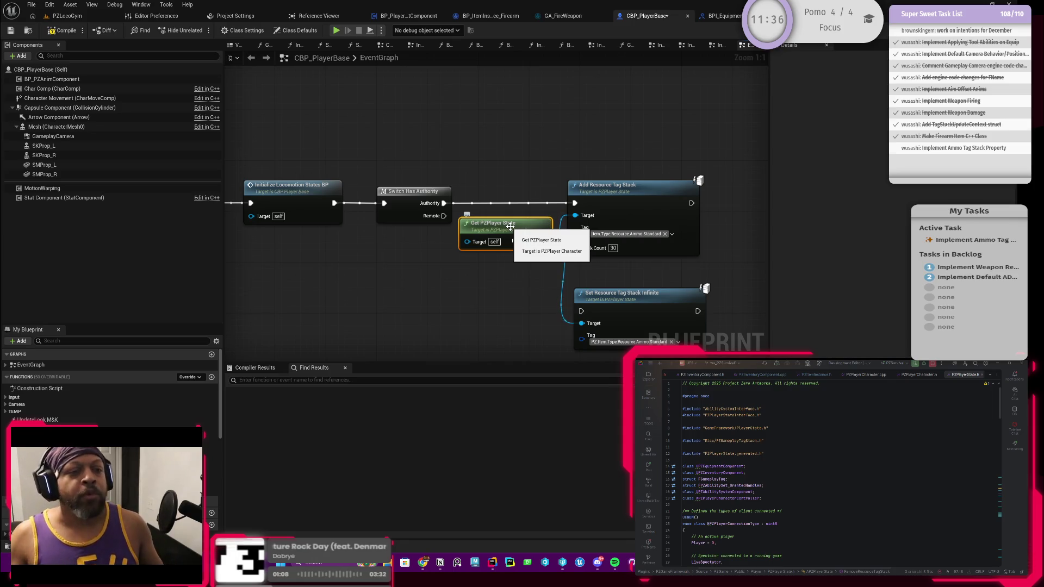
# Compile CBP_PlayerBase with the new Add Resource Tag Stack call.
pyautogui.scroll(2, 569, 163)
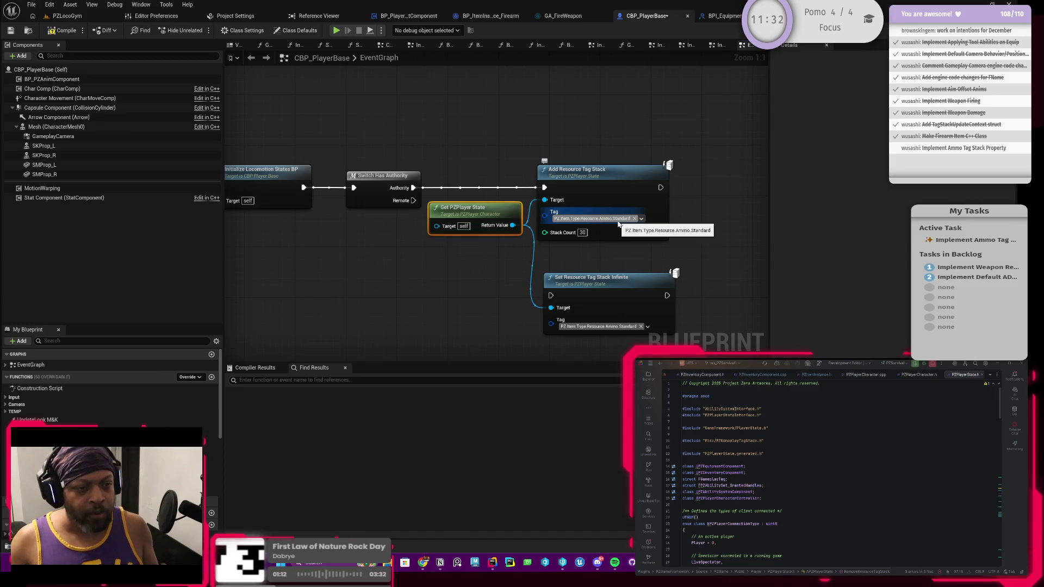
pyautogui.moveTo(489, 271); pyautogui.dragTo(656, 308)
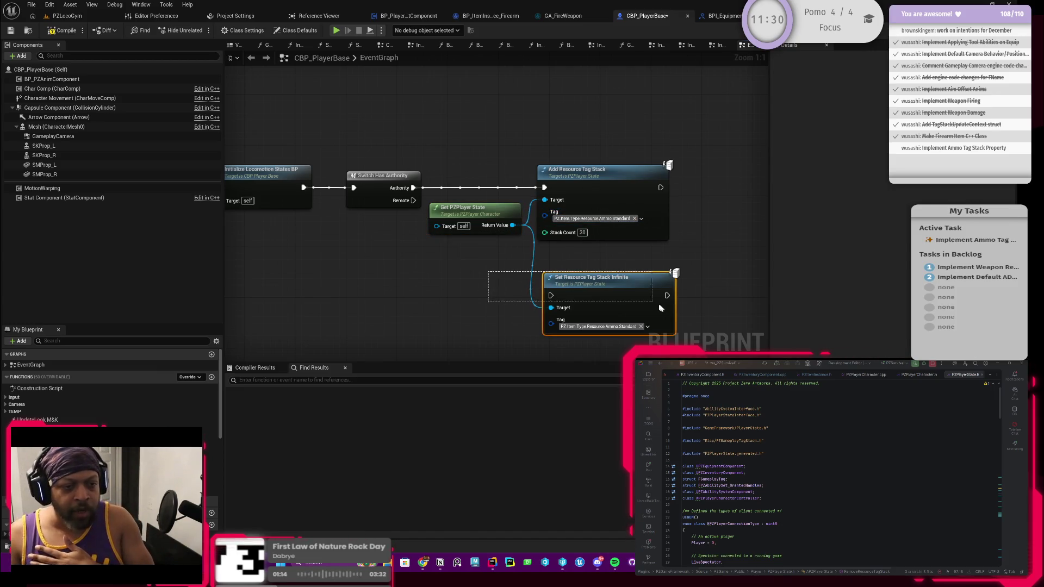
pyautogui.click(66, 31)
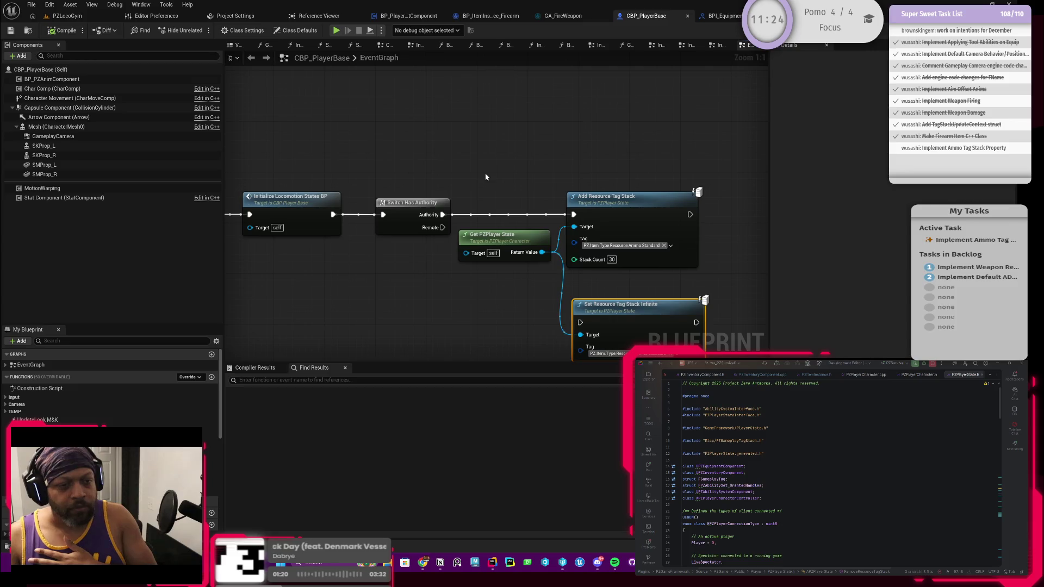
pyautogui.click(647, 234)
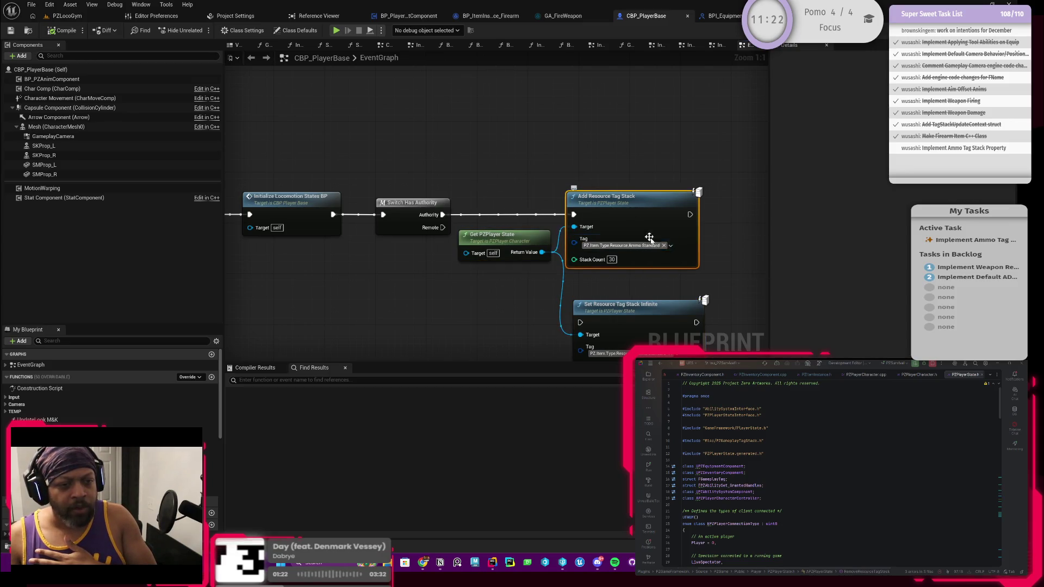
pyautogui.moveTo(625, 177); pyautogui.dragTo(568, 176)
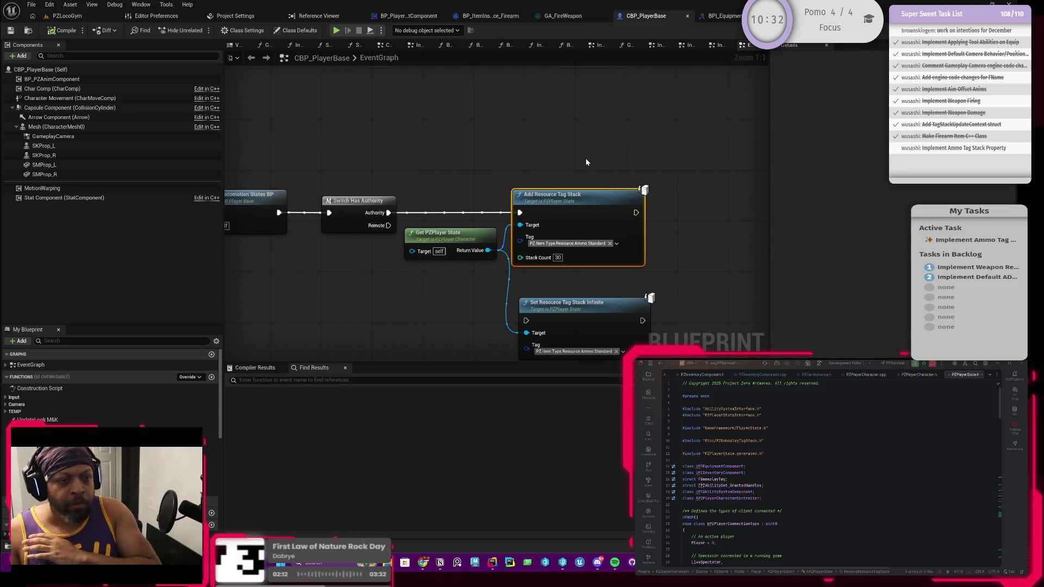
# Save CBP_PlayerBase with Ctrl+S and return to BP_PZPlayerState's BPI_RemoveResourceStackCount graph.
pyautogui.moveTo(569, 169)
pyautogui.mouseDown()
pyautogui.moveTo(592, 174)
pyautogui.moveTo(559, 143)
pyautogui.moveTo(532, 147)
pyautogui.moveTo(594, 207)
pyautogui.mouseUp()
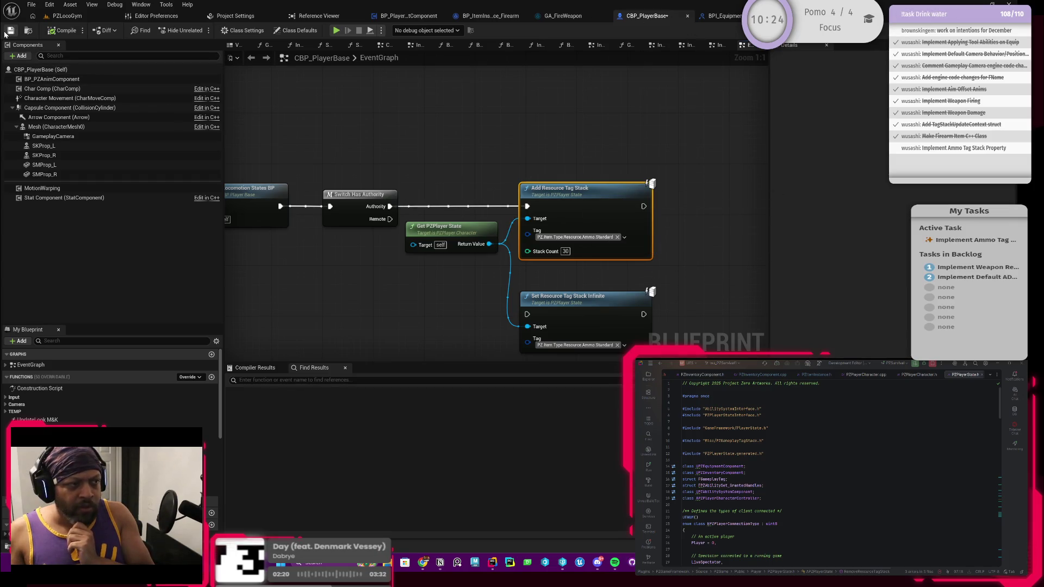
pyautogui.hotkey('ctrl', 's')
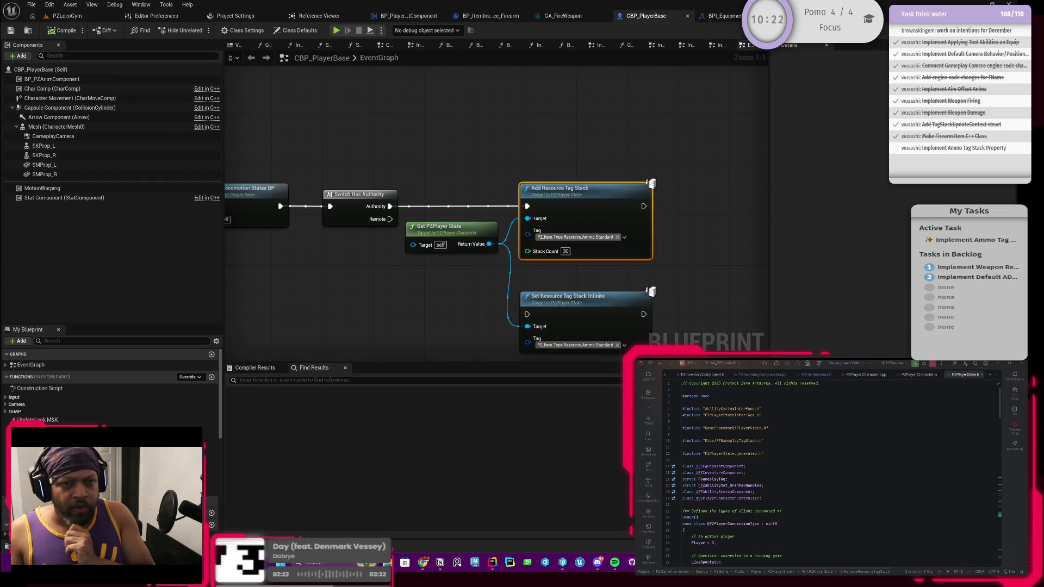
pyautogui.click(723, 15)
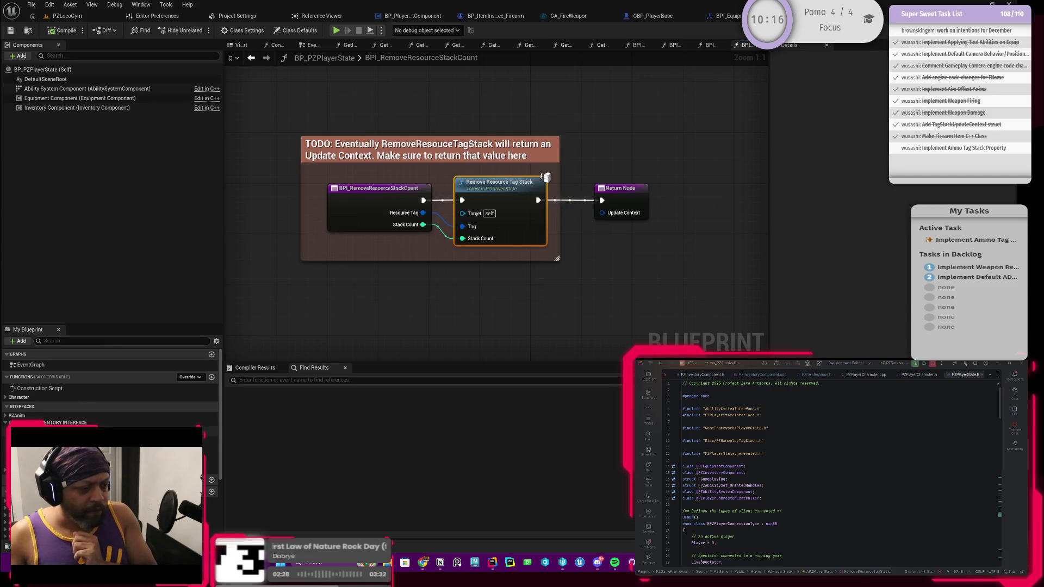
# Add a Remove Resource Tag Stack node to BP_PZPlayerState's BPI_RemoveResourceTag function.
pyautogui.doubleClick(180, 433)
pyautogui.moveTo(504, 219)
pyautogui.mouseDown()
pyautogui.moveTo(397, 218)
pyautogui.moveTo(423, 255)
pyautogui.mouseUp()
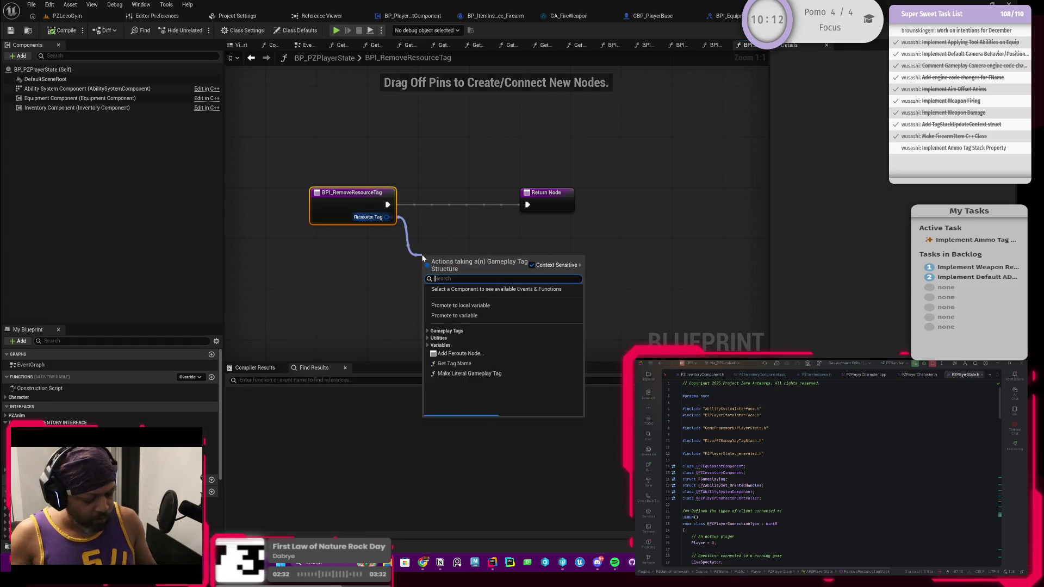
pyautogui.write('remove')
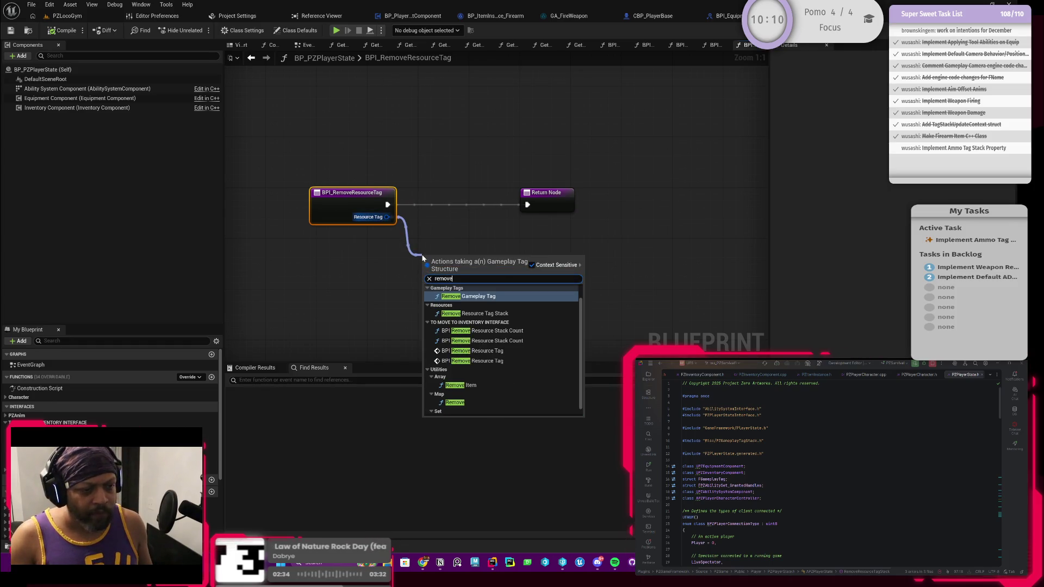
pyautogui.press('Down')
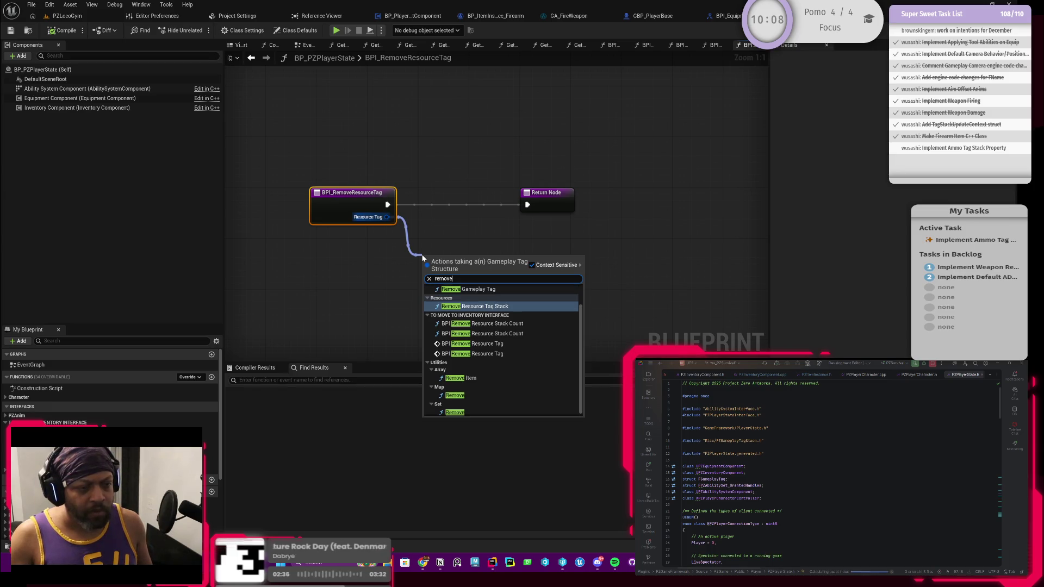
pyautogui.press('Return')
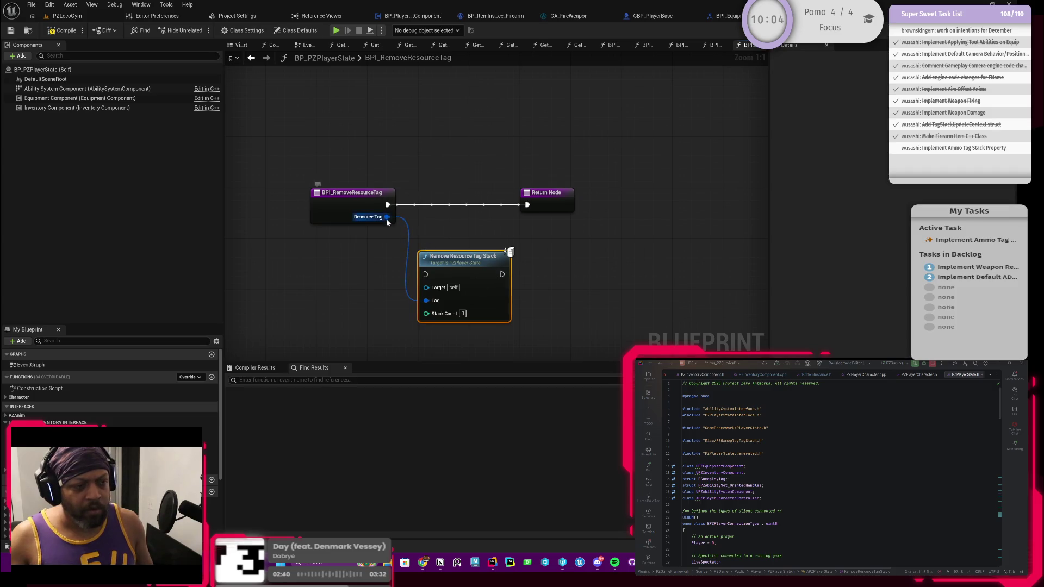
# Feed the function's Resource Tag input into the Remove Resource Tag Stack tag pin.
pyautogui.moveTo(387, 218); pyautogui.dragTo(368, 296)
pyautogui.write('remove reso')
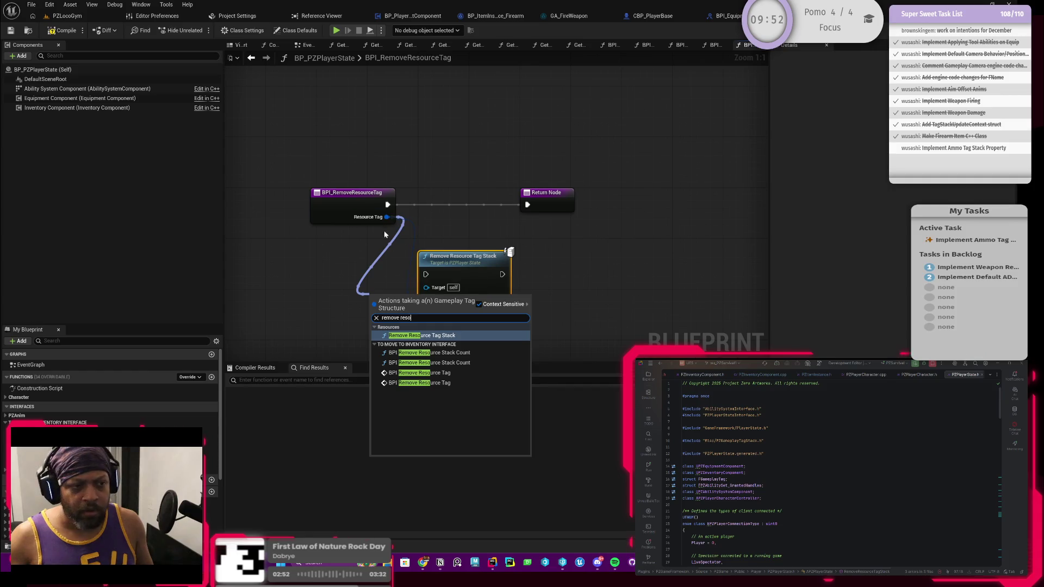
pyautogui.moveTo(387, 217); pyautogui.dragTo(410, 249)
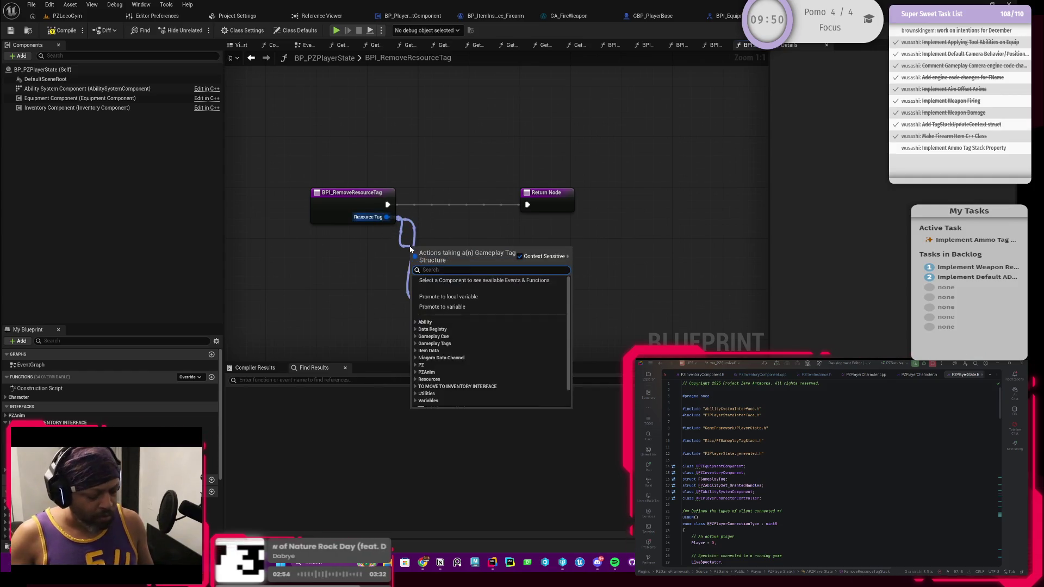
pyautogui.write('remove st')
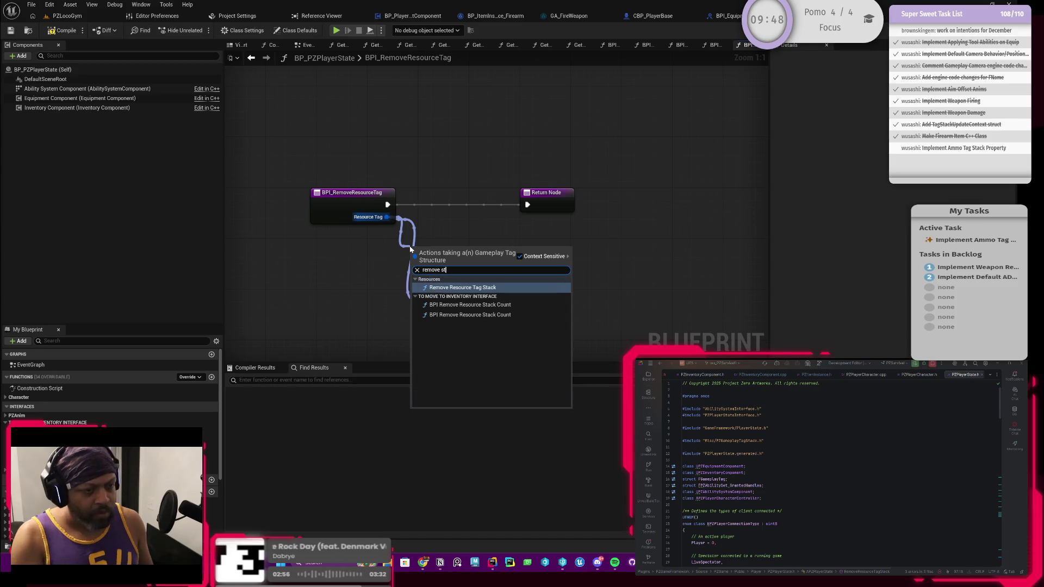
pyautogui.press('BackSpace')
pyautogui.press('BackSpace')
pyautogui.write('tag')
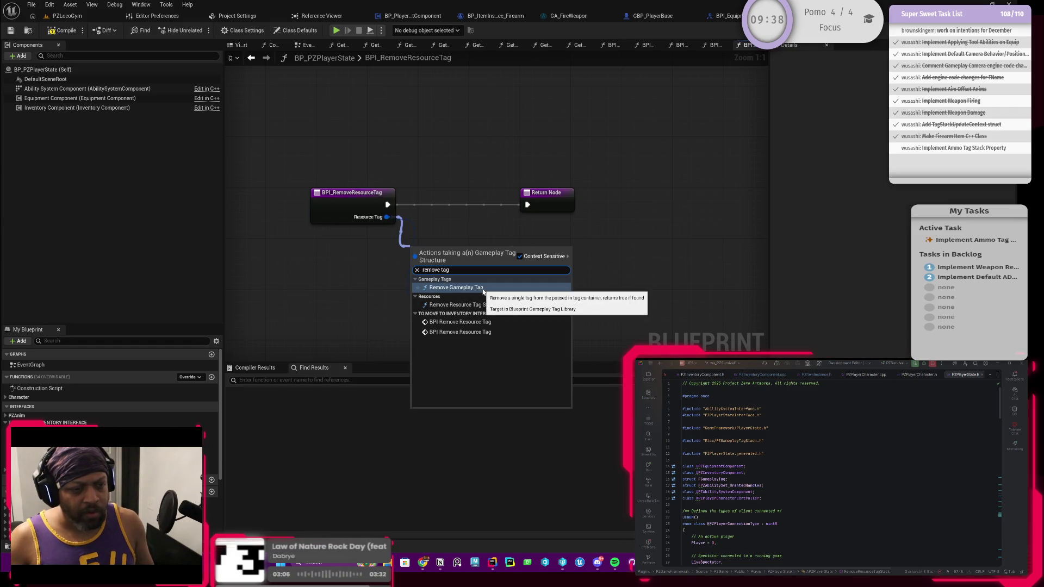
pyautogui.click(456, 305)
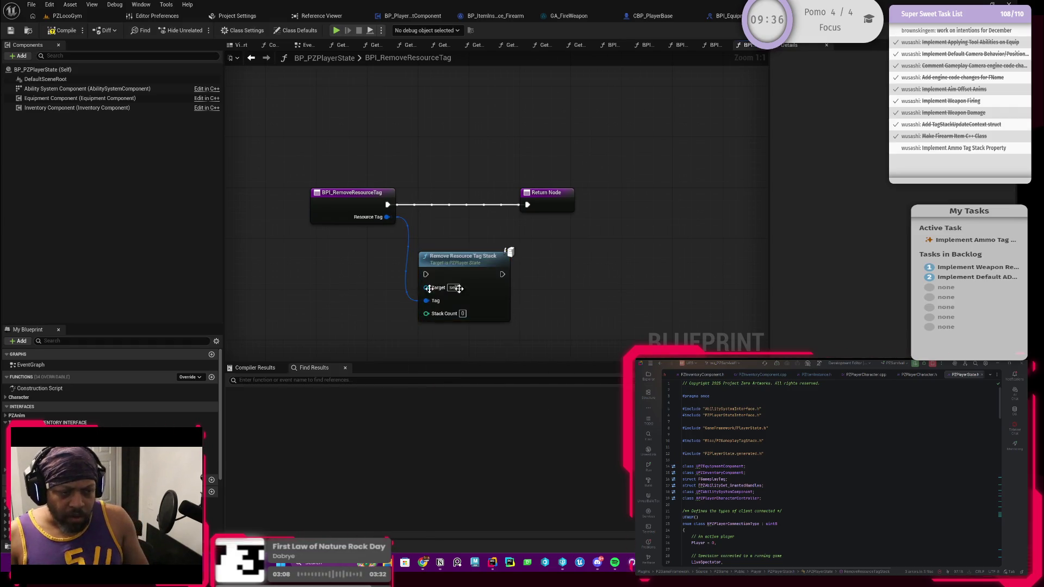
pyautogui.scroll(-7, 766, 498)
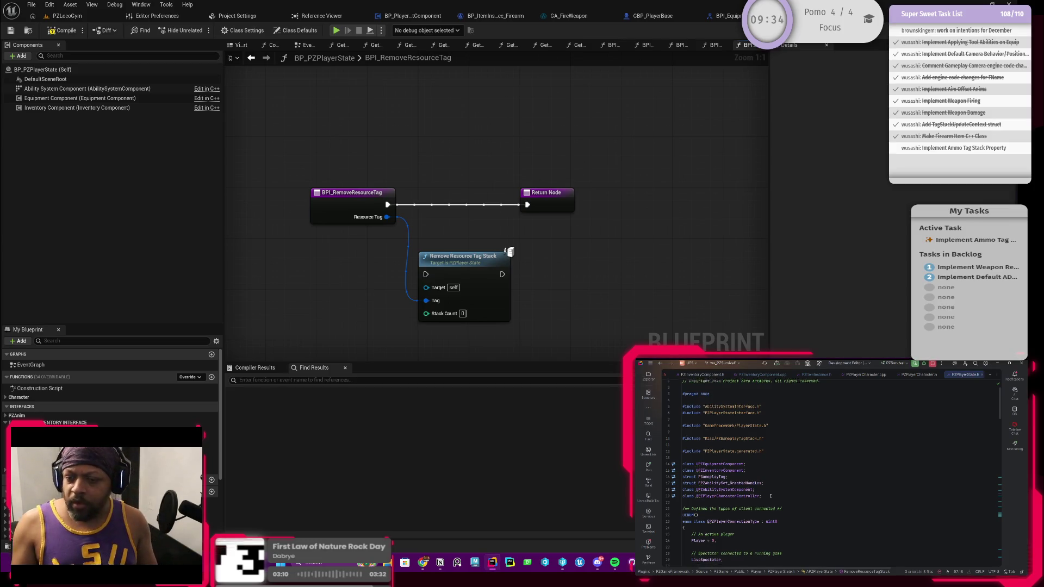
# Open the RemoveResourceTagStack source in Rider and switch to its declaration in PZPlayerState.h.
pyautogui.scroll(-7, 767, 499)
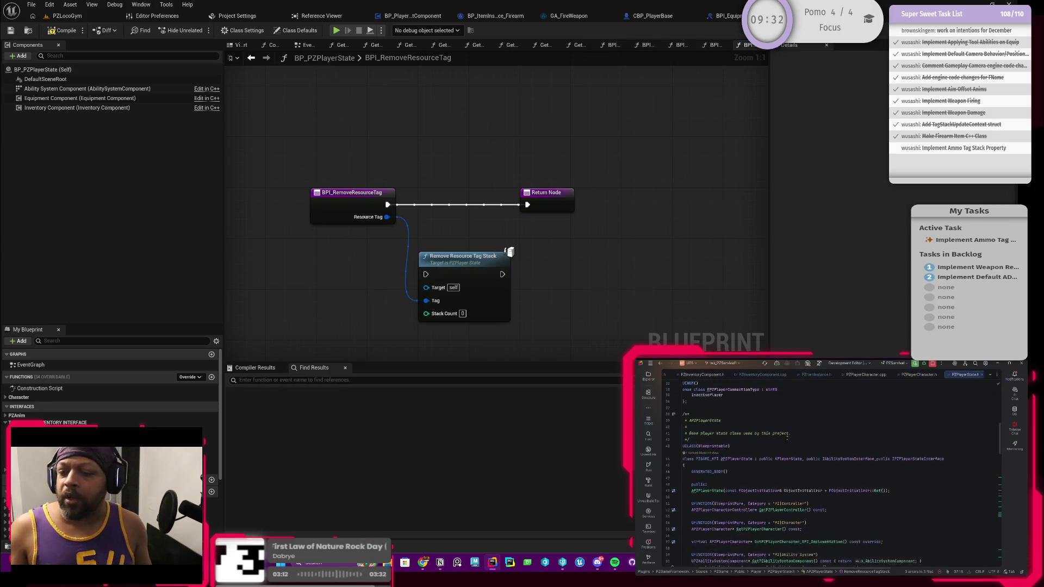
pyautogui.scroll(-5, 753, 458)
pyautogui.scroll(6, 753, 452)
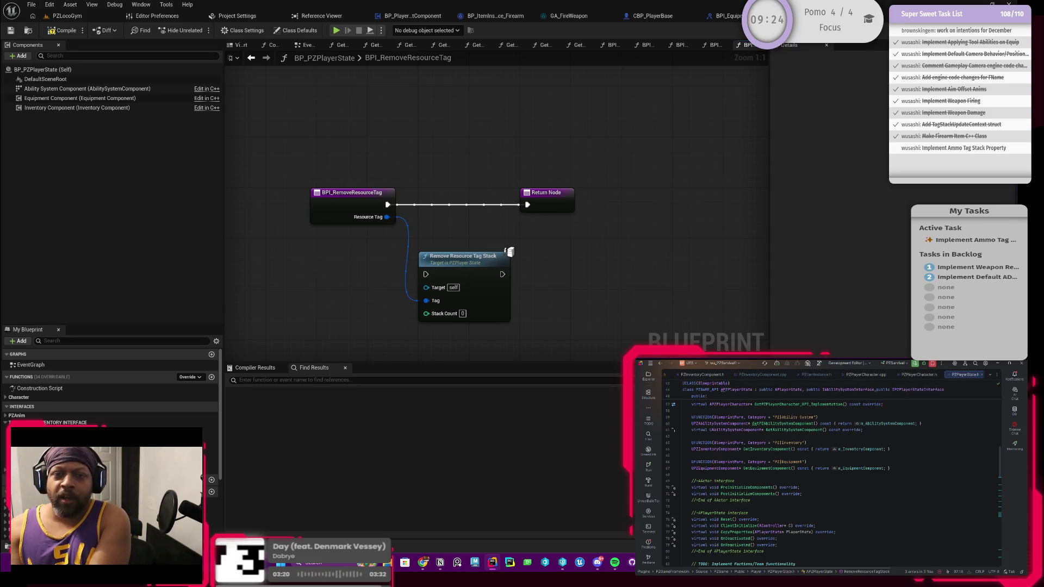
pyautogui.scroll(2, 771, 516)
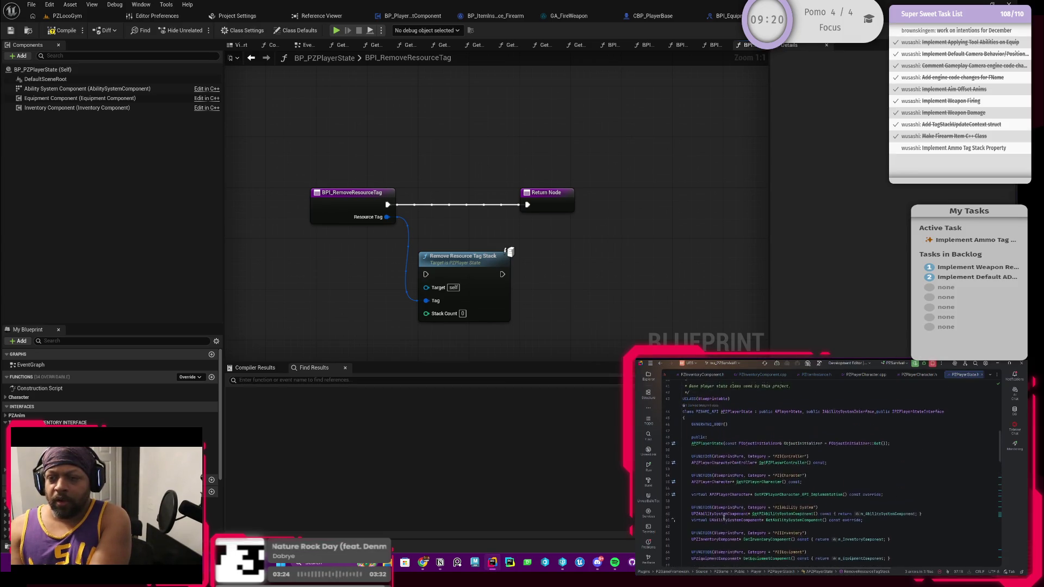
pyautogui.scroll(2, 717, 526)
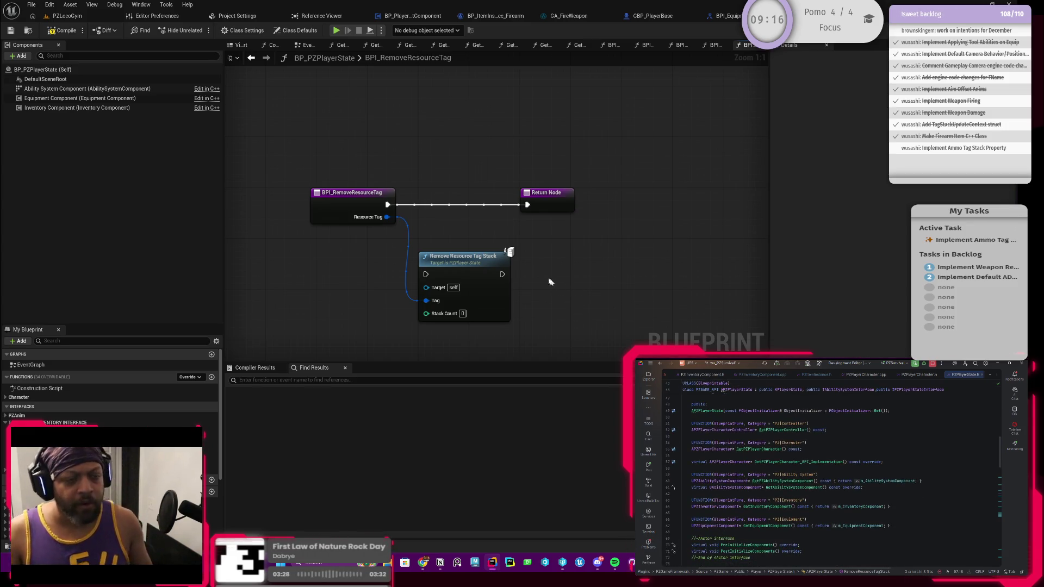
pyautogui.scroll(-2, 710, 515)
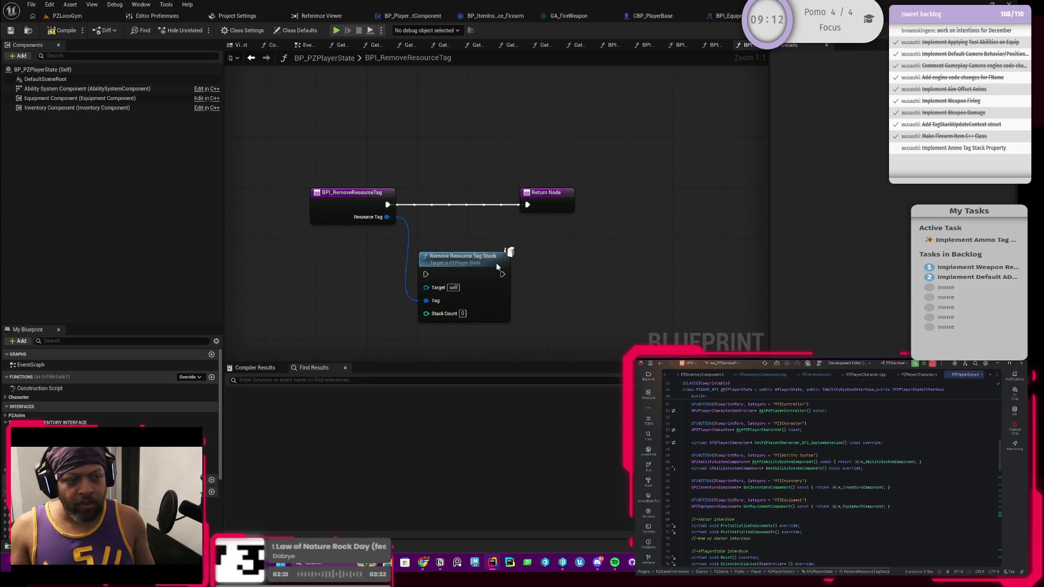
pyautogui.doubleClick(499, 268)
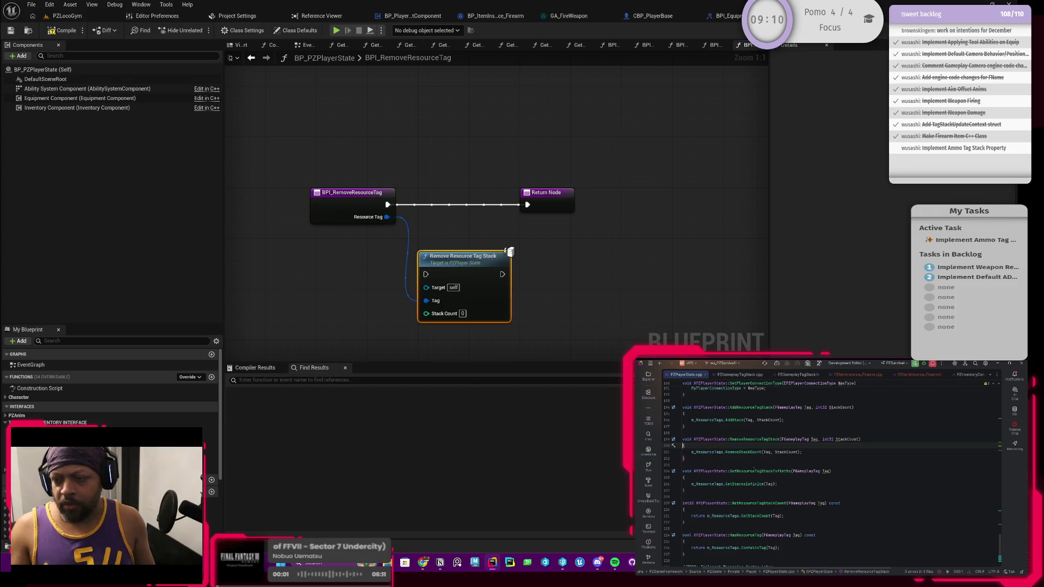
pyautogui.hotkey('ctrl', 'alt', 'Home')
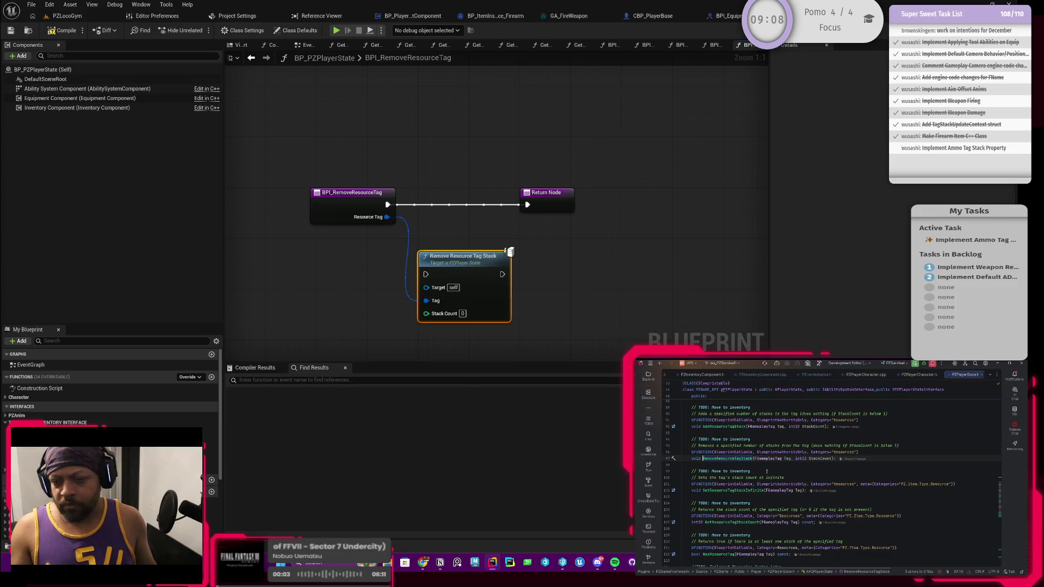
# Below the declaration, add TODO comments about a RemoveResource function calling m_ResourceTags' RemoveResourceTagStack.
pyautogui.click(840, 460)
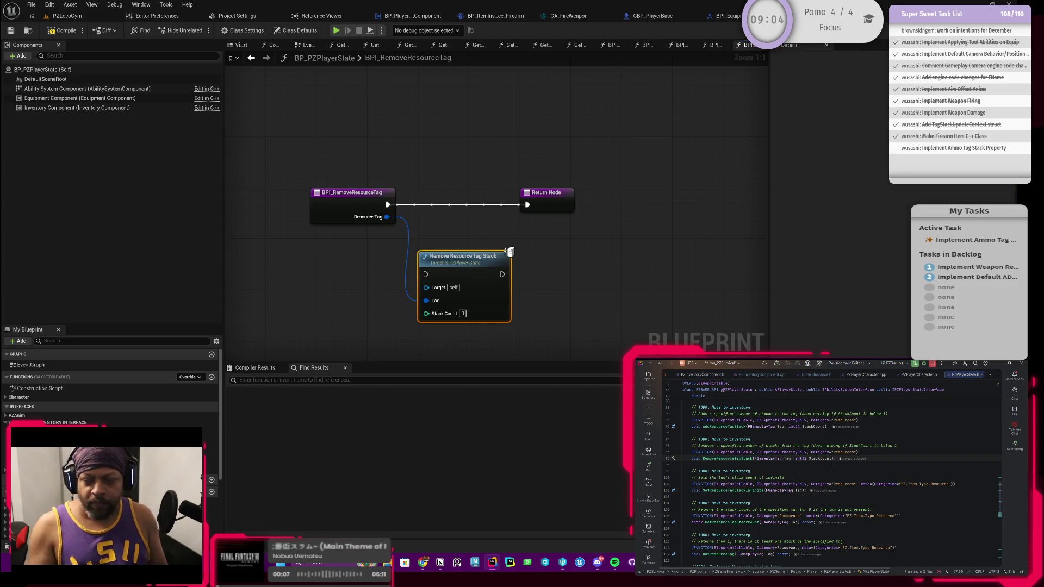
pyautogui.press('Return')
pyautogui.press('Return')
pyautogui.write('// TODO: Move to inventory')
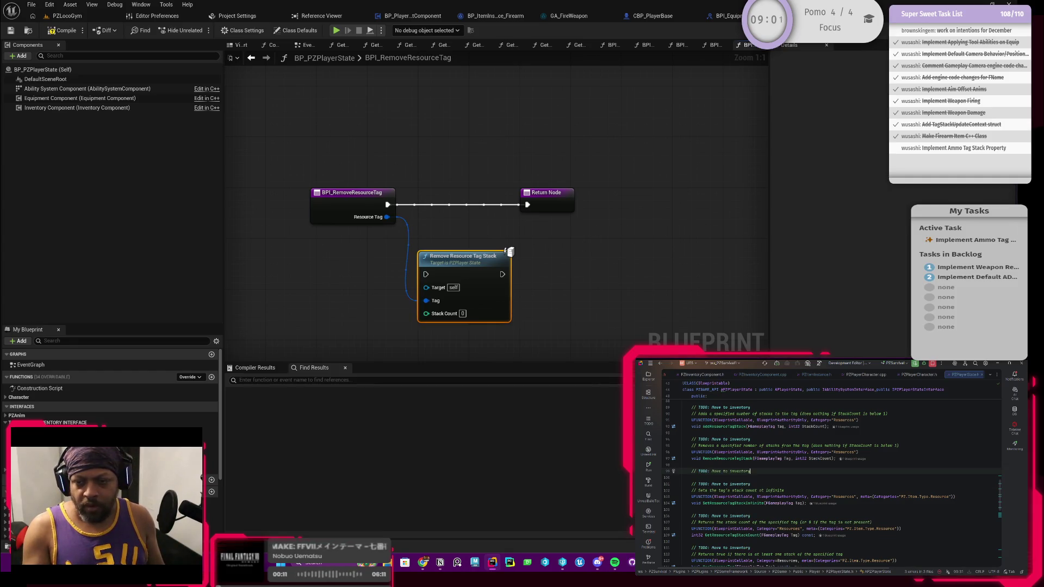
pyautogui.press('Return')
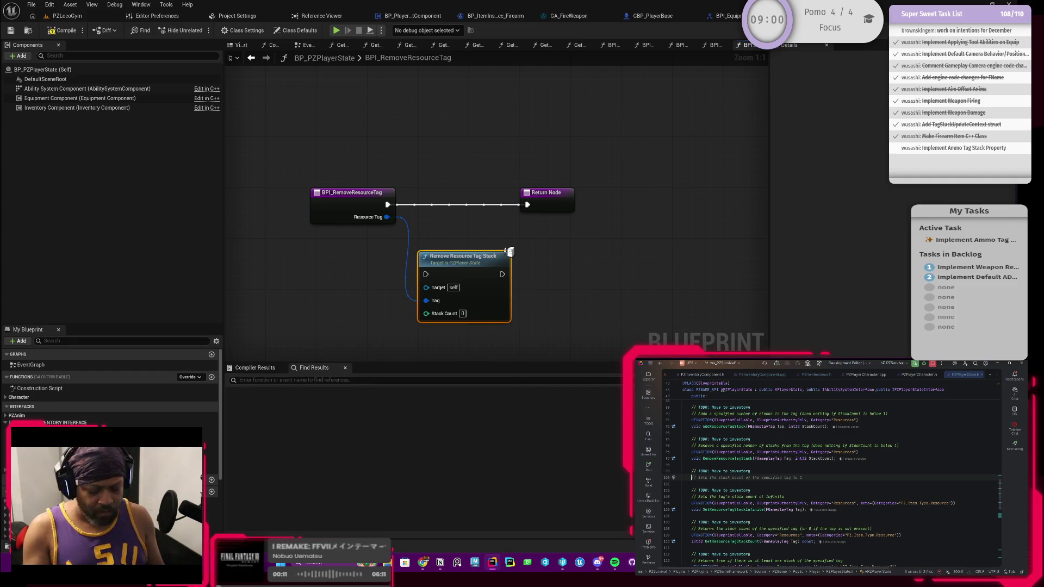
pyautogui.write('TODO: ')
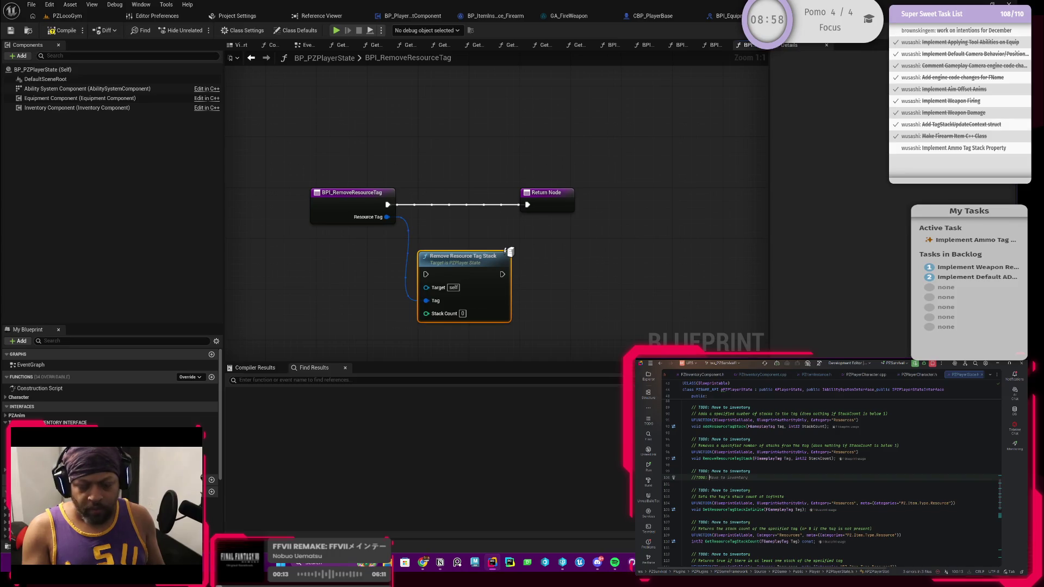
pyautogui.write('Add ')
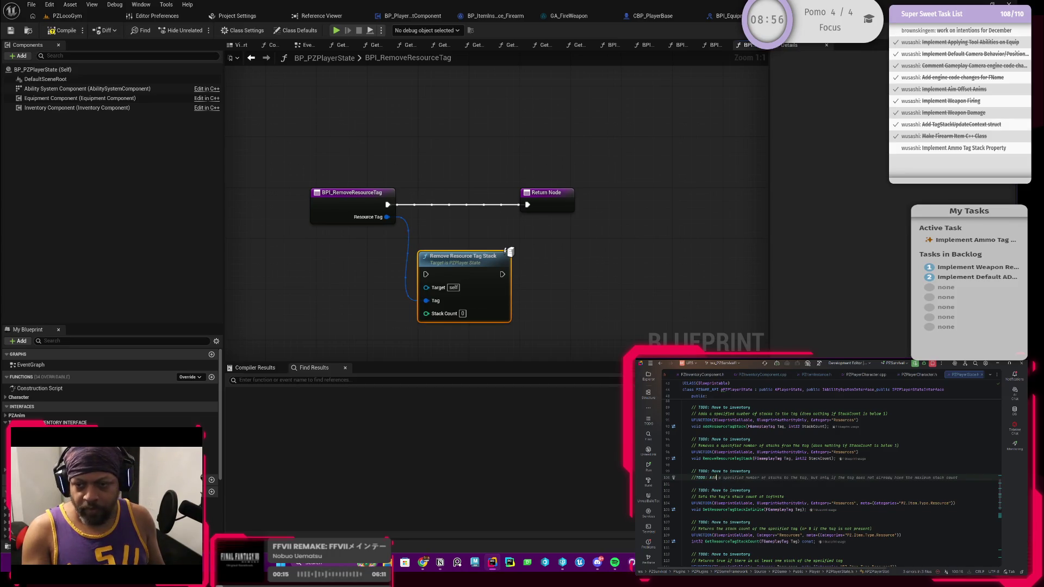
pyautogui.write('Remove')
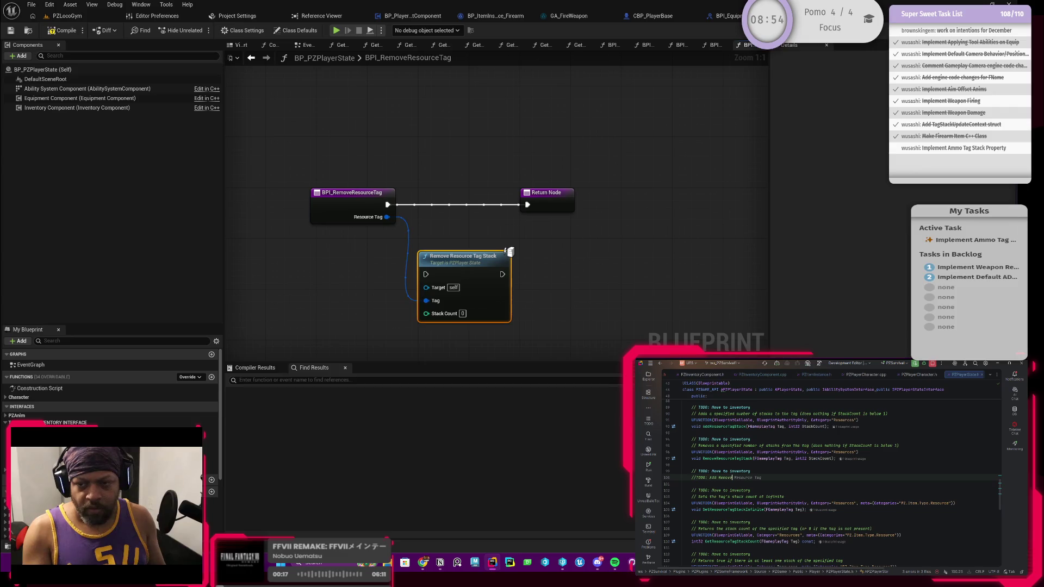
pyautogui.write('Resour')
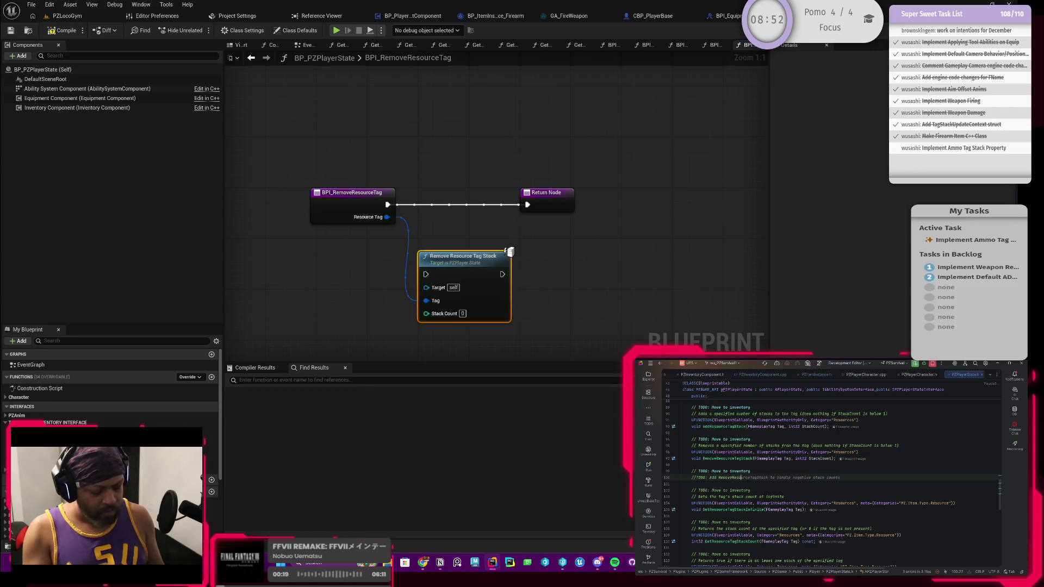
pyautogui.write('ce')
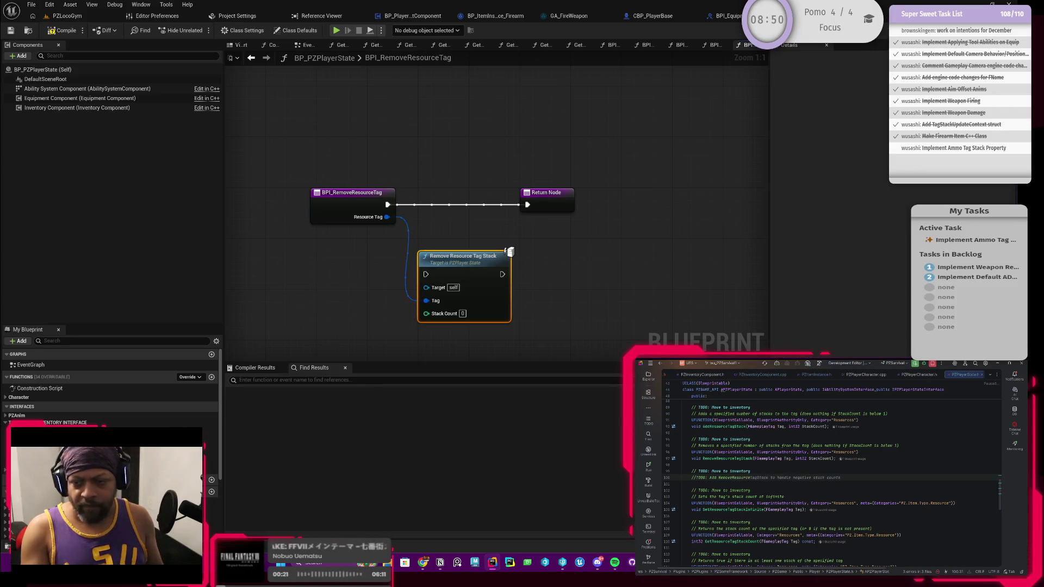
pyautogui.write(' function that')
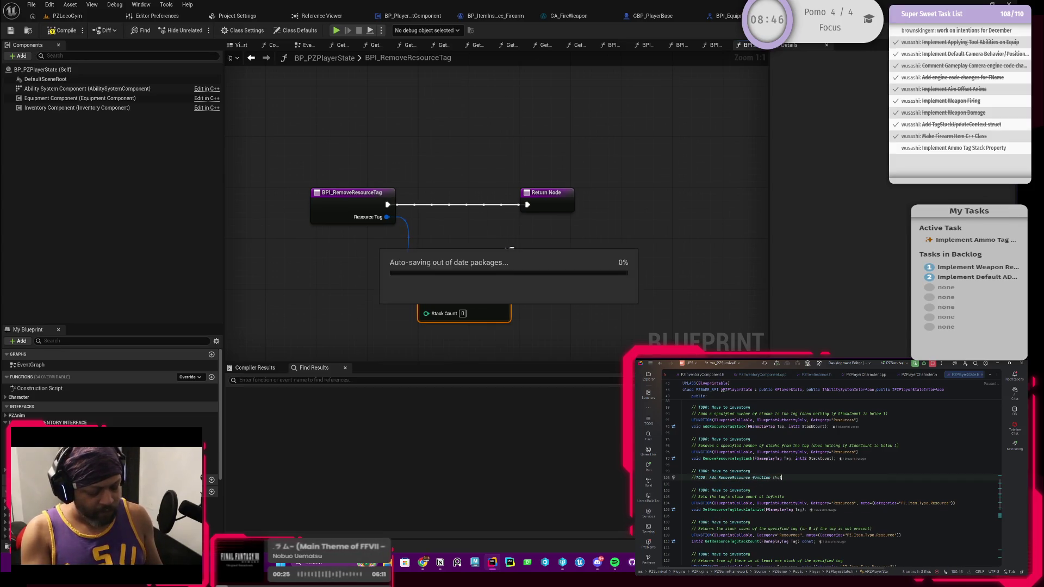
pyautogui.write(' runs ')
pyautogui.write('m_Resour')
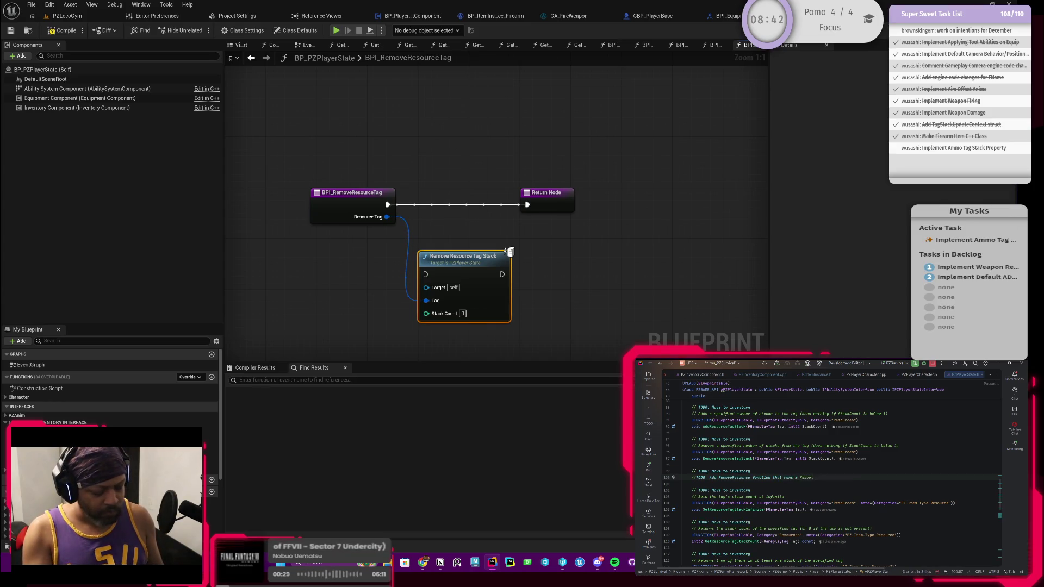
pyautogui.write('eTags.')
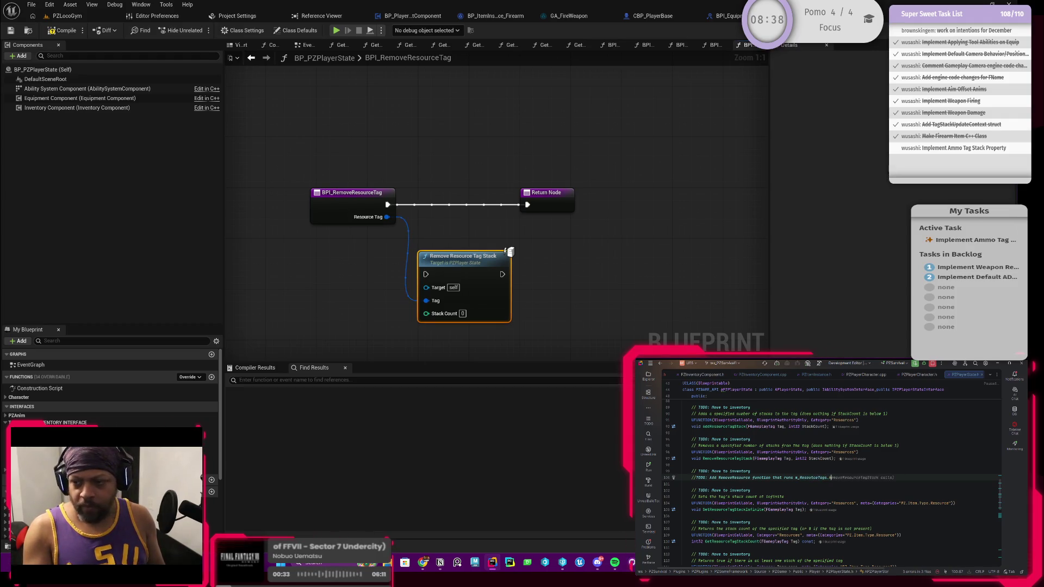
pyautogui.press('Escape')
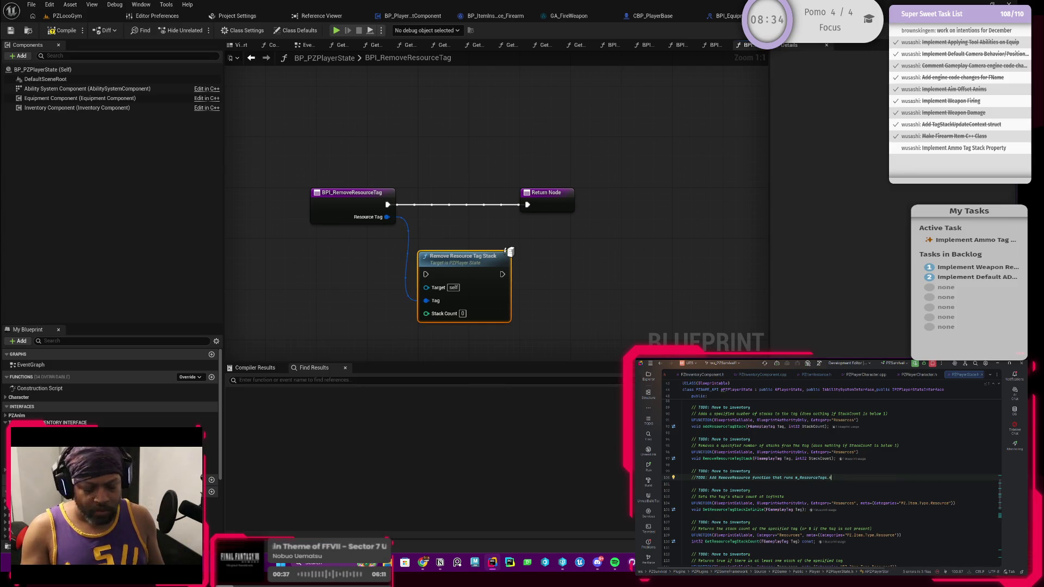
pyautogui.write('Remov')
pyautogui.press('Tab')
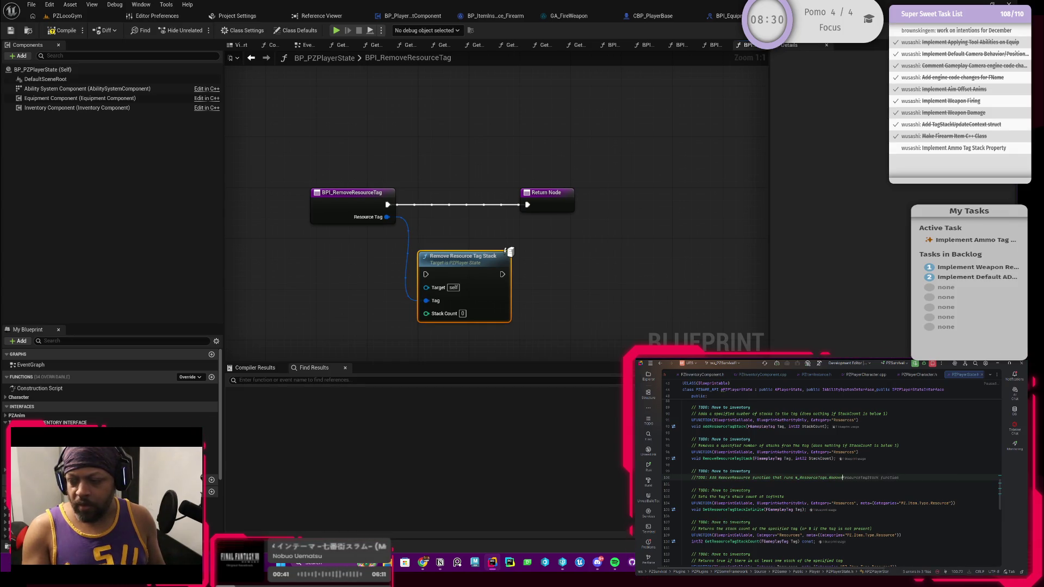
pyautogui.press('BackSpace')
pyautogui.press('BackSpace')
pyautogui.press('BackSpace')
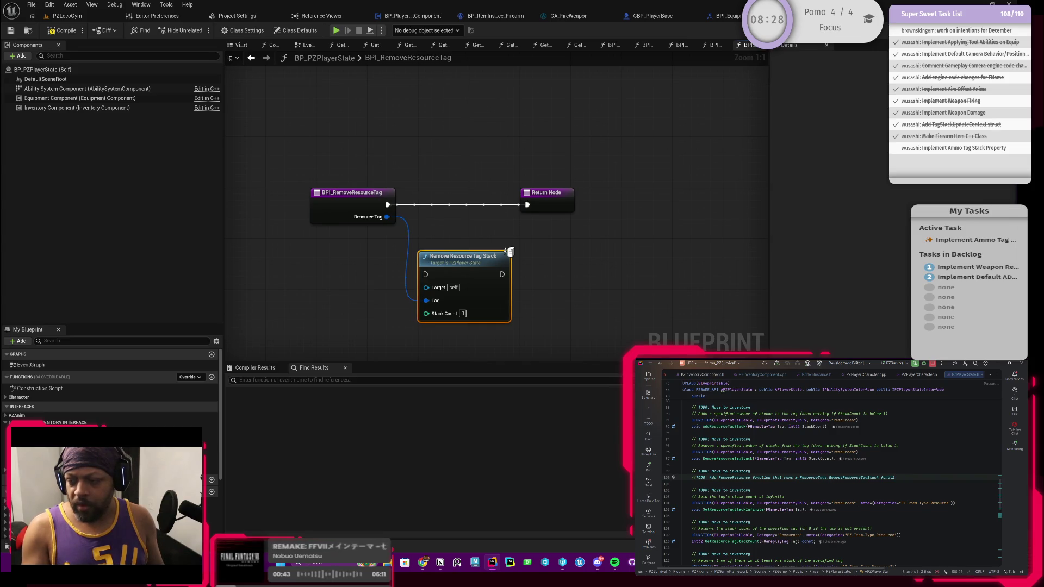
pyautogui.press('BackSpace')
pyautogui.press('BackSpace')
pyautogui.press('BackSpace')
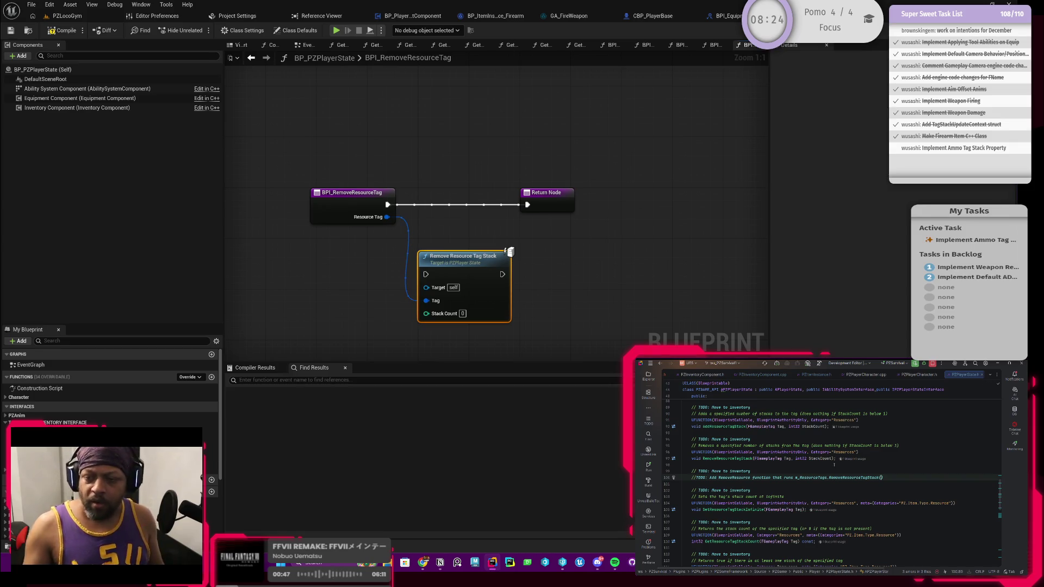
# Check the RemoveResourceTagStack declaration and correct the function name in the TODO comment.
pyautogui.keyDown('ctrl'); pyautogui.click(845, 479); pyautogui.keyUp('ctrl')
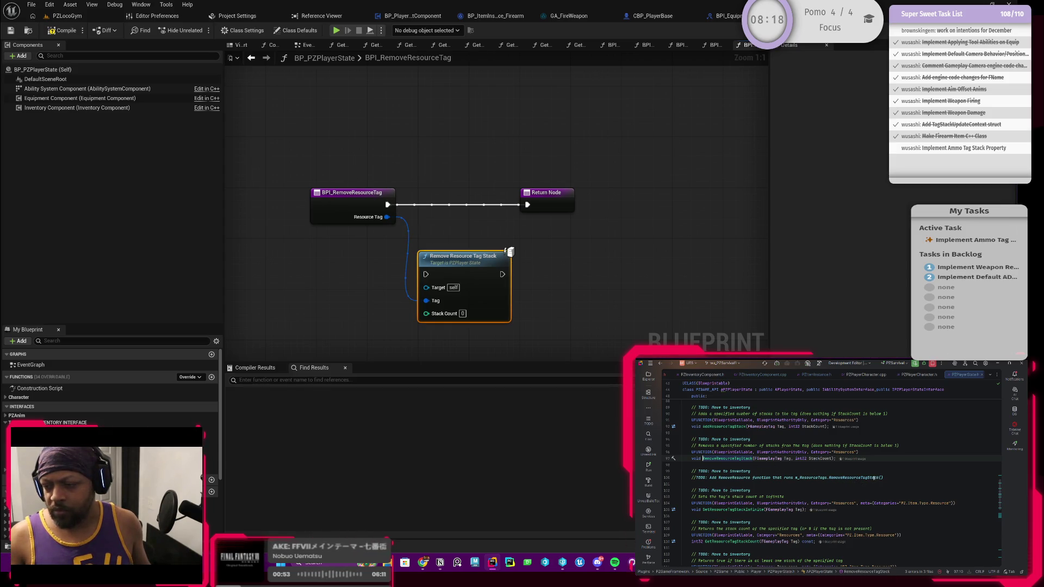
pyautogui.click(868, 477)
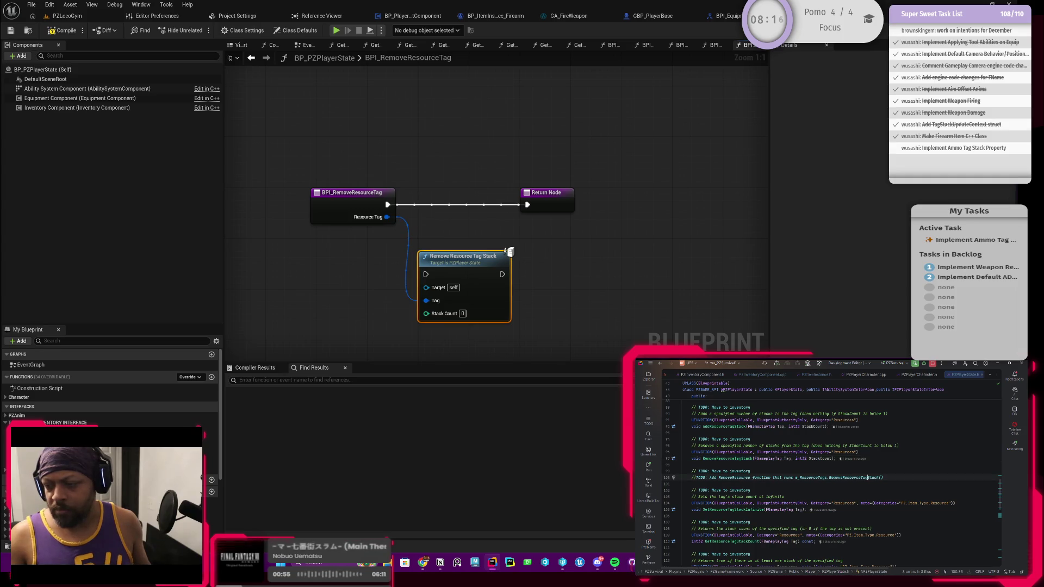
pyautogui.press('BackSpace')
pyautogui.press('BackSpace')
pyautogui.press('BackSpace')
pyautogui.doubleClick(870, 478)
pyautogui.write('Tag')
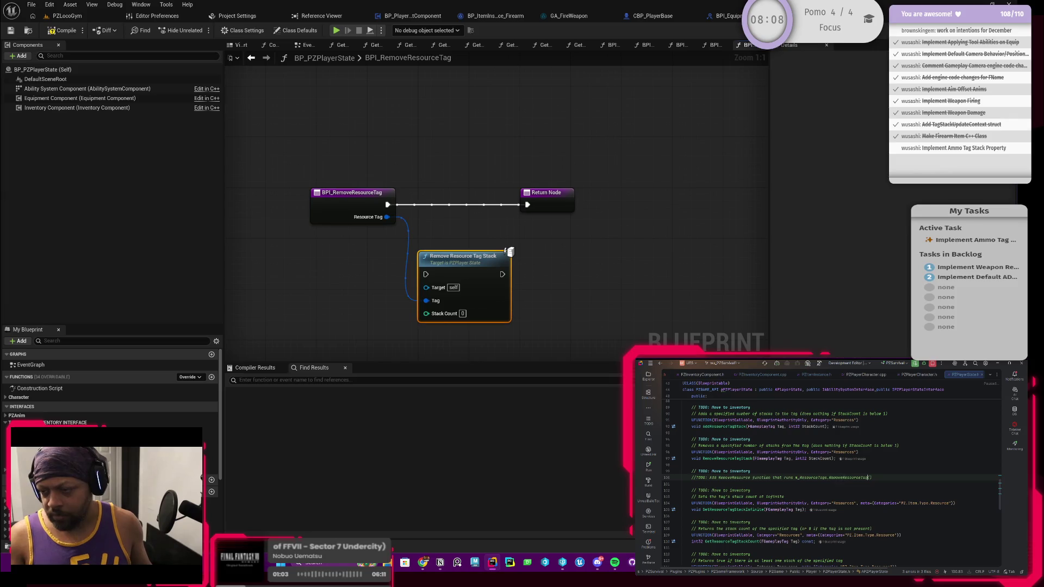
# Go from the RemoveResourceTagStack definition in PZPlayerState.cpp to the FPZGameplayTagStackContainer declaration.
pyautogui.click(715, 460)
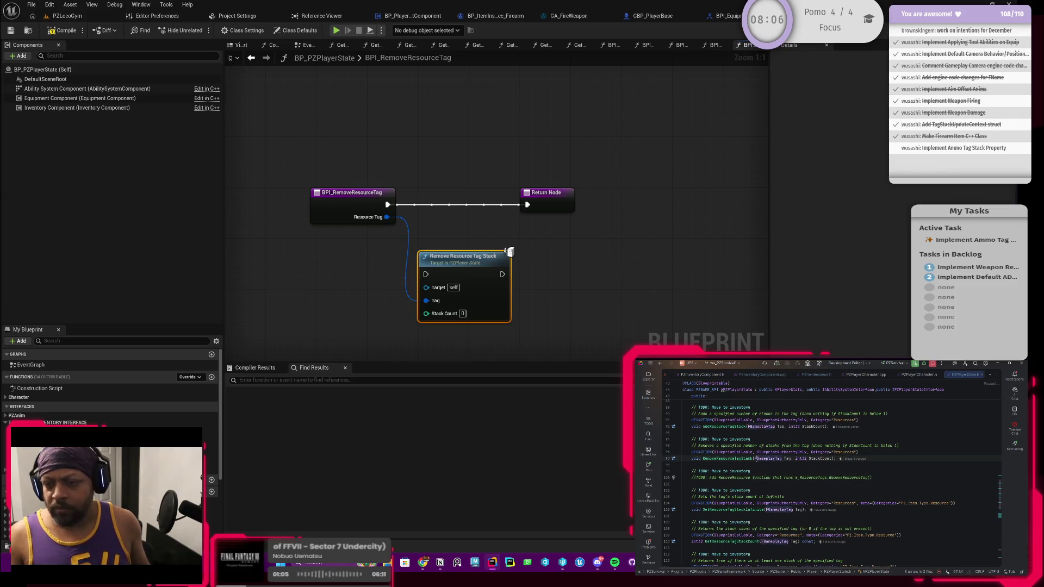
pyautogui.keyDown('ctrl'); pyautogui.click(715, 459); pyautogui.keyUp('ctrl')
pyautogui.press('Down')
pyautogui.click(707, 460)
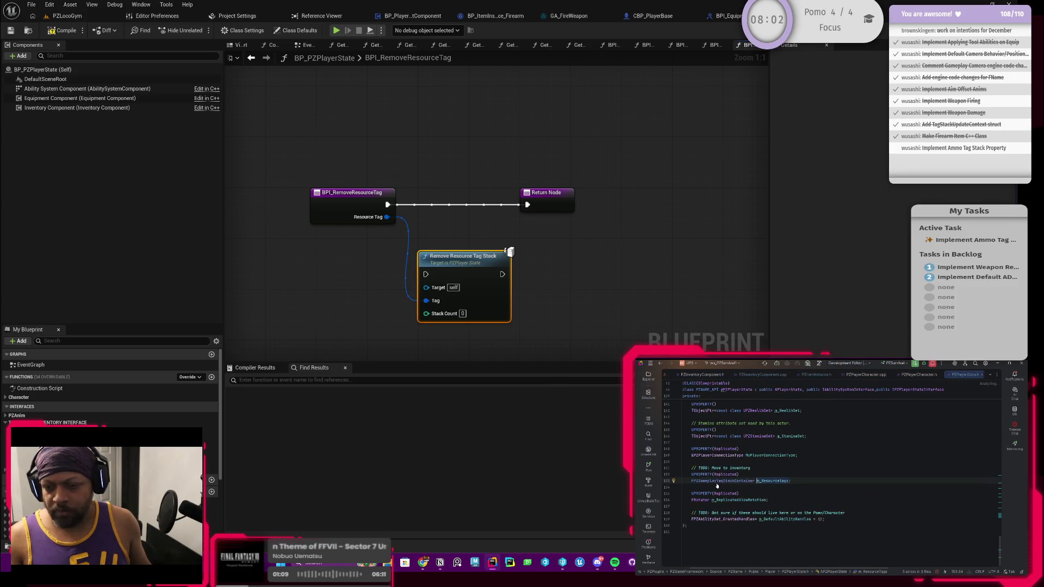
pyautogui.hotkey('ctrl', 'shift', 'b')
# Back in PZPlayerState.h, replace 'Resource' in the TODO comment's function name with 'St'.
pyautogui.scroll(-5, 832, 478)
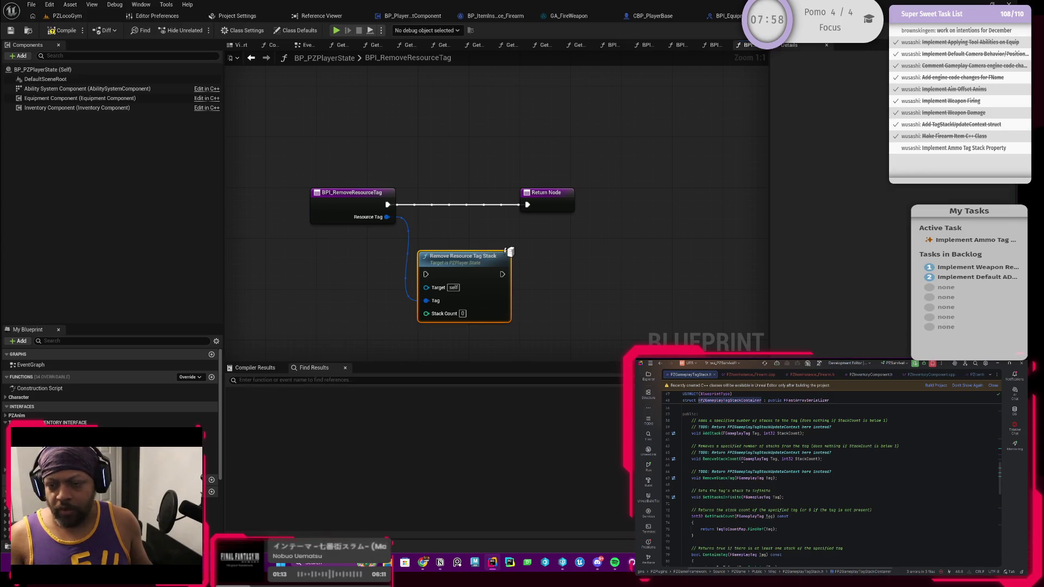
pyautogui.hotkey('ctrl', 'alt', 'Left')
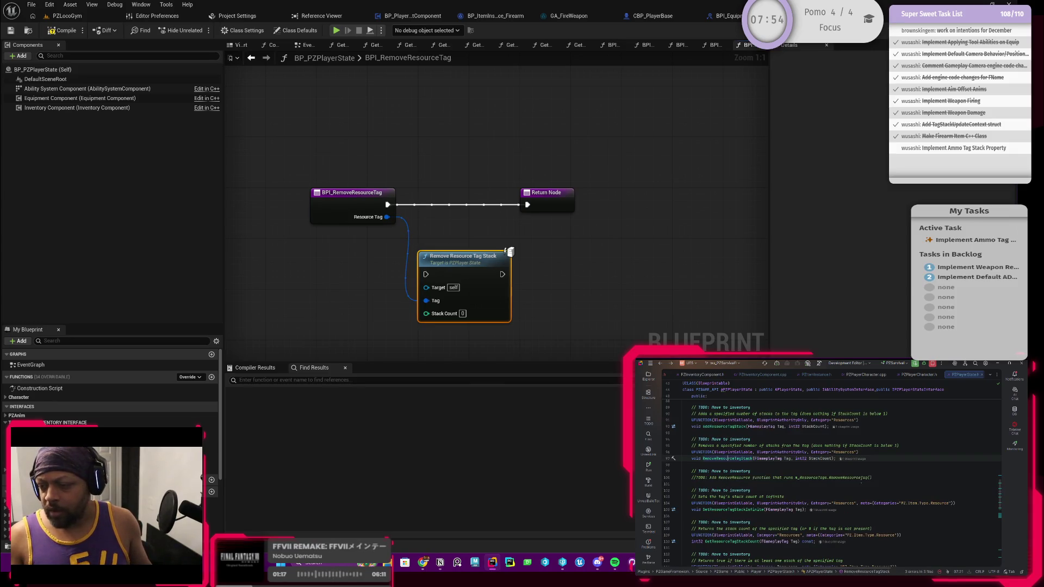
pyautogui.moveTo(860, 478); pyautogui.dragTo(844, 478)
pyautogui.press('BackSpace')
pyautogui.write('Stack')
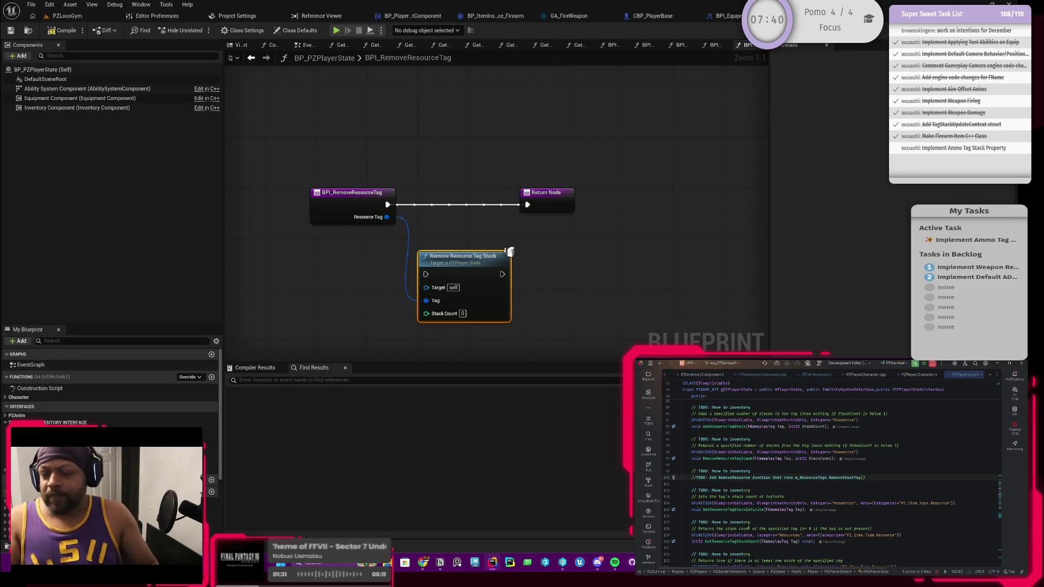
# Wire BPI_RemoveResourceTag's entry into Remove Resource Tag Stack, with Resource Tag feeding its Tag pin.
pyautogui.scroll(-4, 758, 510)
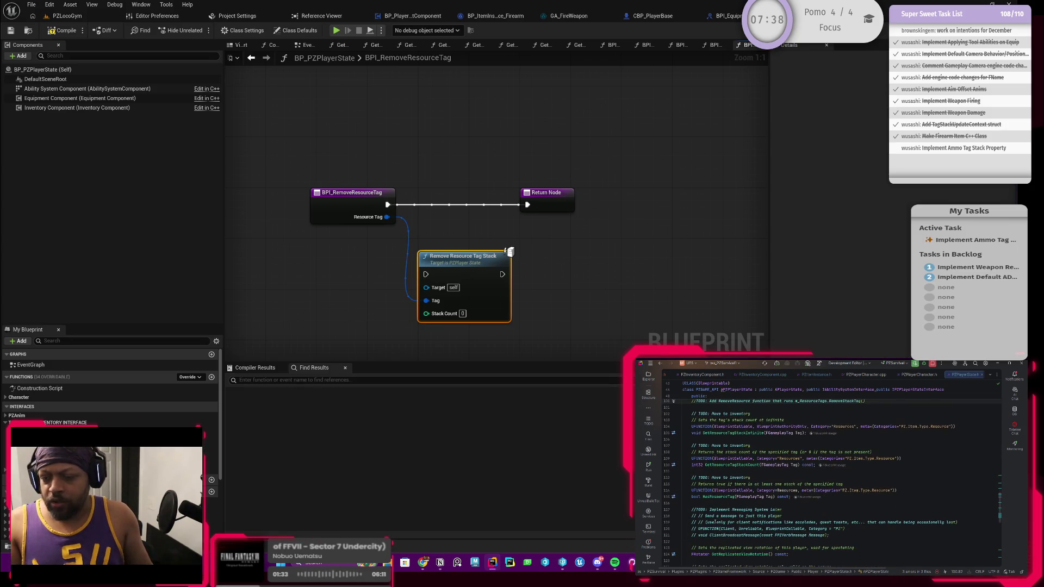
pyautogui.scroll(5, 734, 512)
pyautogui.scroll(1, 734, 512)
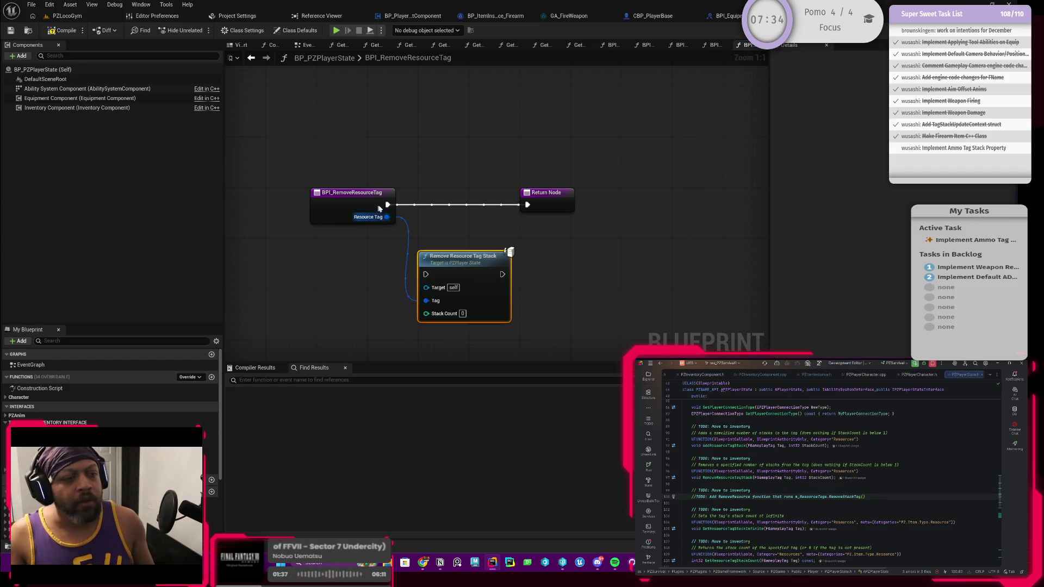
pyautogui.moveTo(387, 204)
pyautogui.mouseDown()
pyautogui.moveTo(419, 289)
pyautogui.moveTo(441, 220)
pyautogui.mouseUp()
# Delete the Remove Resource Tag Stack node and wrap the remaining nodes in a 'TODO: Implement!' comment.
pyautogui.click(435, 186)
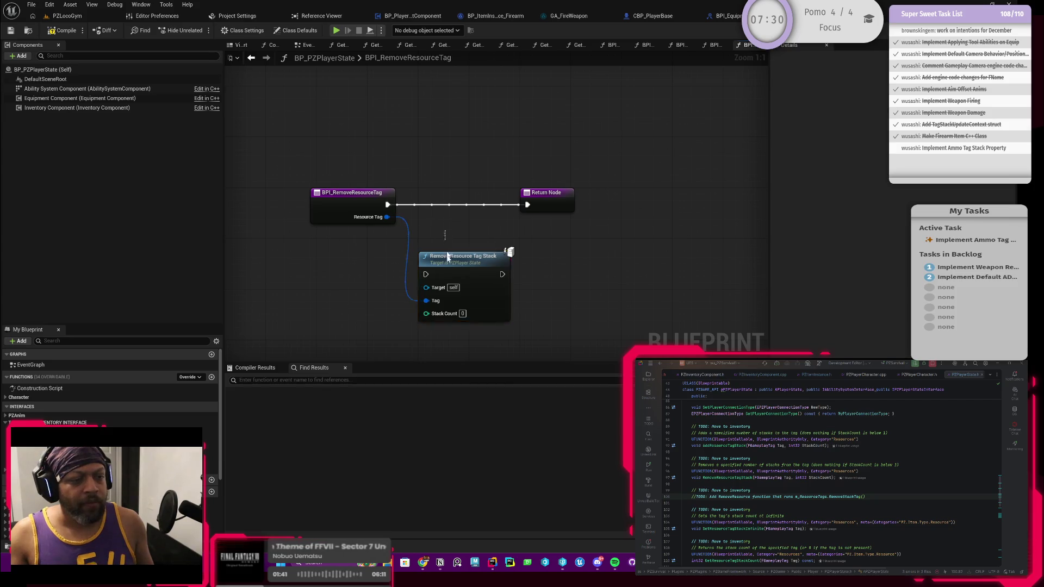
pyautogui.press('Delete')
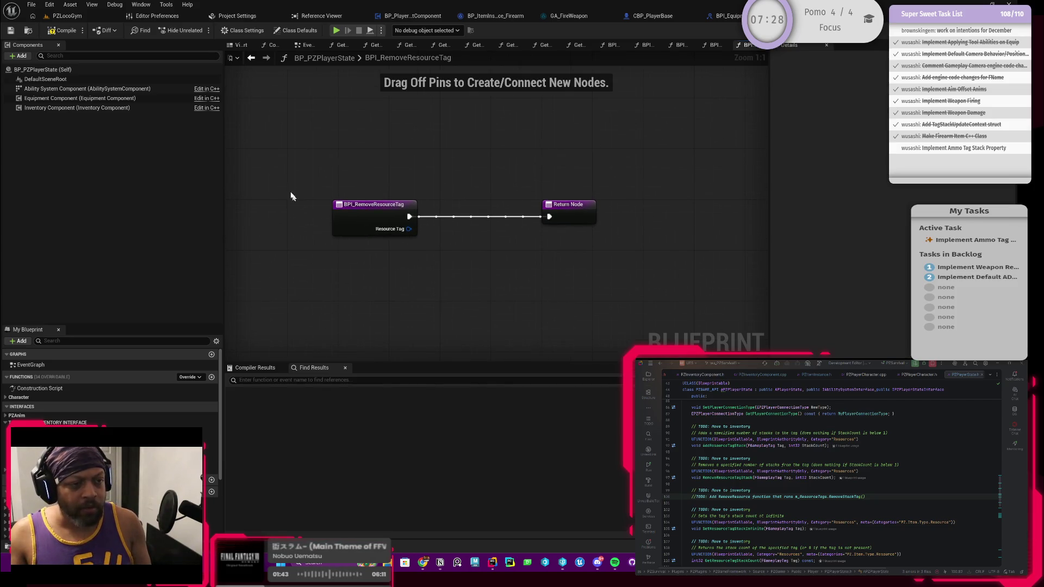
pyautogui.moveTo(286, 173); pyautogui.dragTo(640, 314)
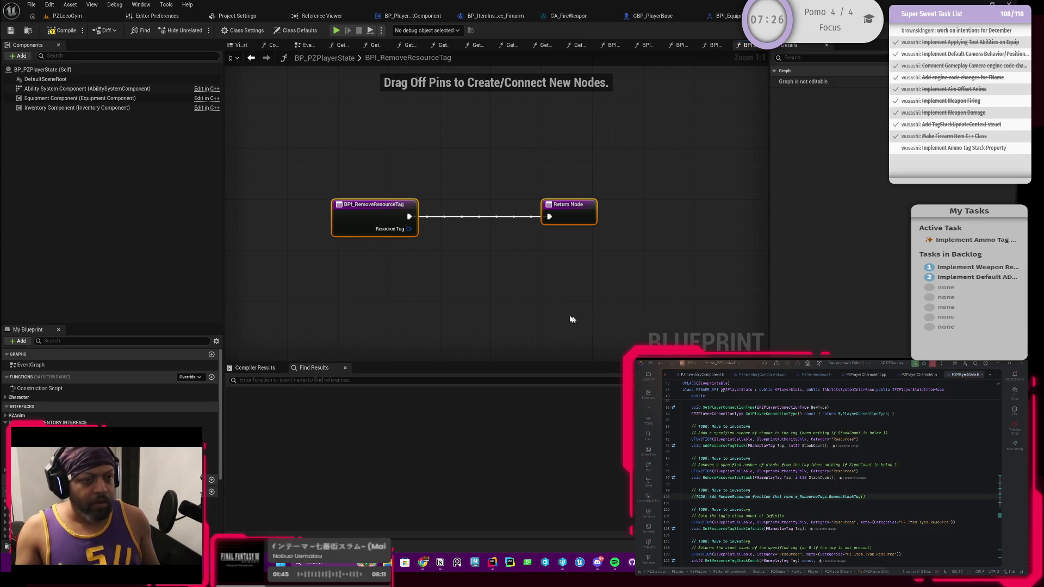
pyautogui.write('cTODO: ')
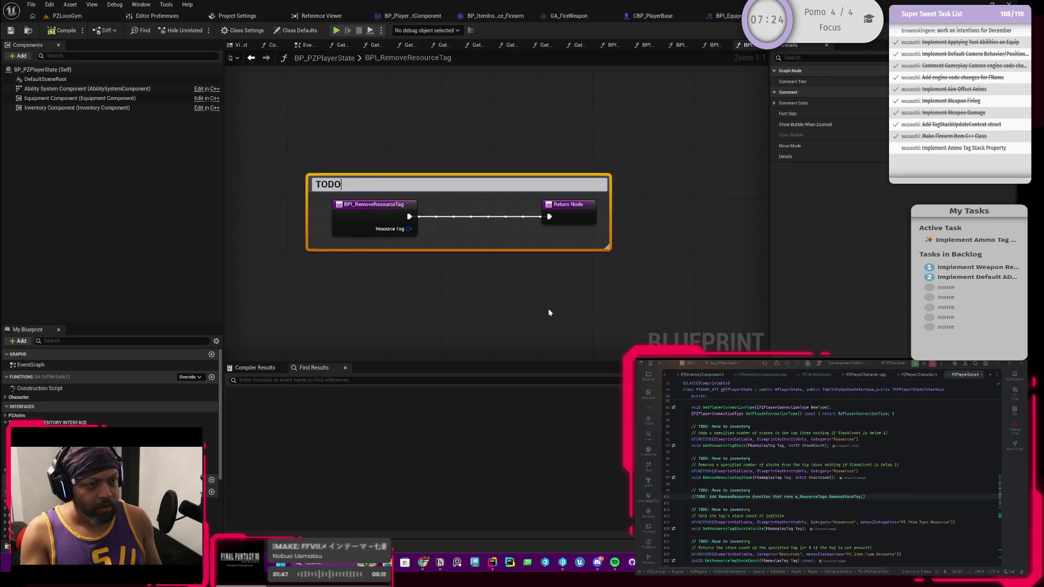
pyautogui.write('!')
pyautogui.click(338, 112)
# Give the comment a reddish colour and return to the BPI_RemoveResourceStackCount graph.
pyautogui.click(433, 179)
pyautogui.click(849, 103)
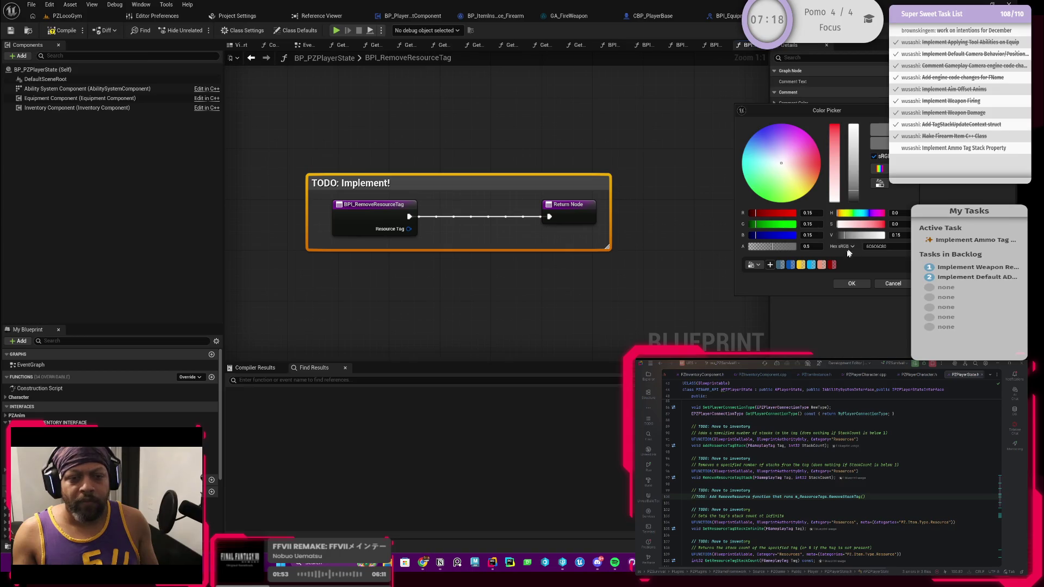
pyautogui.click(822, 266)
pyautogui.click(852, 283)
pyautogui.click(554, 140)
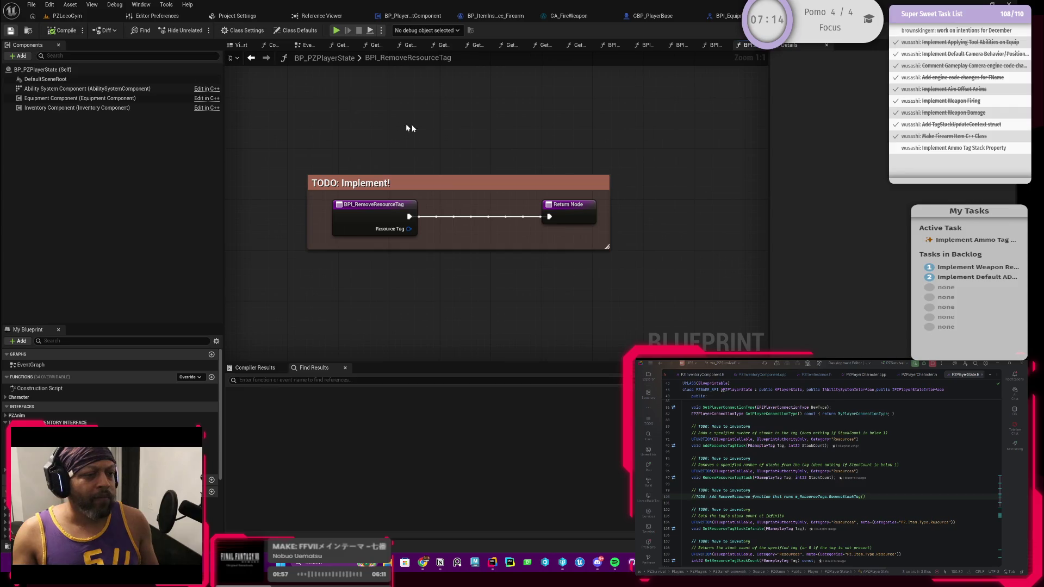
pyautogui.click(250, 58)
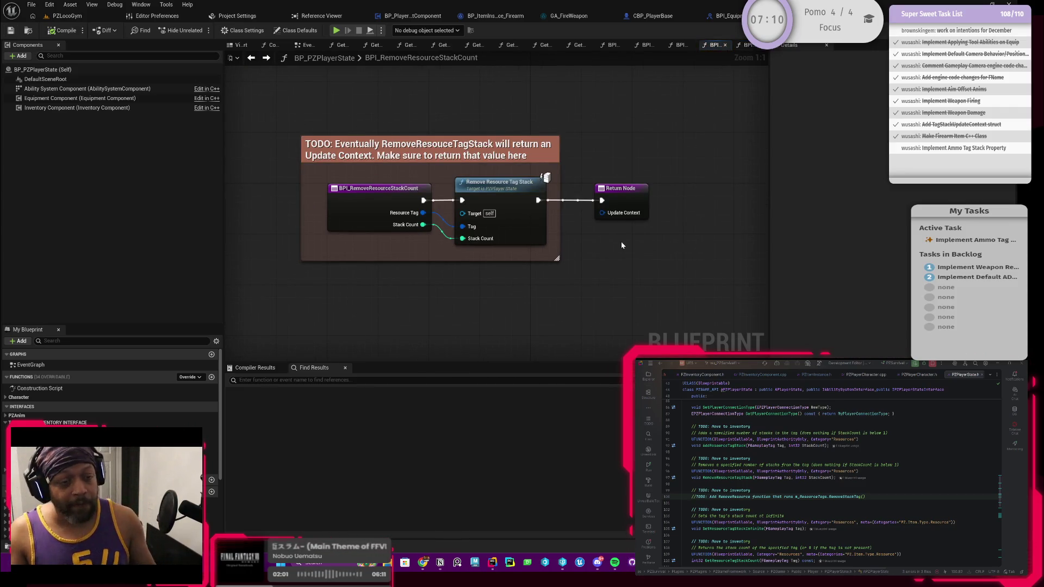
# Switch to Rider and rebuild the C++ project with Ctrl+Shift+B.
pyautogui.moveTo(621, 241); pyautogui.dragTo(603, 246)
pyautogui.scroll(-2, 603, 245)
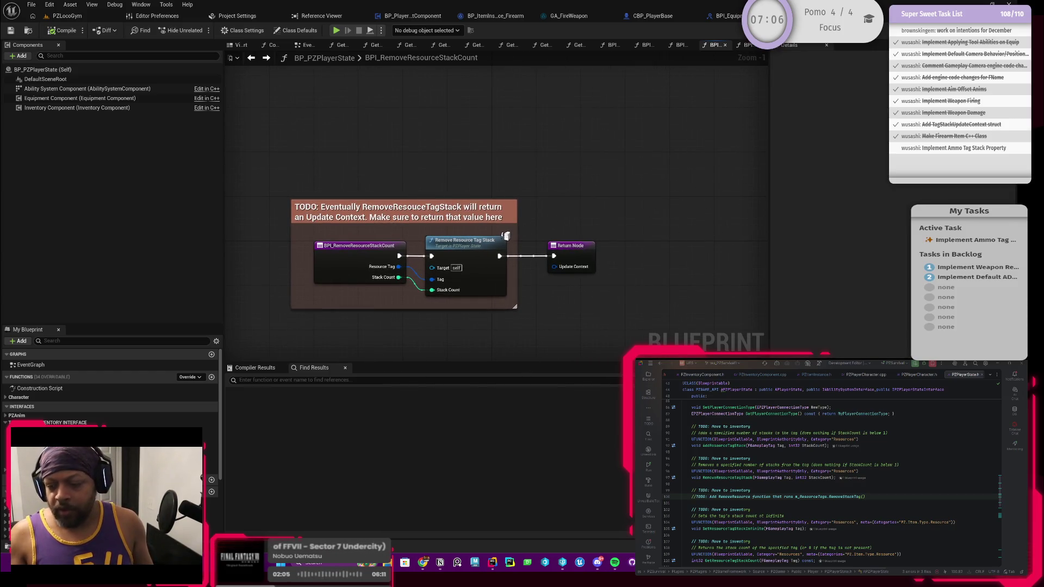
pyautogui.hotkey('alt', 'Tab')
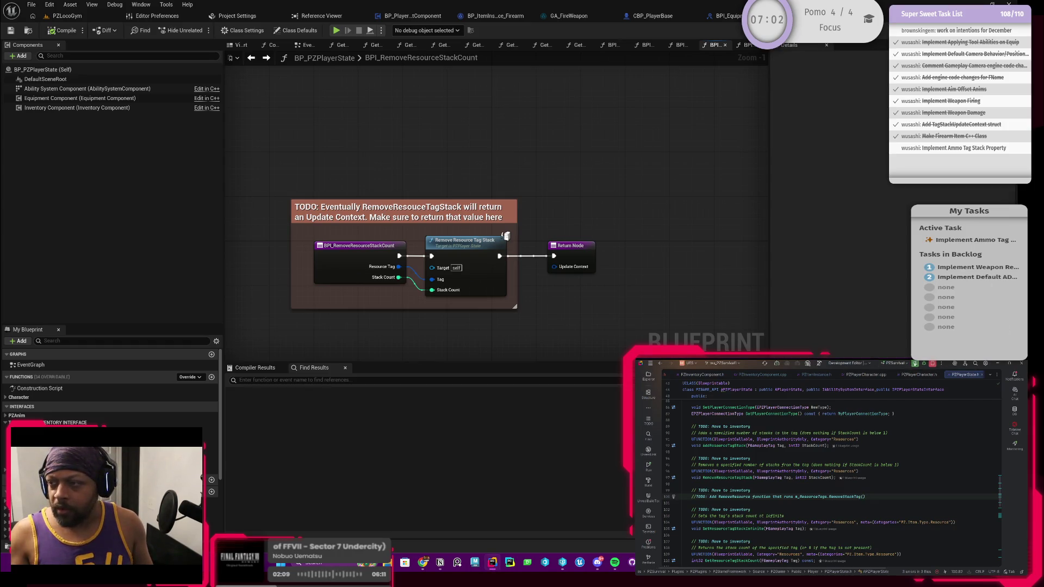
pyautogui.hotkey('ctrl', 'shift', 'b')
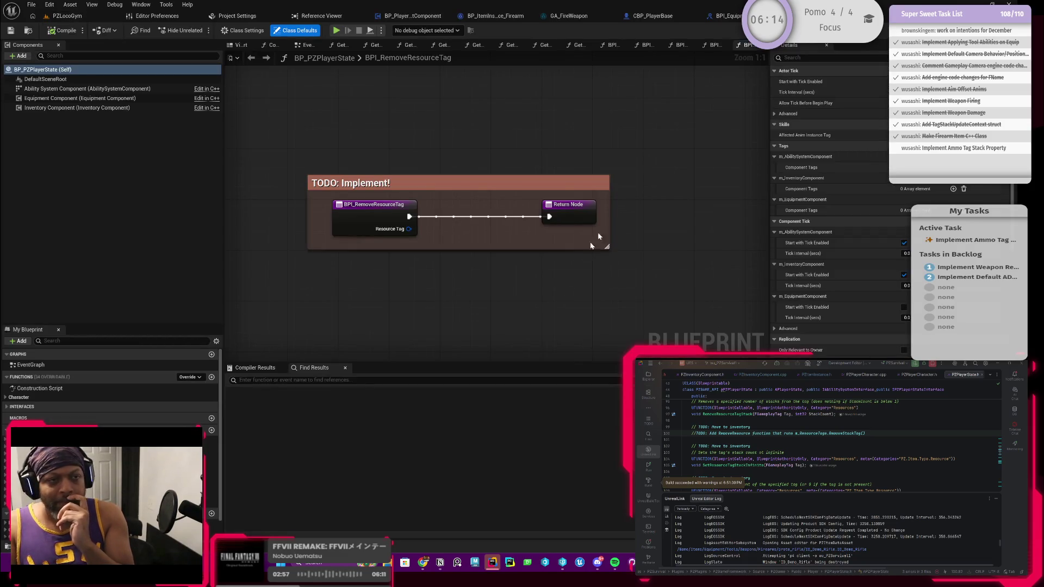
# In BP_PZPlayerState, check the Inventory Interface functions BPI_RemoveResourceStackCount and BPI_RemoveResourceTag.
pyautogui.click(492, 16)
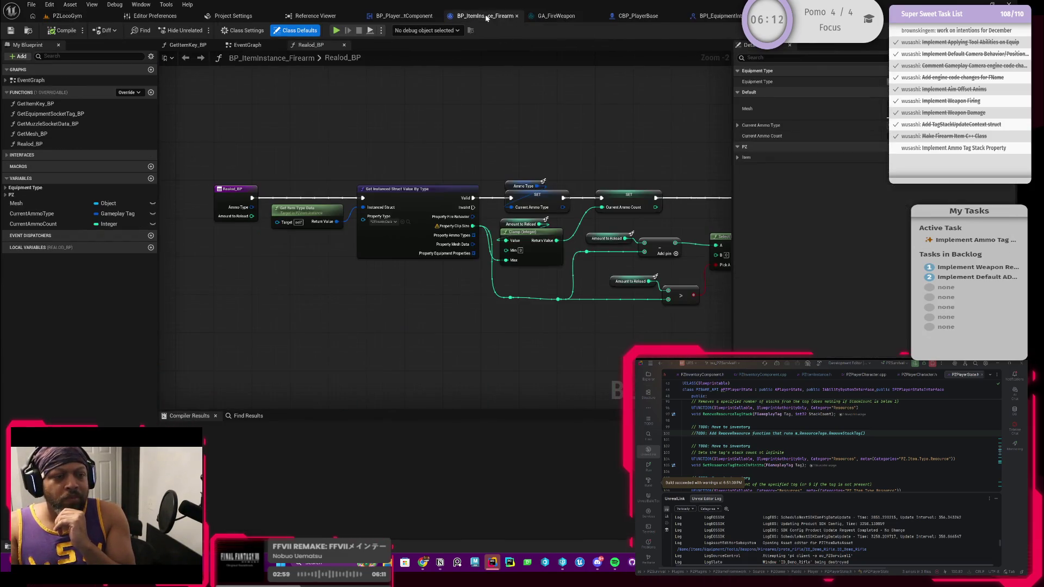
pyautogui.click(409, 18)
pyautogui.scroll(-1, 463, 196)
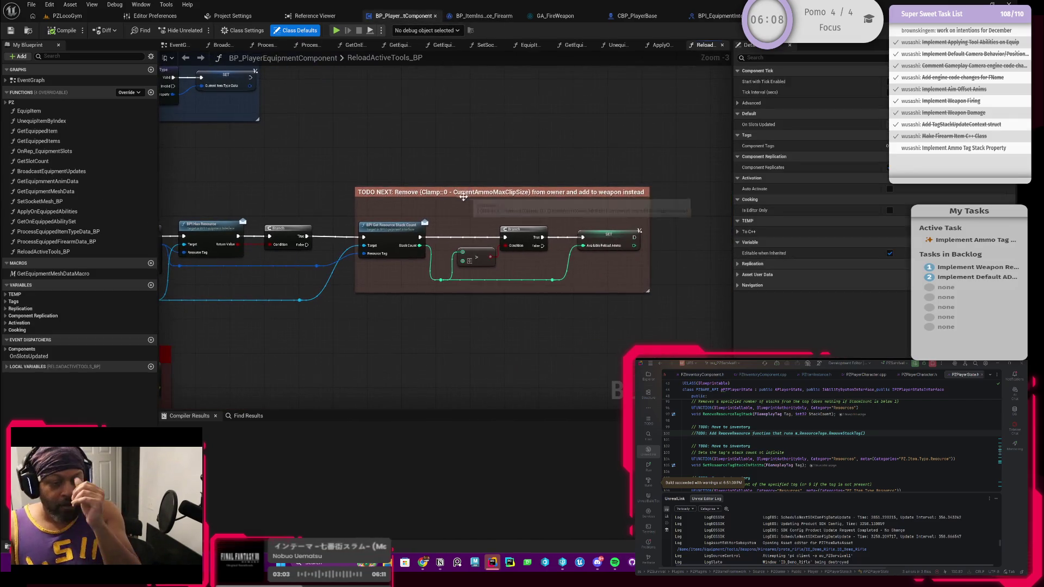
pyautogui.click(653, 24)
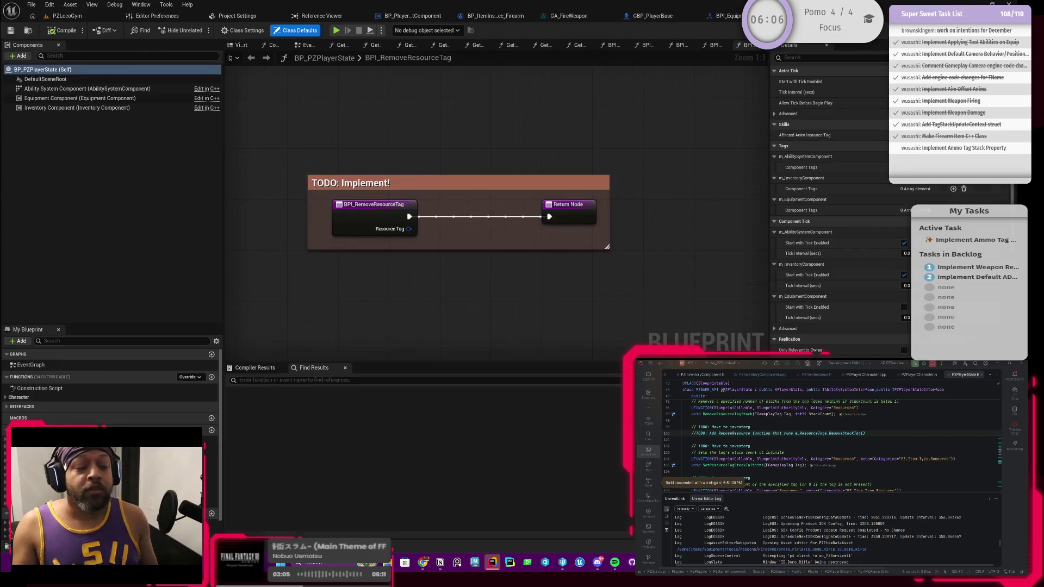
pyautogui.click(8, 407)
pyautogui.click(5, 422)
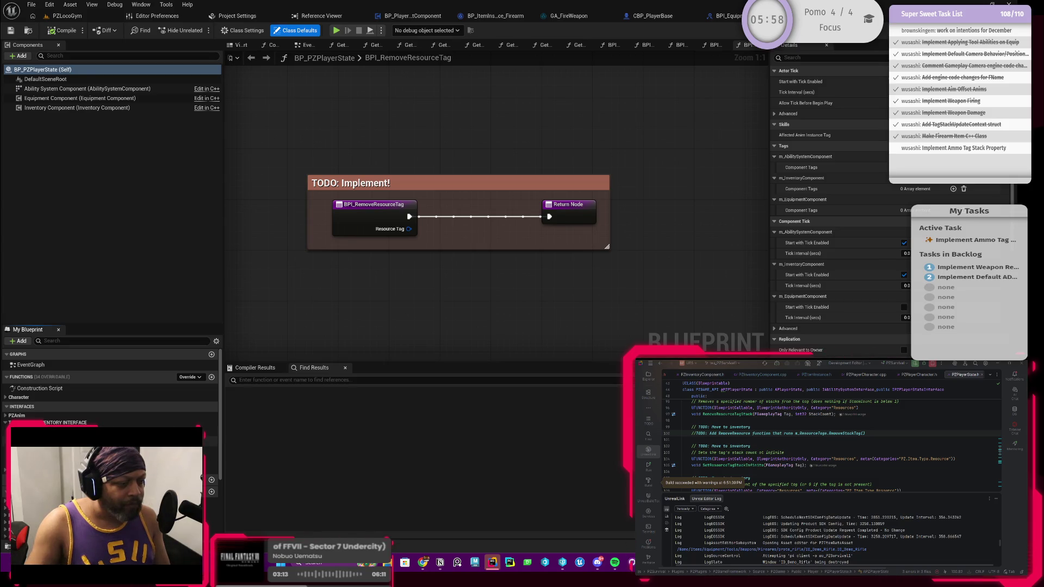
pyautogui.doubleClick(209, 439)
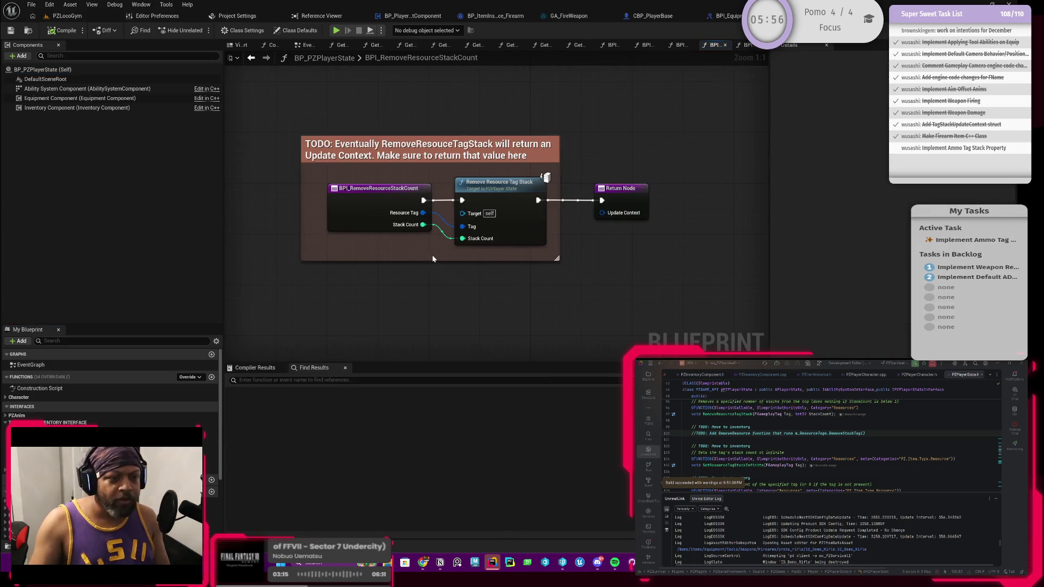
pyautogui.click(250, 59)
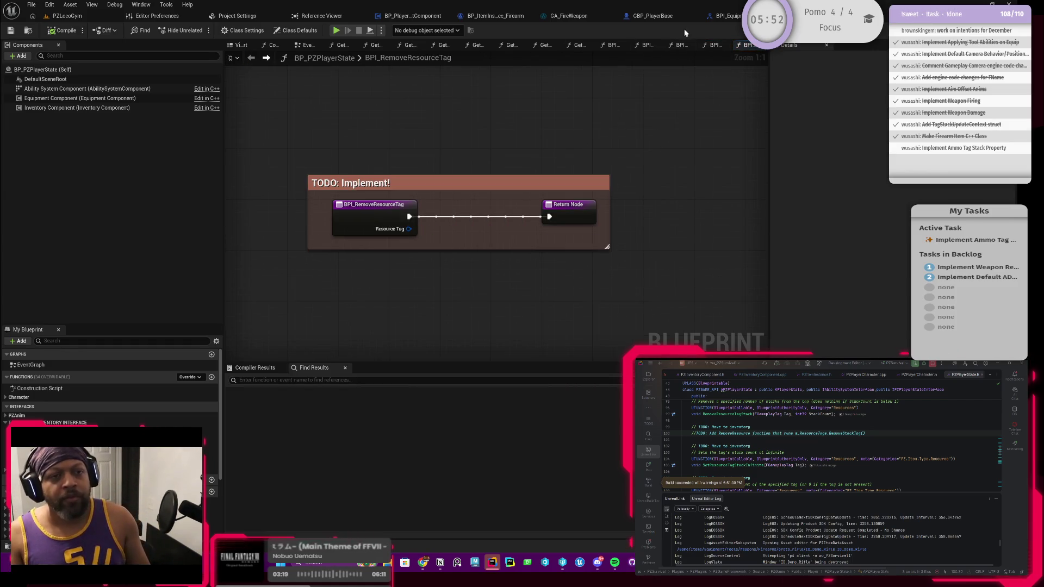
# In BP_PlayerEquipmentComponent's ReloadActiveTools_BP, frame the TODO NEXT comment and select BPI Has Resource.
pyautogui.click(534, 19)
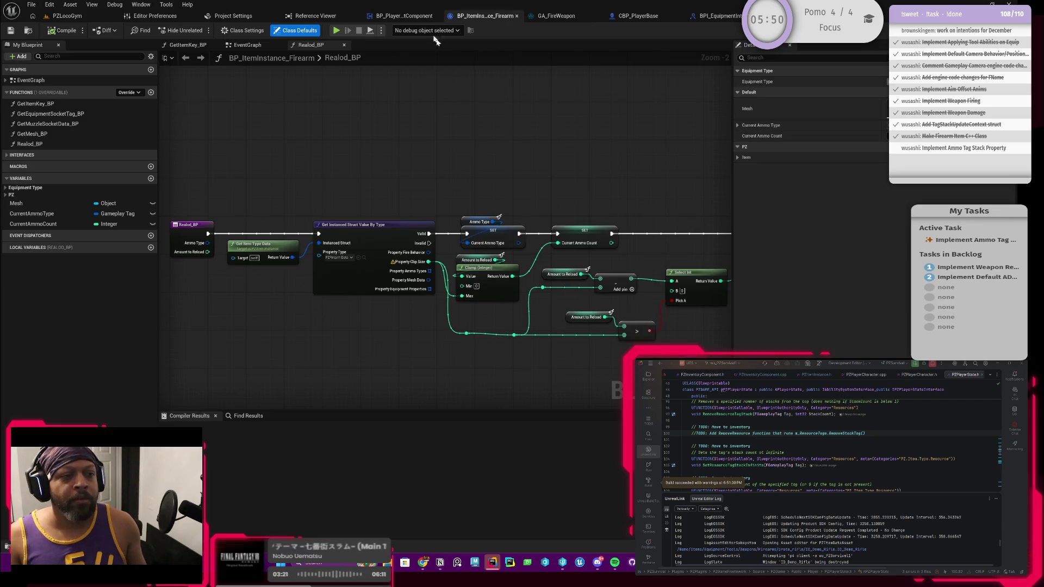
pyautogui.click(405, 16)
pyautogui.scroll(2, 546, 191)
pyautogui.moveTo(341, 308)
pyautogui.mouseDown()
pyautogui.moveTo(448, 321)
pyautogui.moveTo(464, 295)
pyautogui.moveTo(442, 305)
pyautogui.mouseUp()
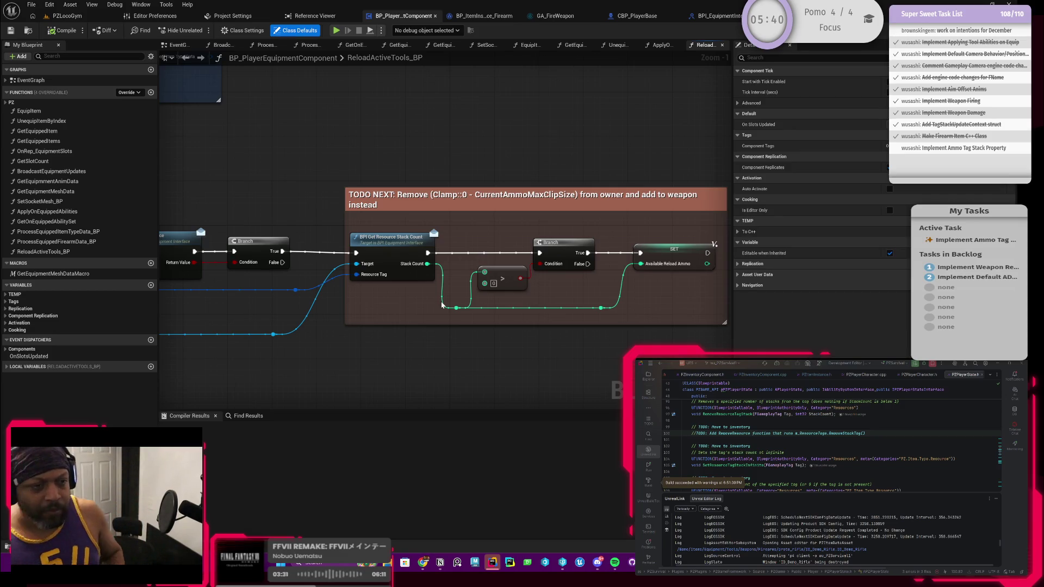
pyautogui.moveTo(412, 352); pyautogui.dragTo(555, 310)
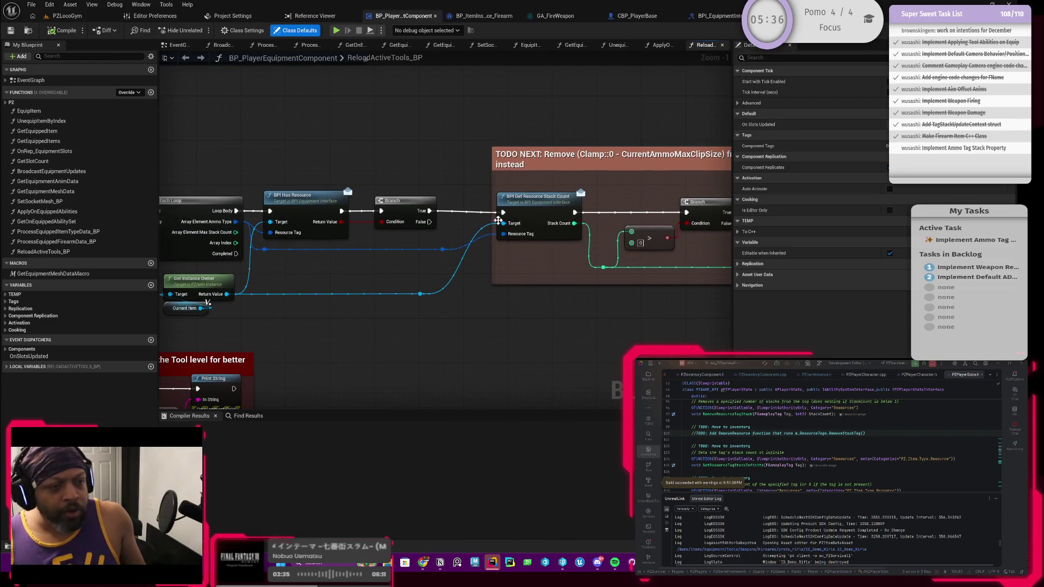
pyautogui.click(311, 225)
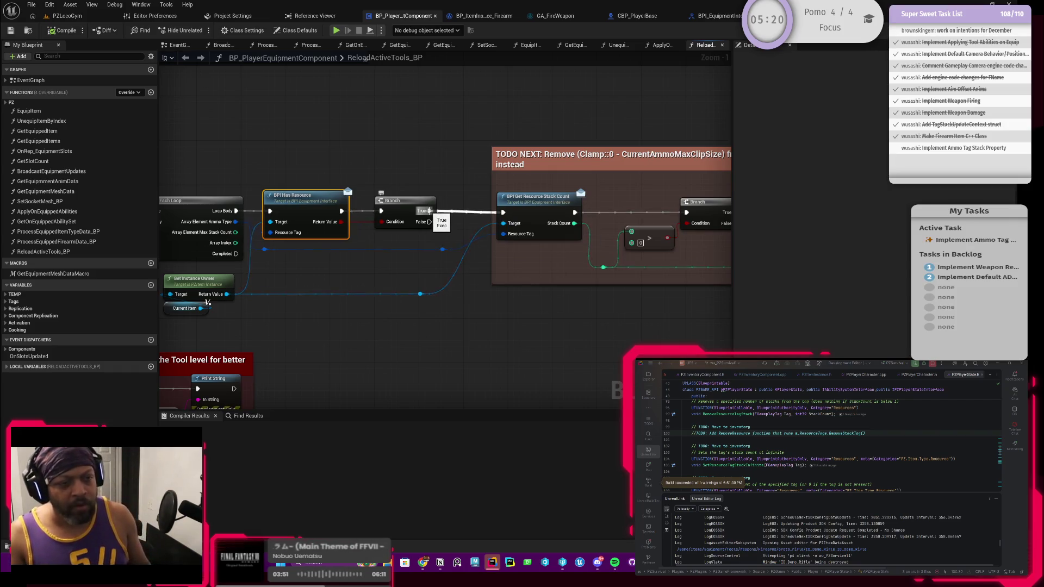
# Add BPI Remove Resource Stack Count off the instance owner and run it from Branch True.
pyautogui.moveTo(420, 293)
pyautogui.mouseDown()
pyautogui.moveTo(511, 319)
pyautogui.moveTo(496, 316)
pyautogui.mouseUp()
pyautogui.write('bpi remov')
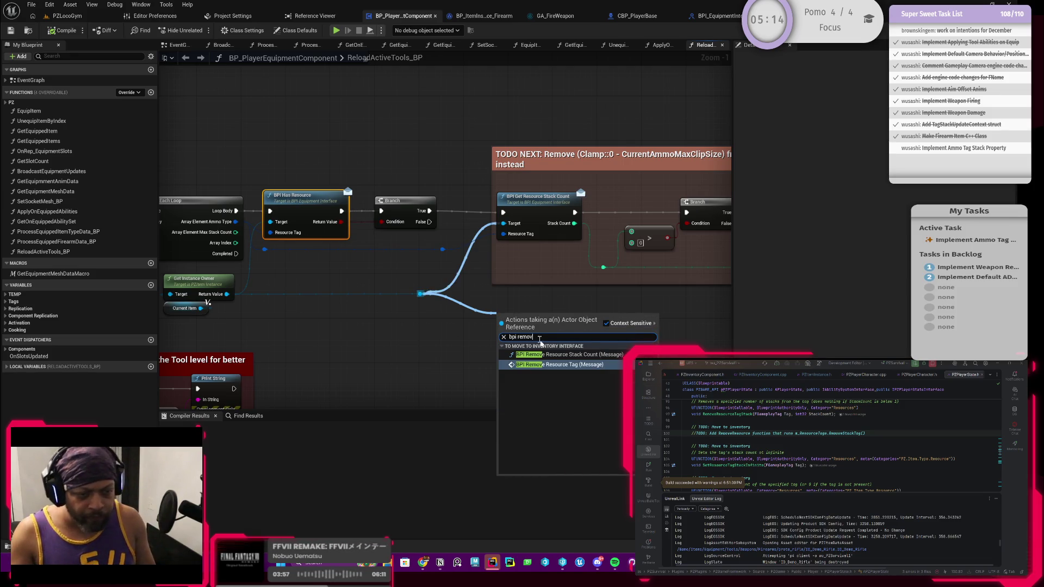
pyautogui.click(560, 355)
pyautogui.moveTo(539, 332); pyautogui.dragTo(538, 315)
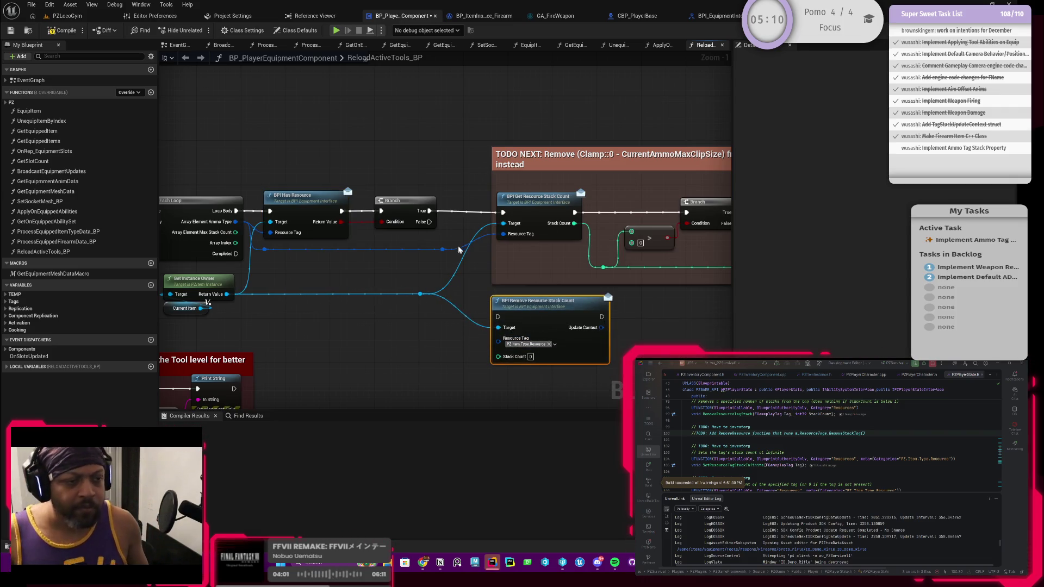
pyautogui.moveTo(429, 211)
pyautogui.mouseDown()
pyautogui.moveTo(500, 314)
pyautogui.moveTo(516, 273)
pyautogui.mouseUp()
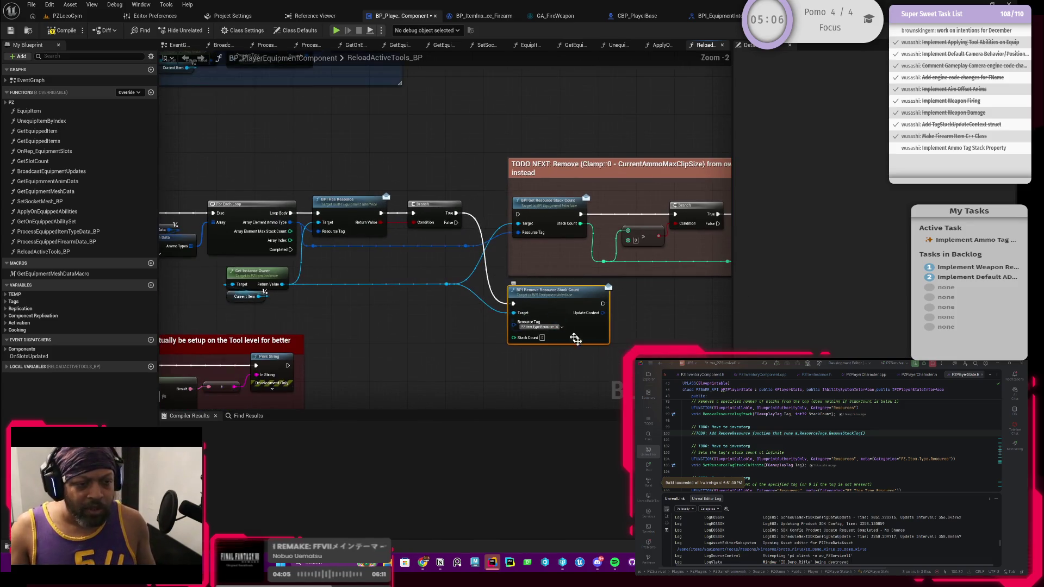
# Review the interface's Remove Resource Stack Count definition, then pull a node from the max stack count output.
pyautogui.scroll(-1, 576, 353)
pyautogui.doubleClick(553, 299)
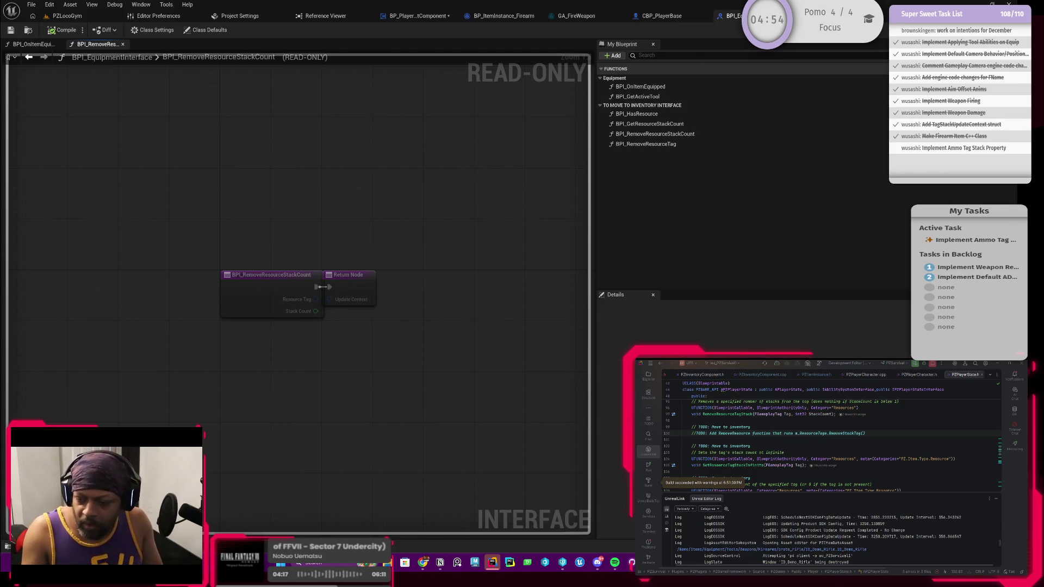
pyautogui.hotkey('alt', 'Tab')
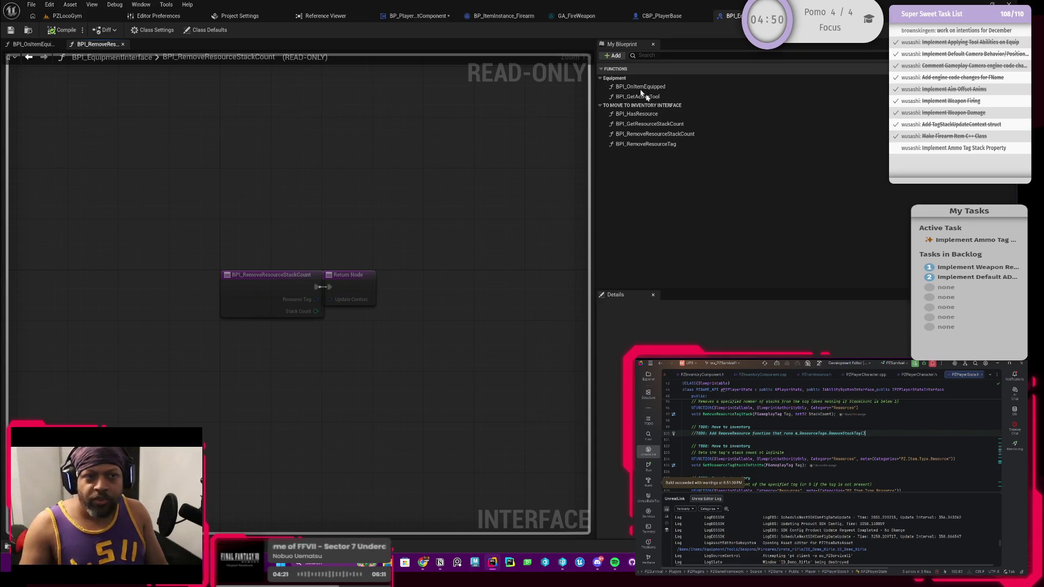
pyautogui.click(440, 18)
pyautogui.moveTo(503, 338)
pyautogui.mouseDown()
pyautogui.moveTo(549, 311)
pyautogui.moveTo(531, 310)
pyautogui.mouseUp()
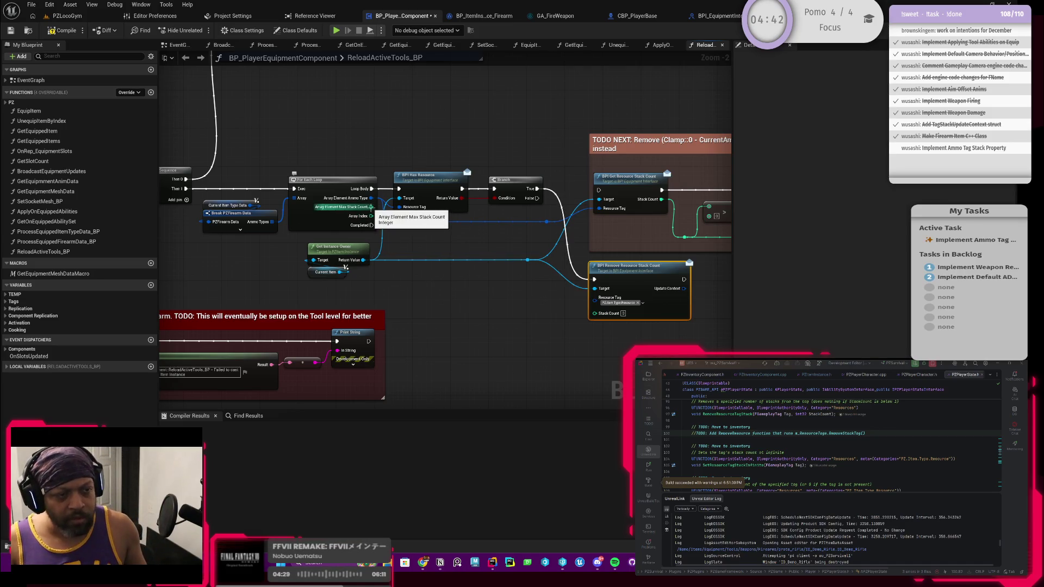
pyautogui.moveTo(372, 207); pyautogui.dragTo(374, 214)
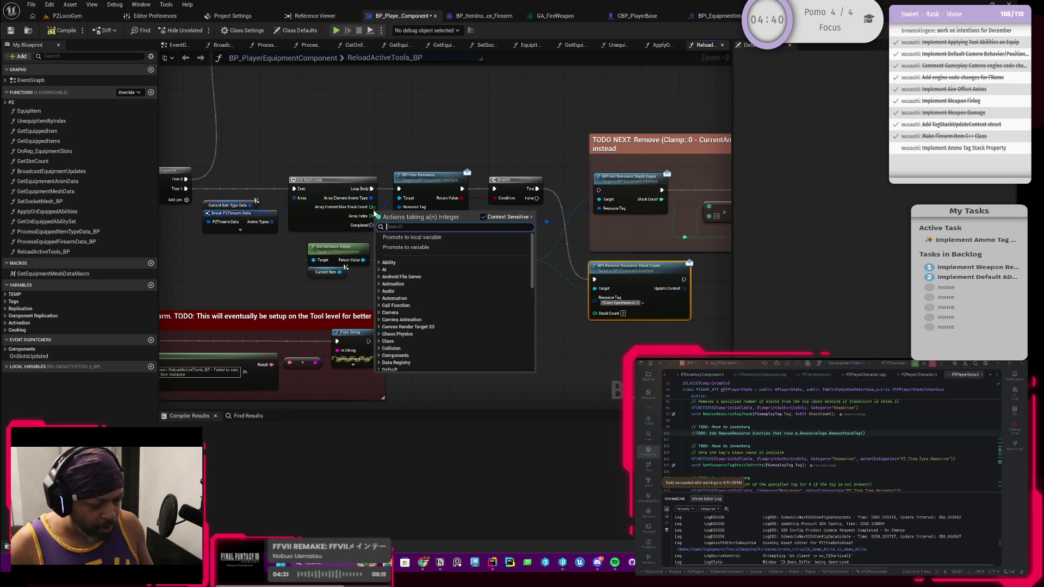